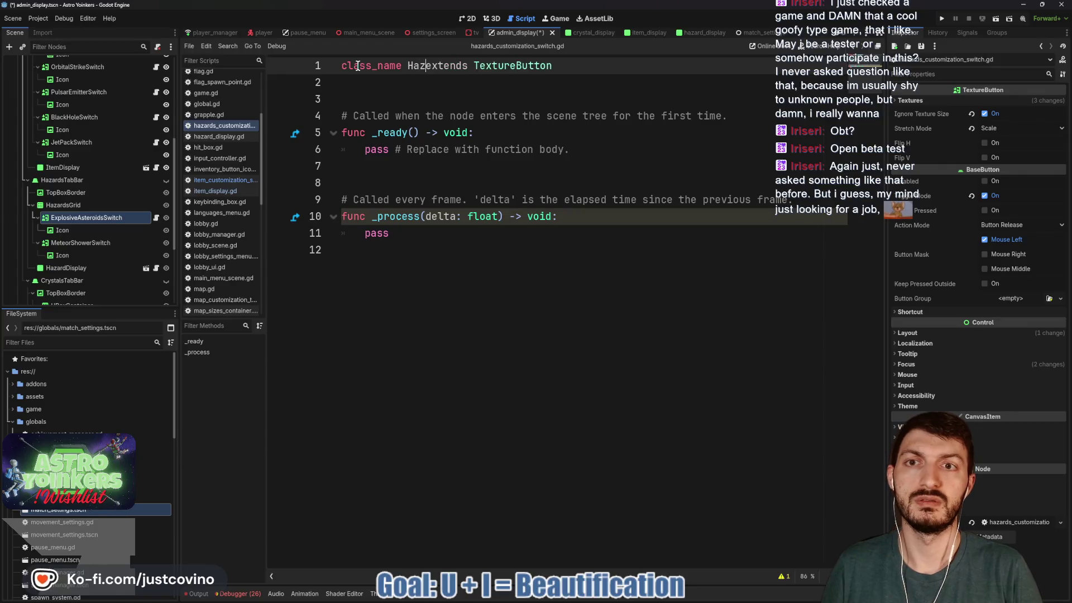
Set class_name HazardsCustomizationSwitch, delete the leftover template functions and save
{"action": "type", "text": "ationSwitc"}
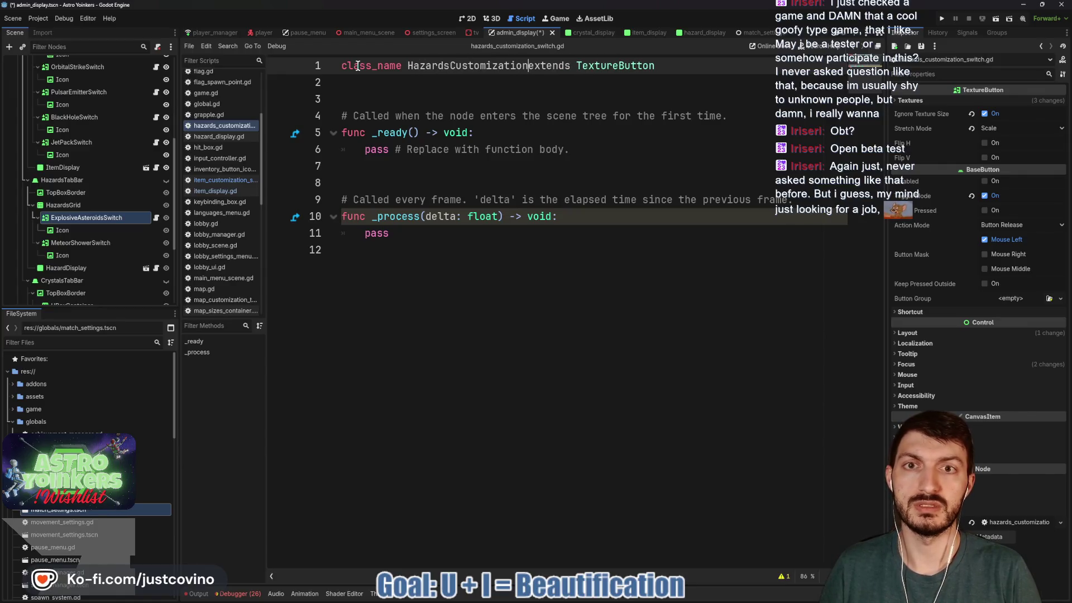
{"action": "type", "text": "h"}
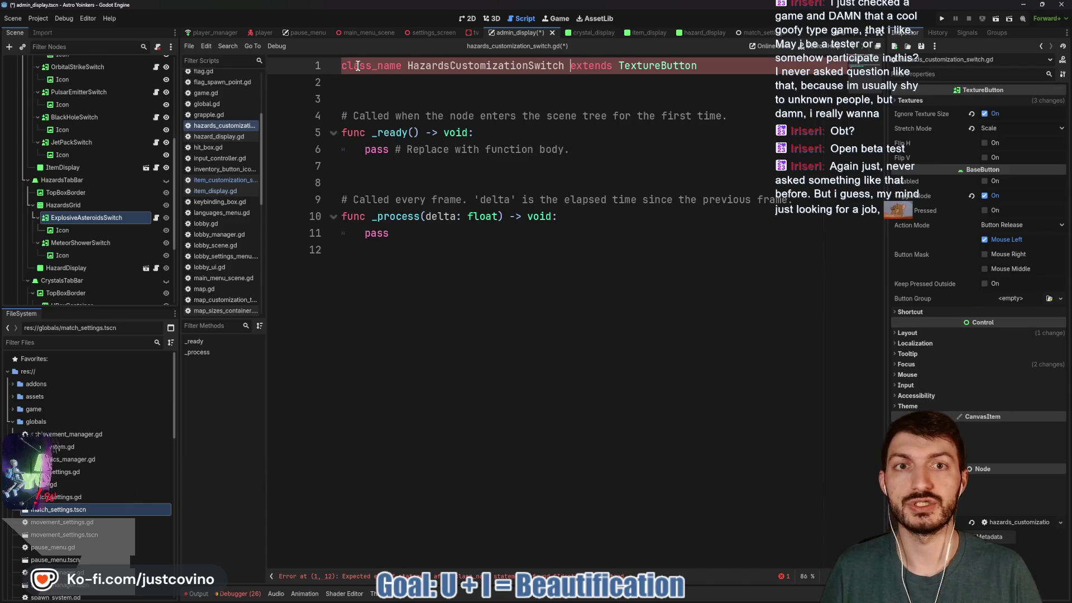
{"action": "left_click_drag", "start_coordinate": [483, 235], "coordinate": [310, 119]}
{"action": "key", "text": "BackSpace"}
{"action": "key", "text": "ctrl+s"}
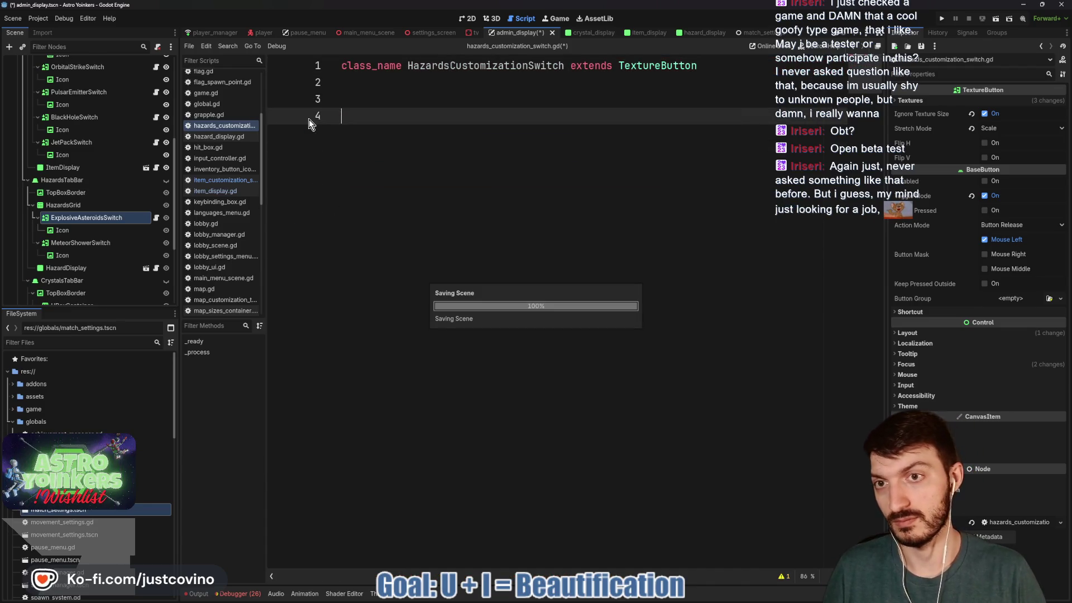
Add an exported variable 'harzard' typed MatchSettings.HAZARDS and save
{"action": "key", "text": "BackSpace"}
{"action": "type", "text": "@"}
{"action": "key", "text": "BackSpace"}
{"action": "key", "text": "Return"}
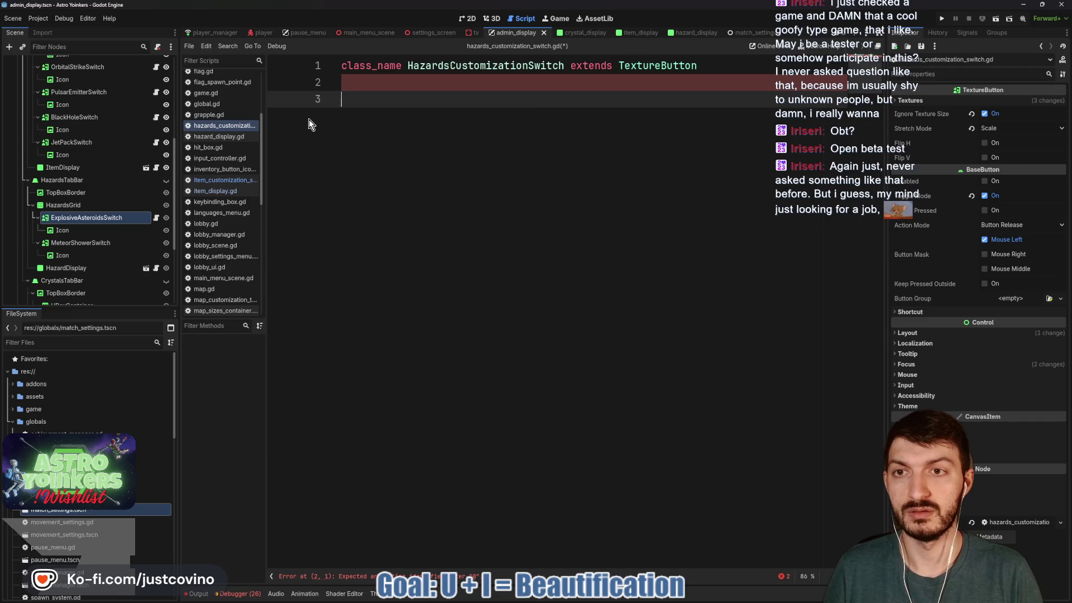
{"action": "type", "text": "@export ha"}
{"action": "type", "text": "z"}
{"action": "key", "text": "BackSpace"}
{"action": "key", "text": "BackSpace"}
{"action": "key", "text": "BackSpace"}
{"action": "type", "text": "var harzard: S"}
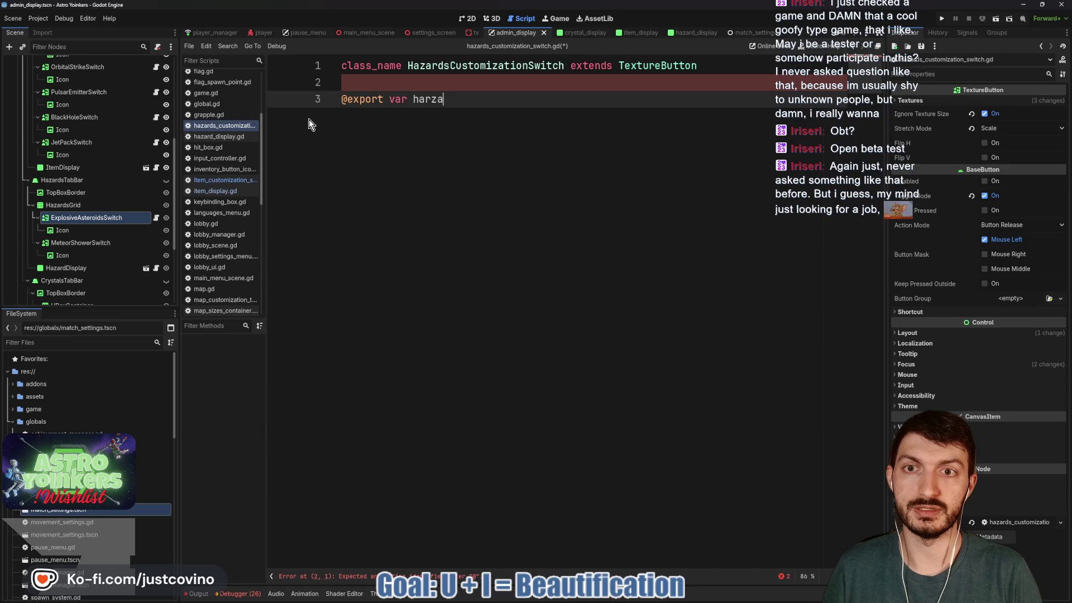
{"action": "key", "text": "BackSpace"}
{"action": "type", "text": "MatchSettings."}
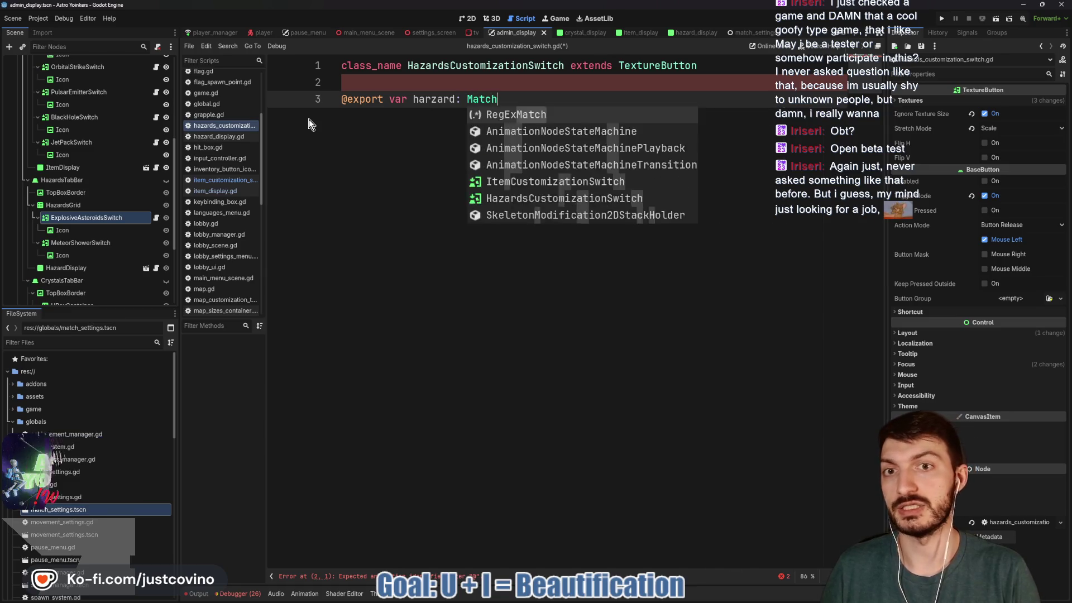
{"action": "key", "text": "Return"}
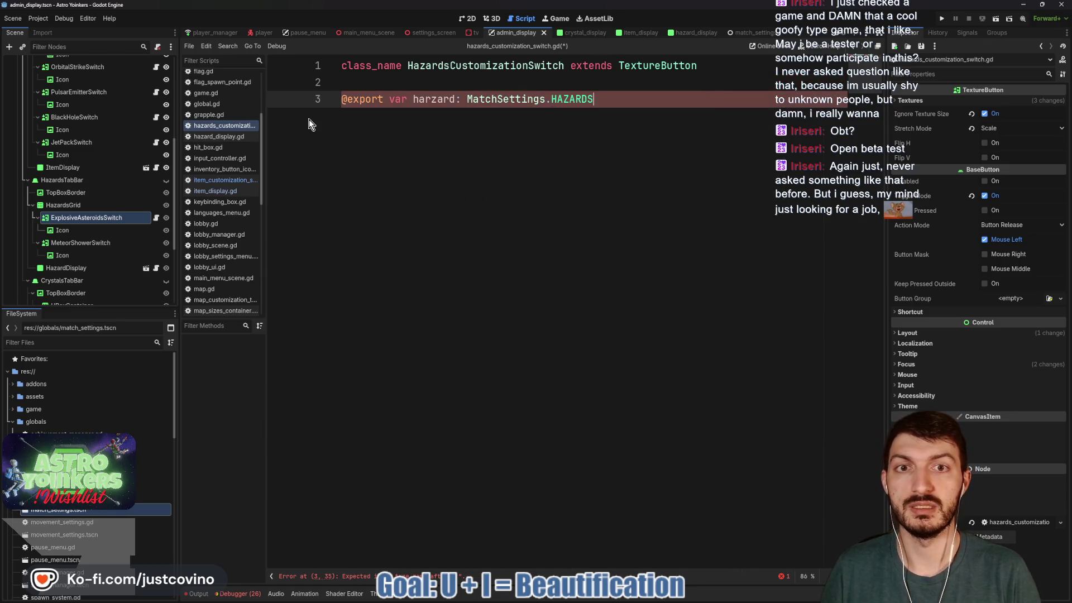
{"action": "key", "text": "ctrl+s"}
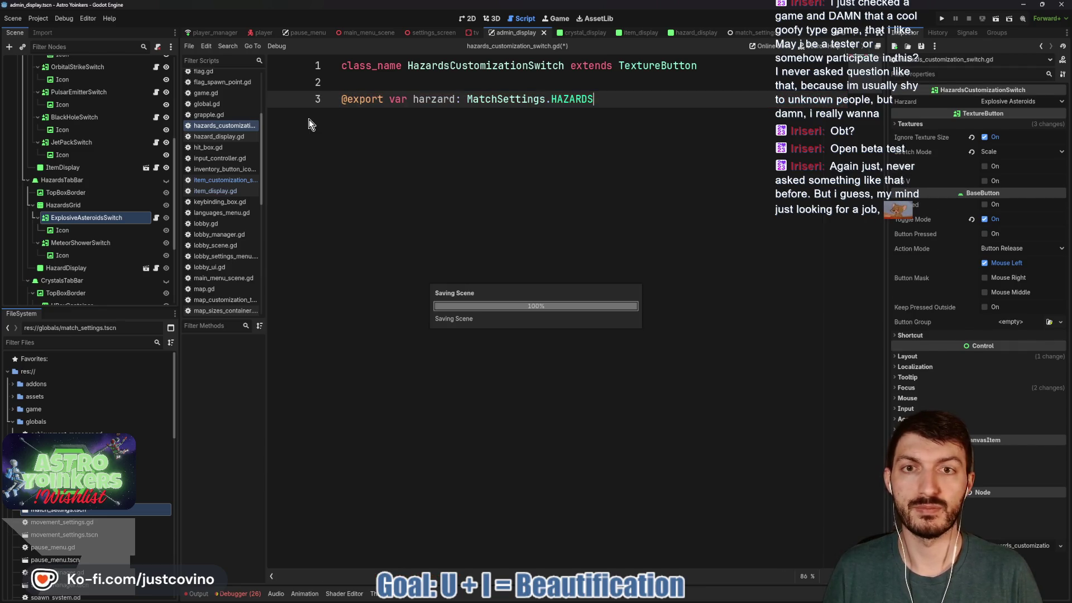
Write a _ready() function that connects the toggled signal to a switch-toggled handler
{"action": "key", "text": "Return"}
{"action": "key", "text": "Return"}
{"action": "key", "text": "Return"}
{"action": "type", "text": "func _"}
{"action": "key", "text": "Return"}
{"action": "key", "text": "Return"}
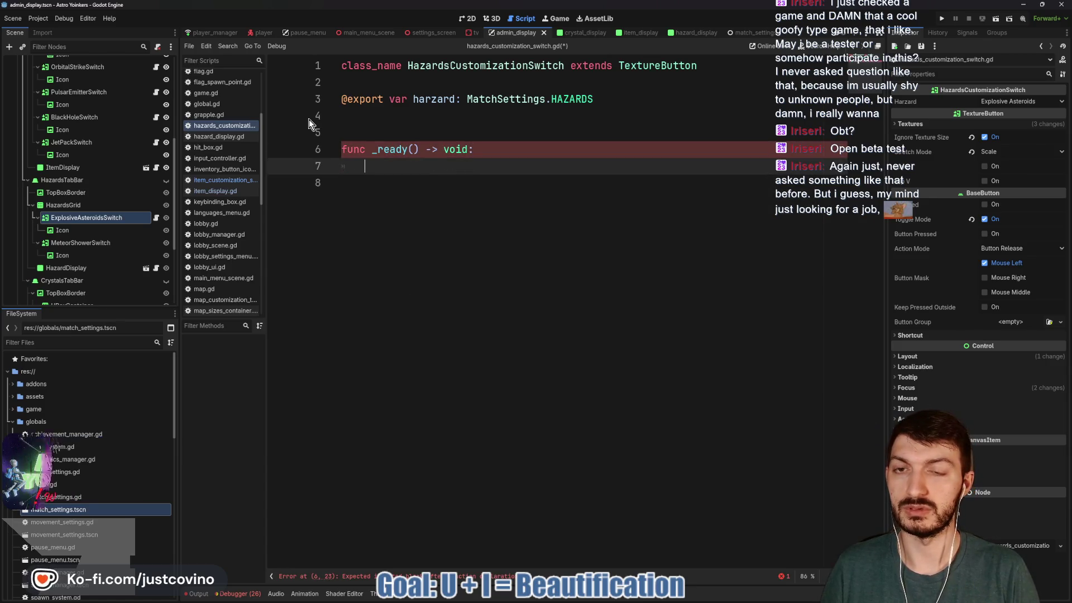
{"action": "type", "text": "toggl"}
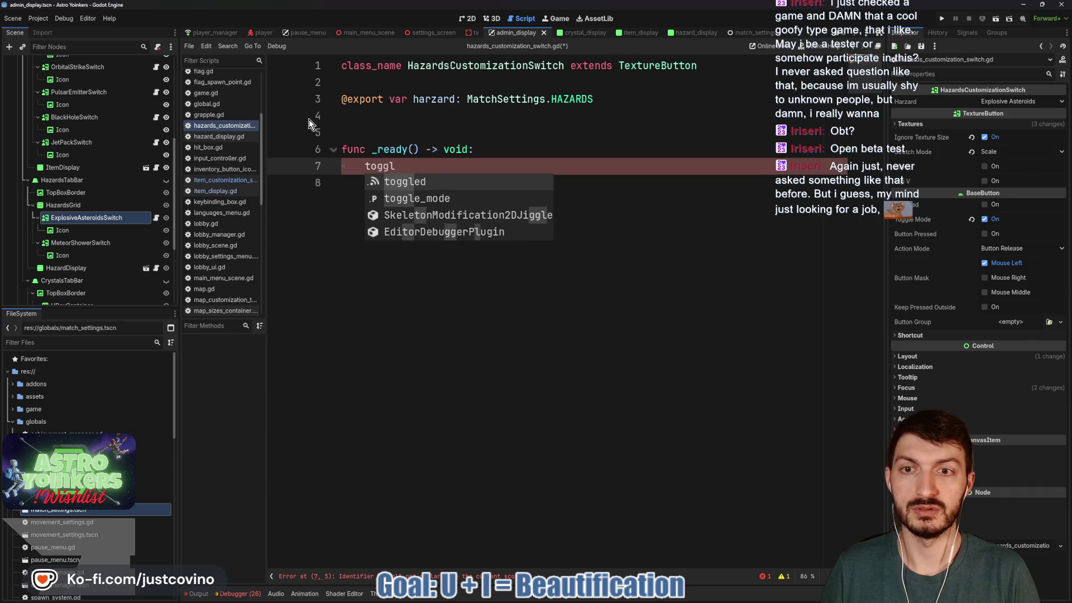
{"action": "key", "text": "Return"}
{"action": "type", "text": ".c"}
{"action": "key", "text": "Return"}
{"action": "type", "text": "_on_"}
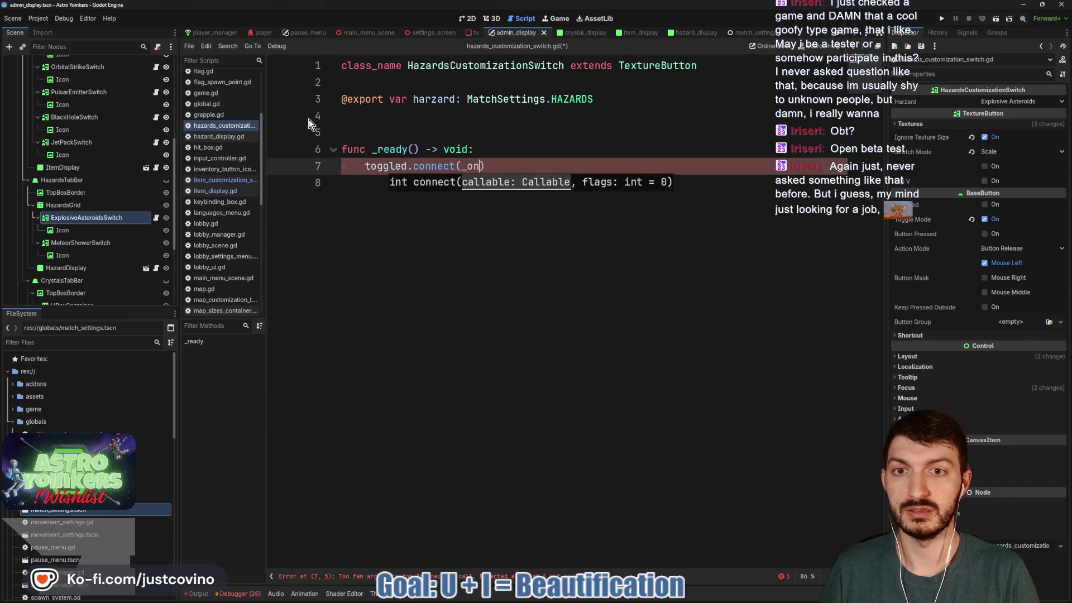
{"action": "type", "text": "switch_toggle"}
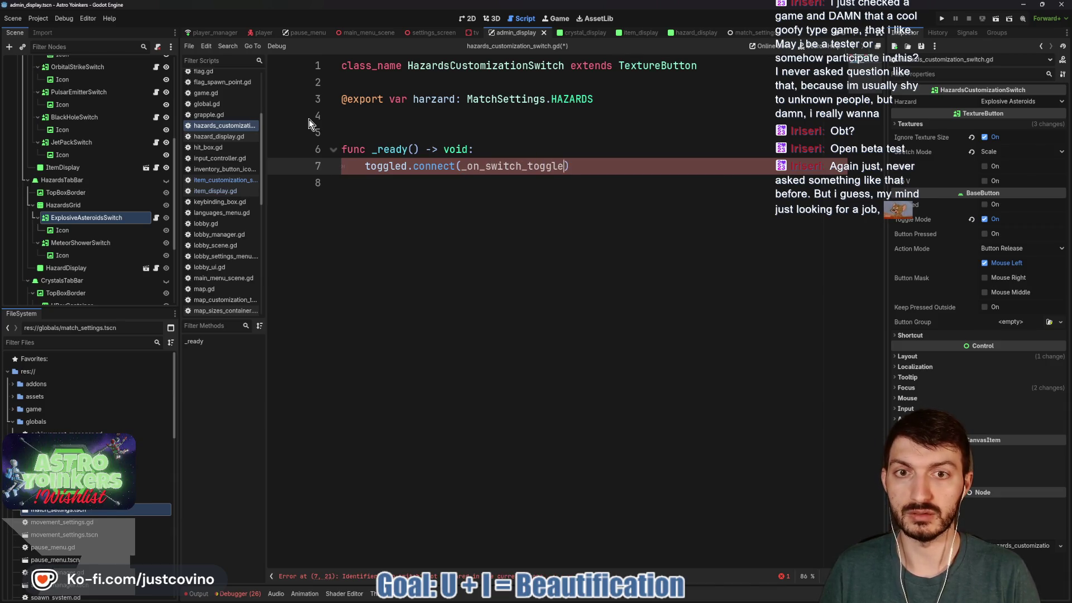
{"action": "type", "text": "d"}
Declare func _on_switch_toggled(toggled_on: bool) -> void: below _ready
{"action": "left_click", "coordinate": [382, 199]}
{"action": "key", "text": "Return"}
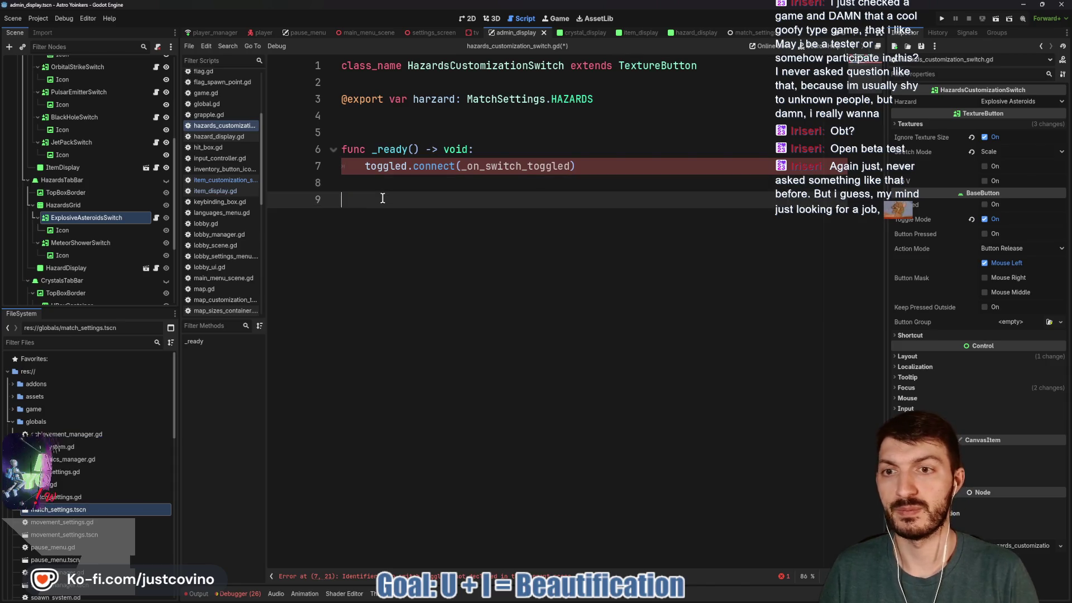
{"action": "key", "text": "Return"}
{"action": "type", "text": "func _on_switch_to"}
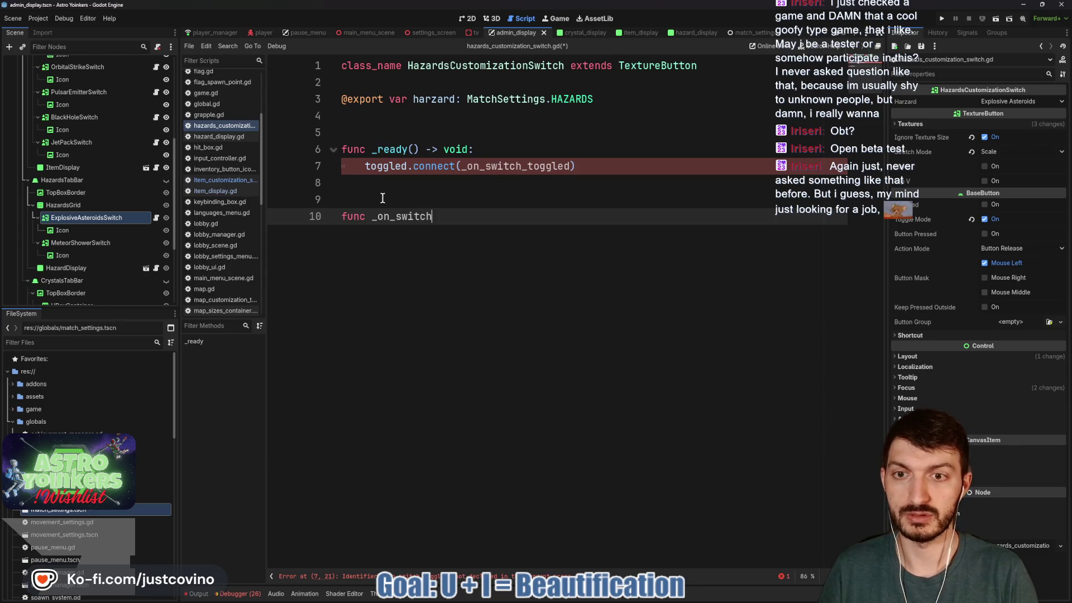
{"action": "type", "text": "ggled(t"}
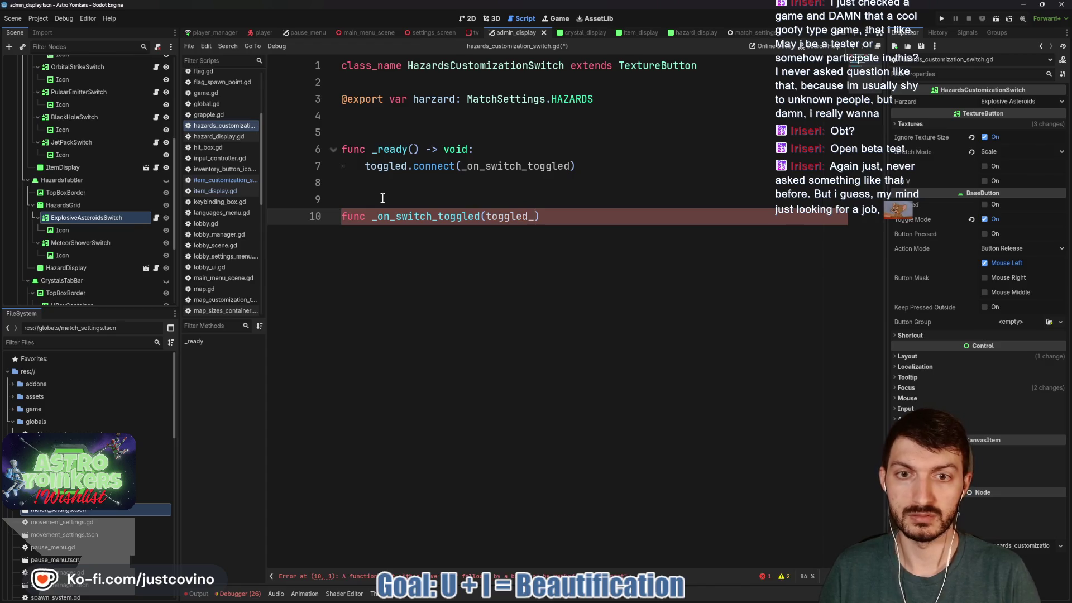
{"action": "type", "text": "oggled_on: bool) -> void:"}
{"action": "key", "text": "Return"}
Make the handler call MatchSettings.hazard_toggled.emit(hazard, toggled_on)
{"action": "type", "text": "a"}
{"action": "type", "text": "MatchSettings"}
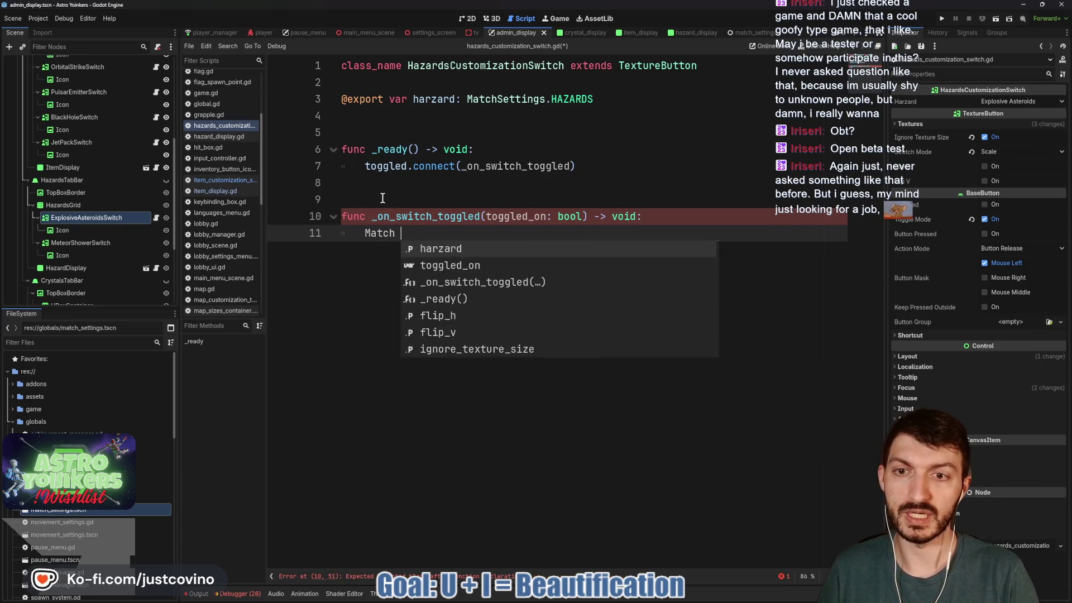
{"action": "type", "text": ".H"}
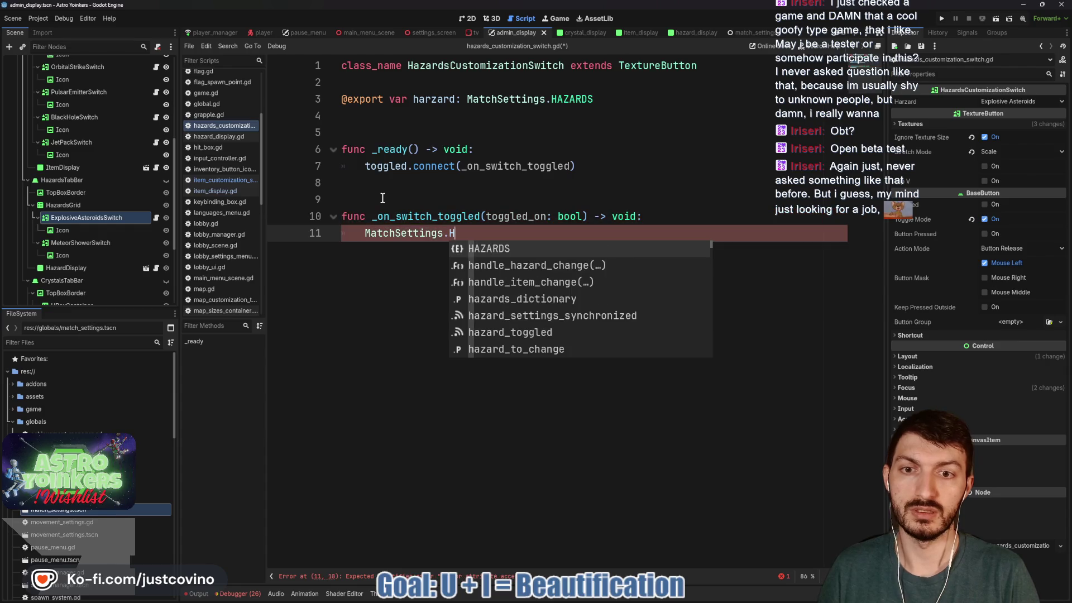
{"action": "key", "text": "BackSpace"}
{"action": "type", "text": "h"}
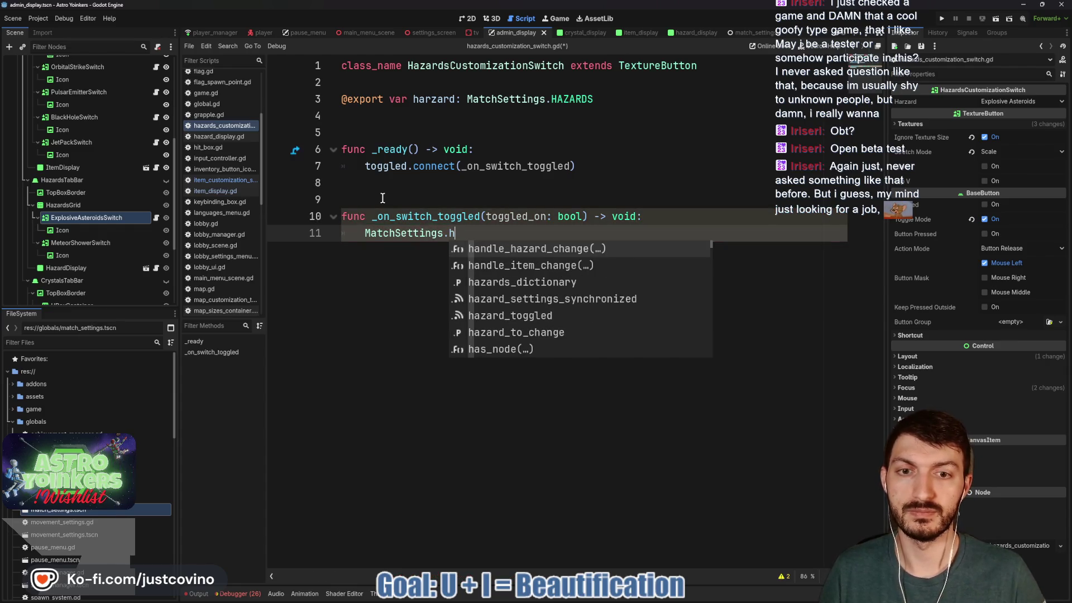
{"action": "key", "text": "Down"}
{"action": "key", "text": "Down"}
{"action": "key", "text": "Down"}
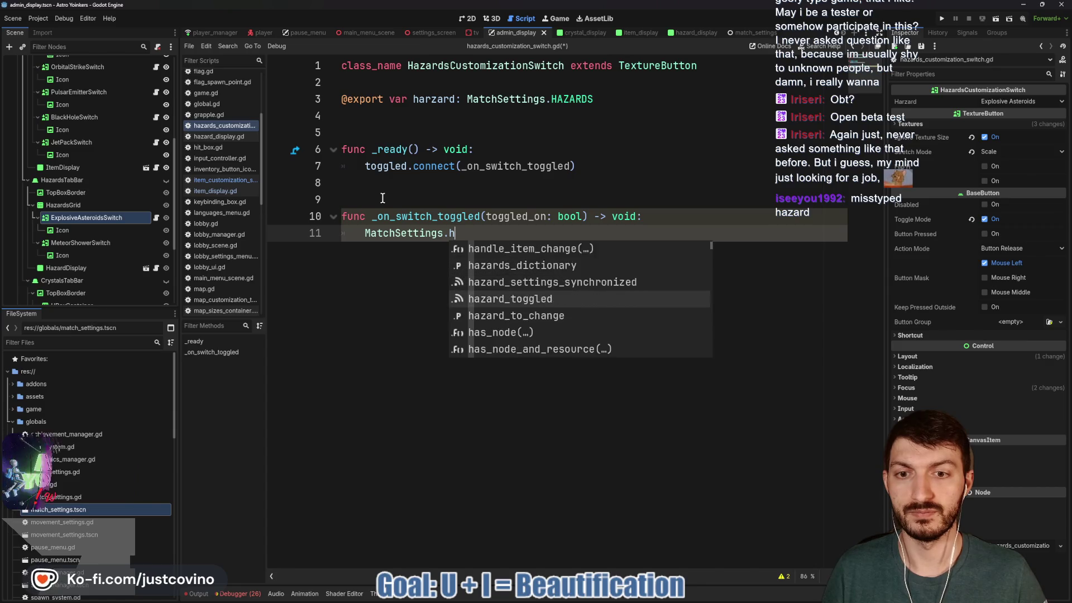
{"action": "key", "text": "Return"}
{"action": "type", "text": ".em"}
{"action": "key", "text": "Return"}
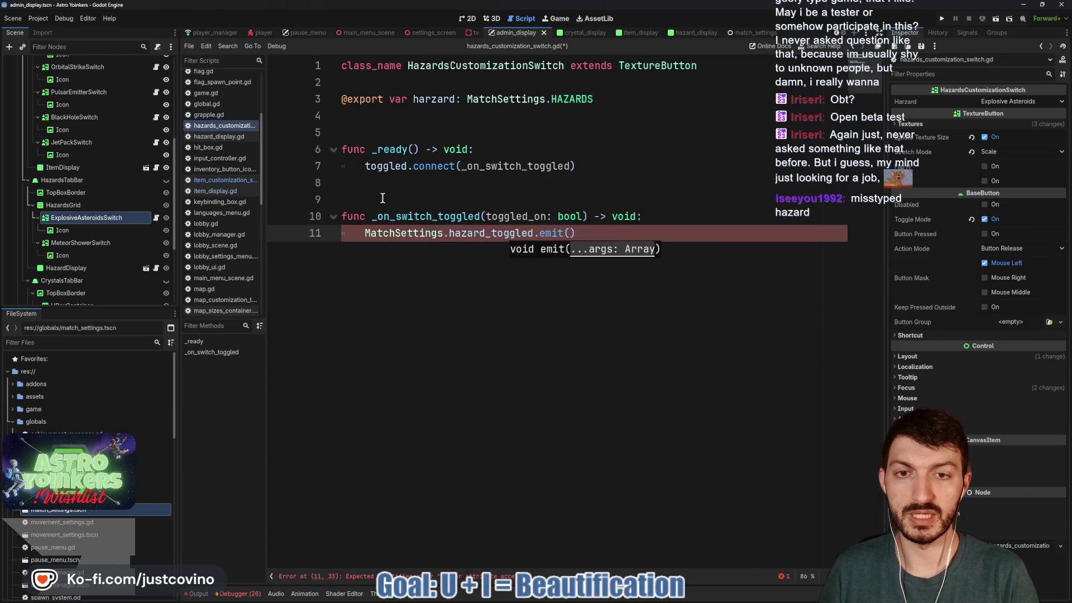
{"action": "type", "text": "hazard"}
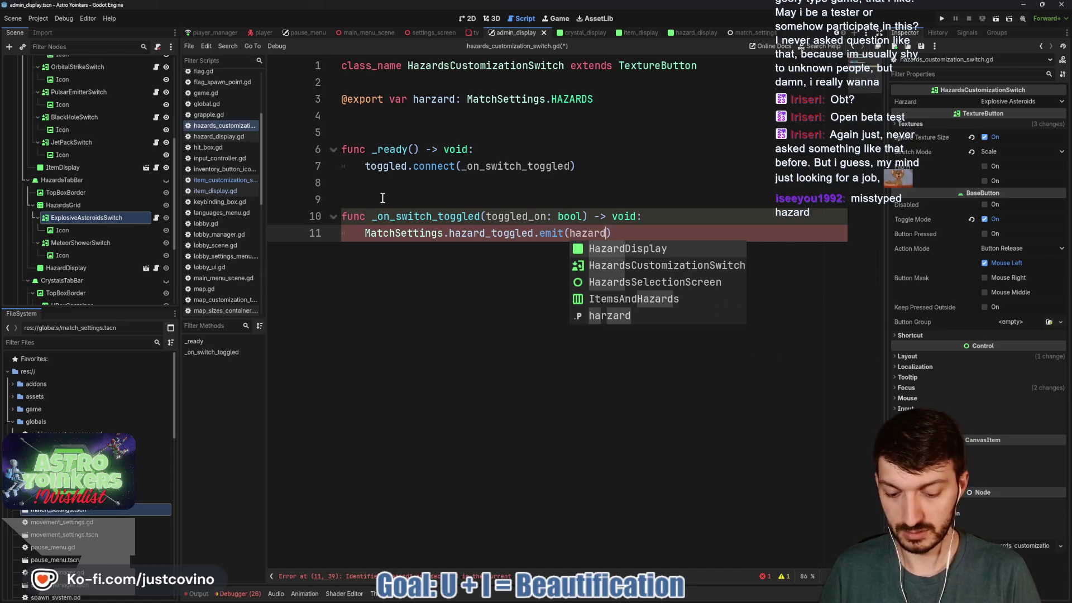
{"action": "type", "text": ", toggle"}
{"action": "key", "text": "Return"}
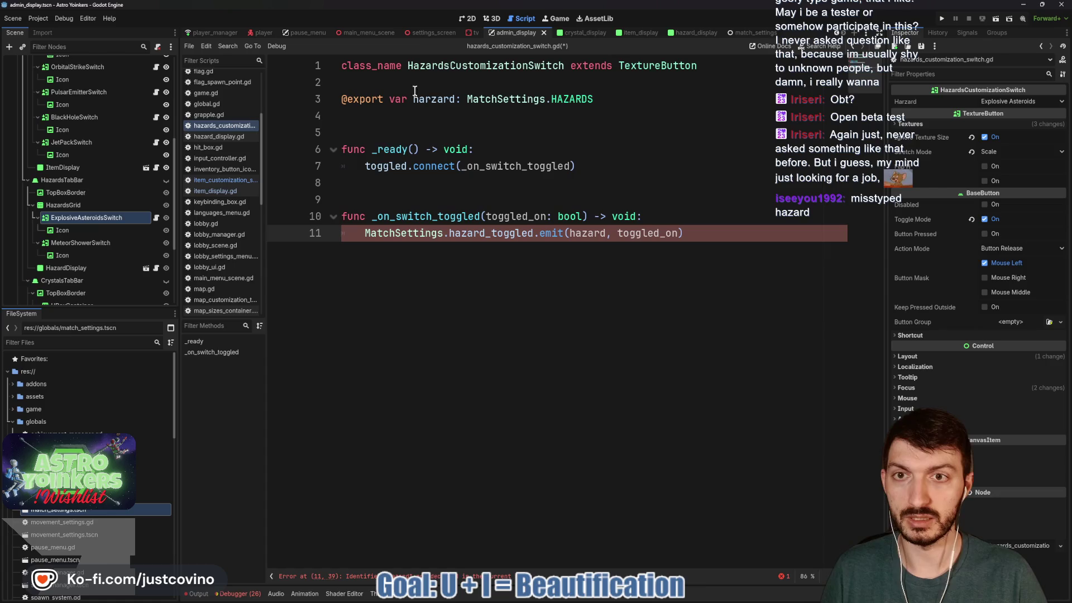
Correct 'harzard' to 'hazard' on line 3 and save the script
{"action": "left_click", "coordinate": [433, 105]}
{"action": "key", "text": "BackSpace"}
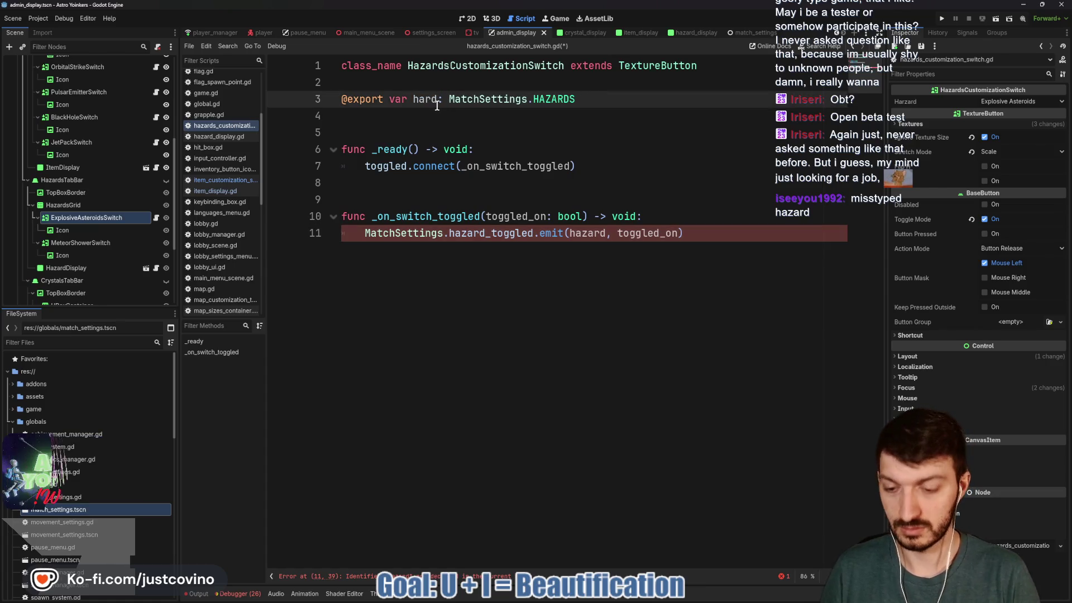
{"action": "left_click", "coordinate": [478, 133]}
{"action": "key", "text": "ctrl+s"}
{"action": "mouse_move", "coordinate": [559, 216]}
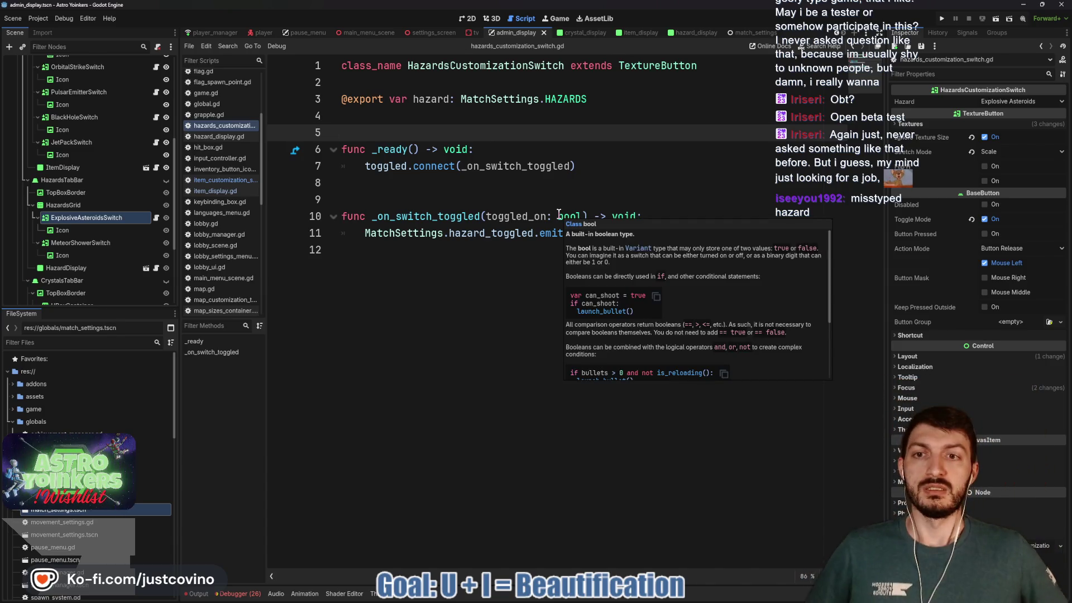
{"action": "left_click", "coordinate": [534, 186]}
{"action": "key", "text": "ctrl+s"}
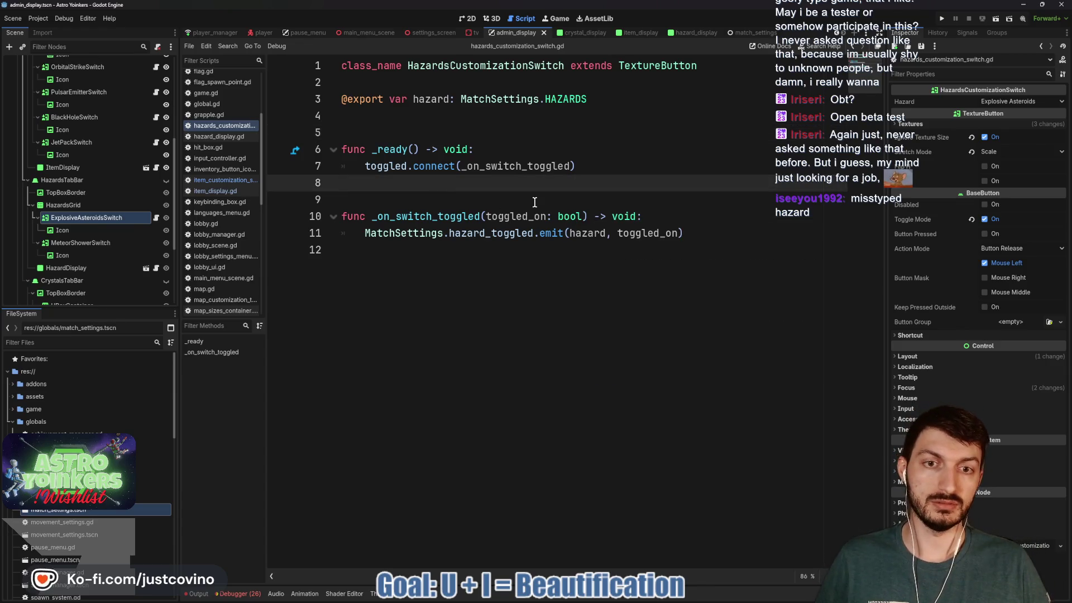
{"action": "left_click", "coordinate": [86, 218]}
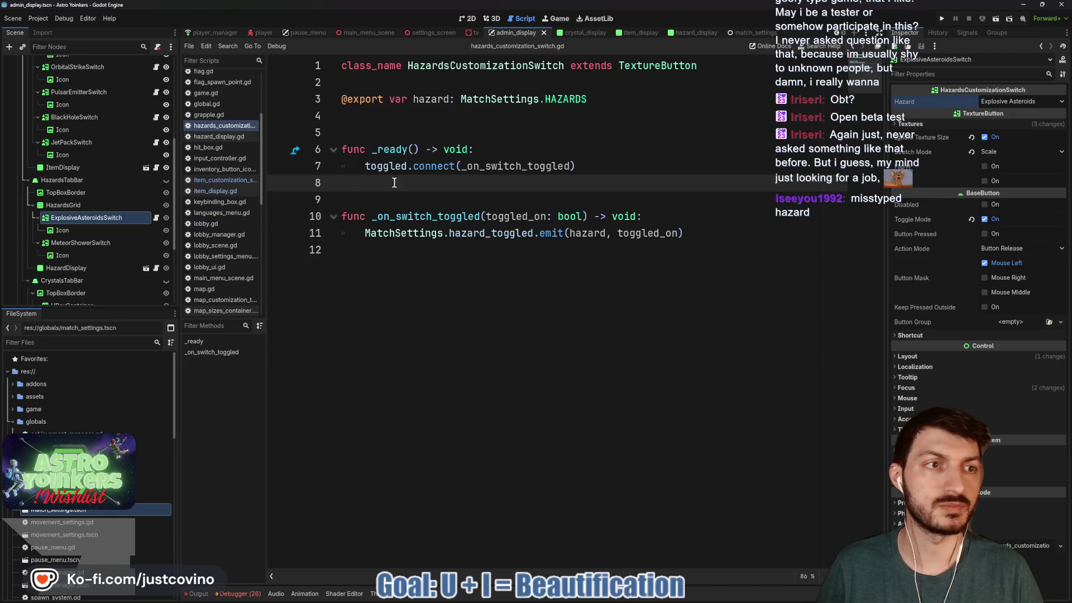
Attach the existing hazards_customization_switch.gd script to MeteorShowerSwitch
{"action": "left_click", "coordinate": [81, 243]}
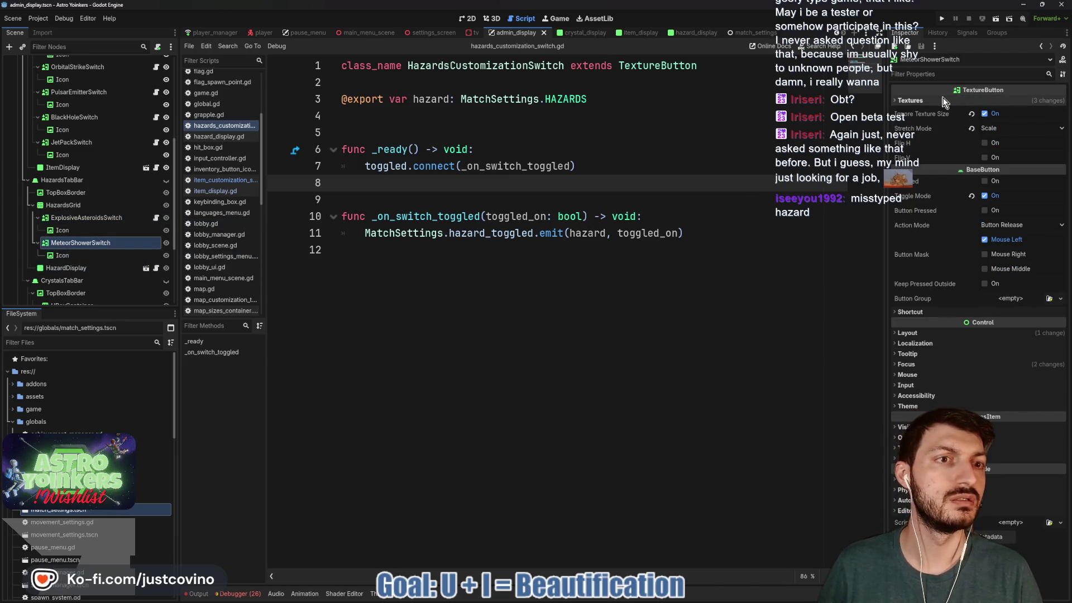
{"action": "left_click", "coordinate": [158, 48]}
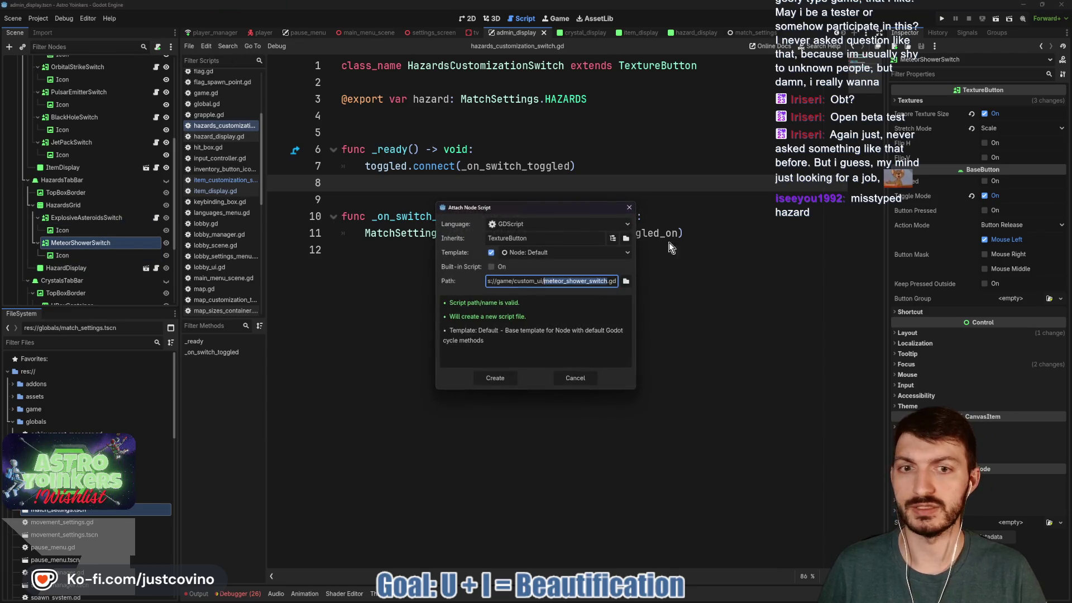
{"action": "left_click", "coordinate": [622, 282]}
{"action": "left_click", "coordinate": [660, 211]}
{"action": "key", "text": "Return"}
{"action": "left_click", "coordinate": [495, 378]}
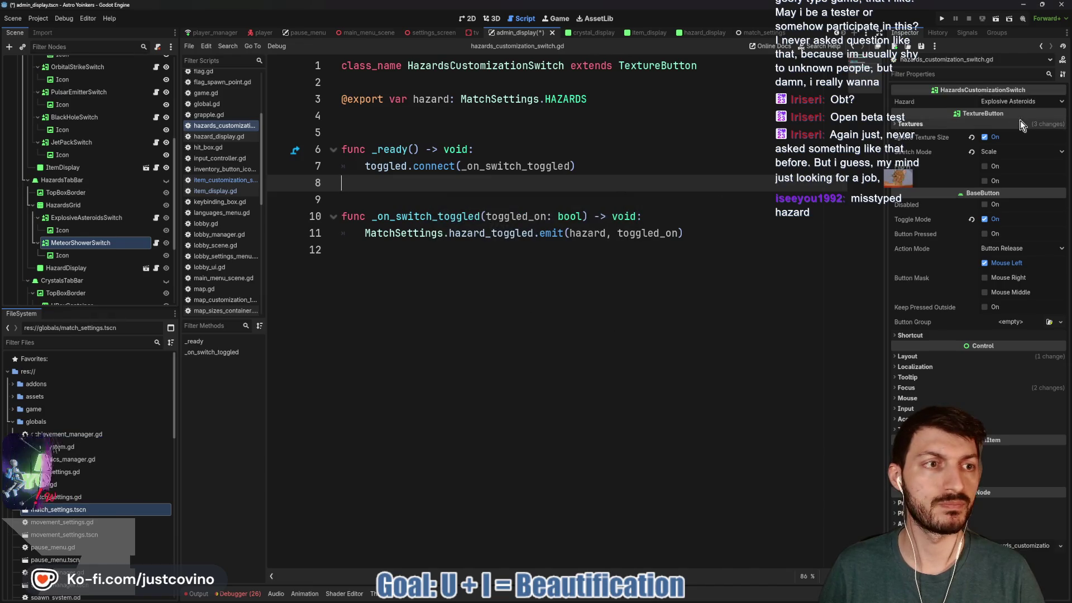
Save the scene and hazards_customization_switch.gd
{"action": "left_click", "coordinate": [503, 296]}
{"action": "key", "text": "ctrl+s"}
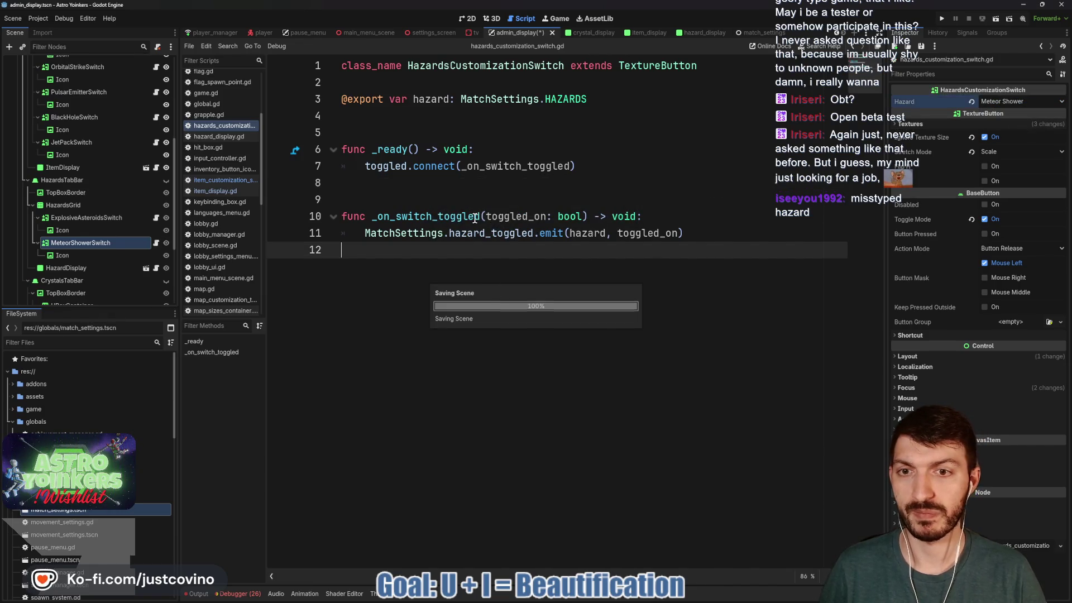
{"action": "left_click", "coordinate": [409, 124]}
{"action": "key", "text": "ctrl+s"}
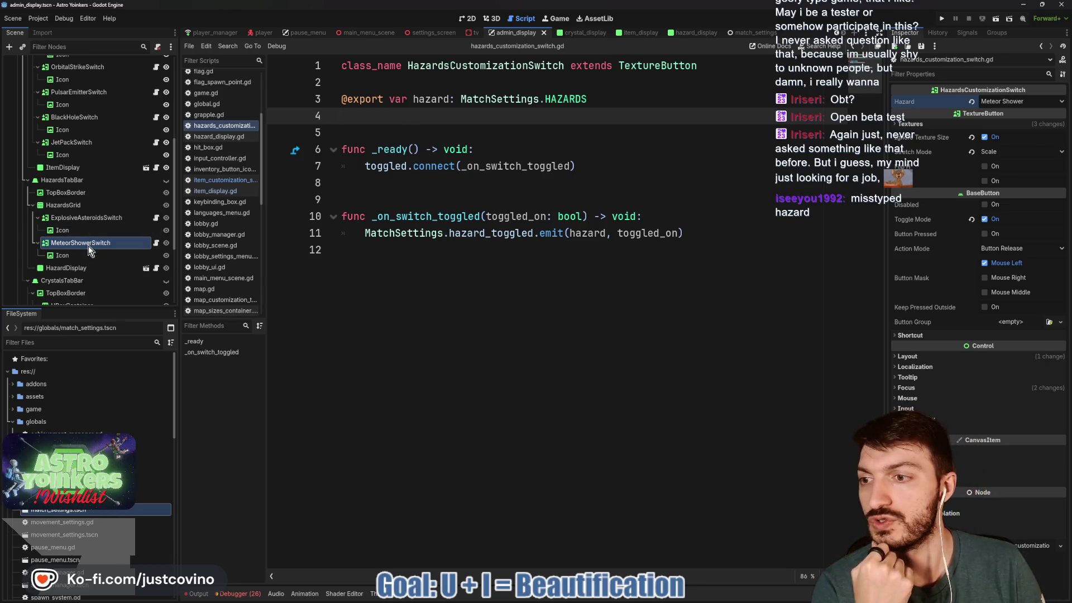
{"action": "left_click", "coordinate": [471, 19]}
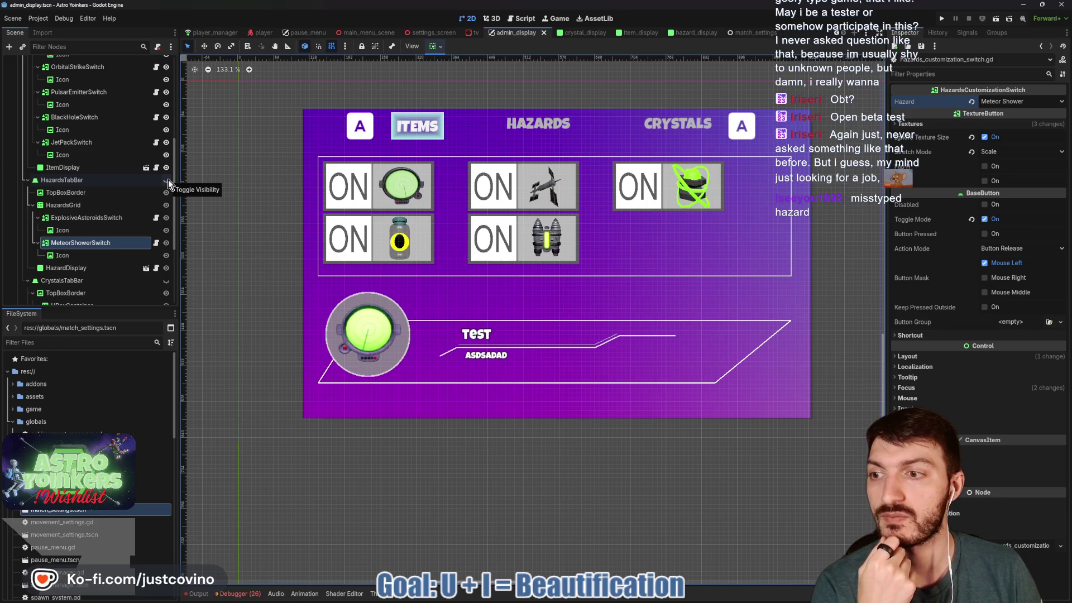
Inspect the HazardDisplay and PositionScramblerSwitch nodes in the Scene tree
{"action": "left_click", "coordinate": [111, 268]}
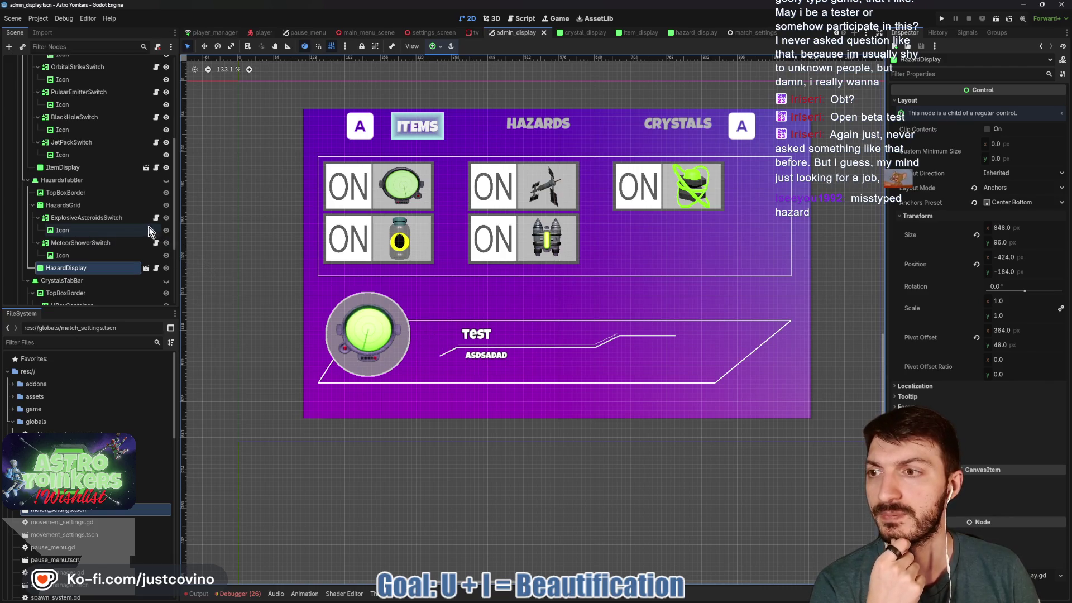
{"action": "scroll", "coordinate": [123, 237], "scroll_direction": "up", "scroll_amount": 5}
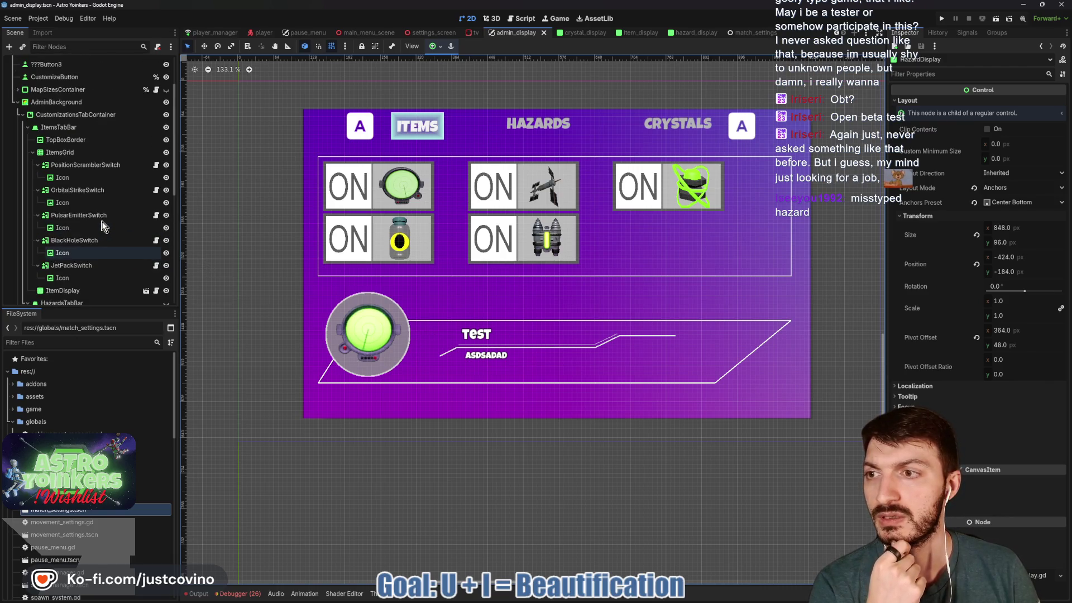
{"action": "left_click", "coordinate": [91, 163]}
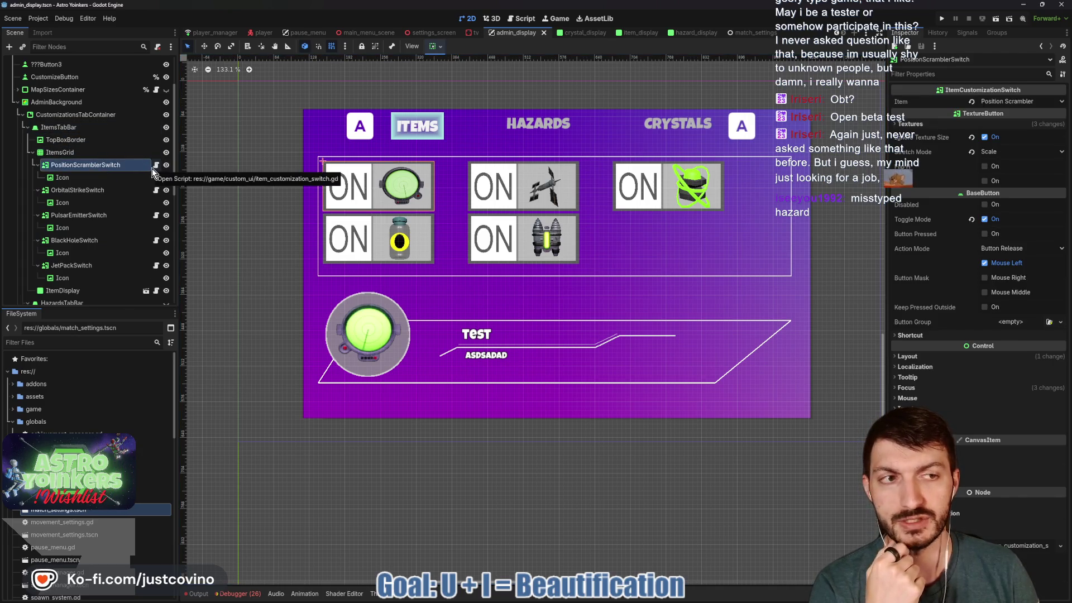
Open item_customization_switch.gd from PositionScramblerSwitch's script icon
{"action": "left_click", "coordinate": [99, 290]}
{"action": "left_click", "coordinate": [155, 292]}
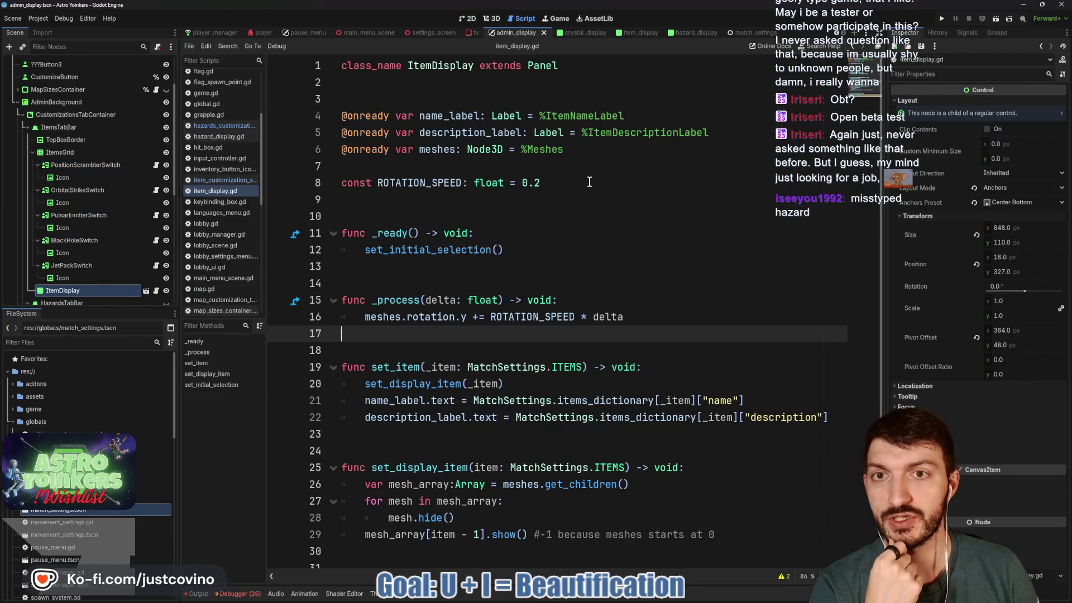
{"action": "scroll", "coordinate": [596, 181], "scroll_direction": "down", "scroll_amount": 3}
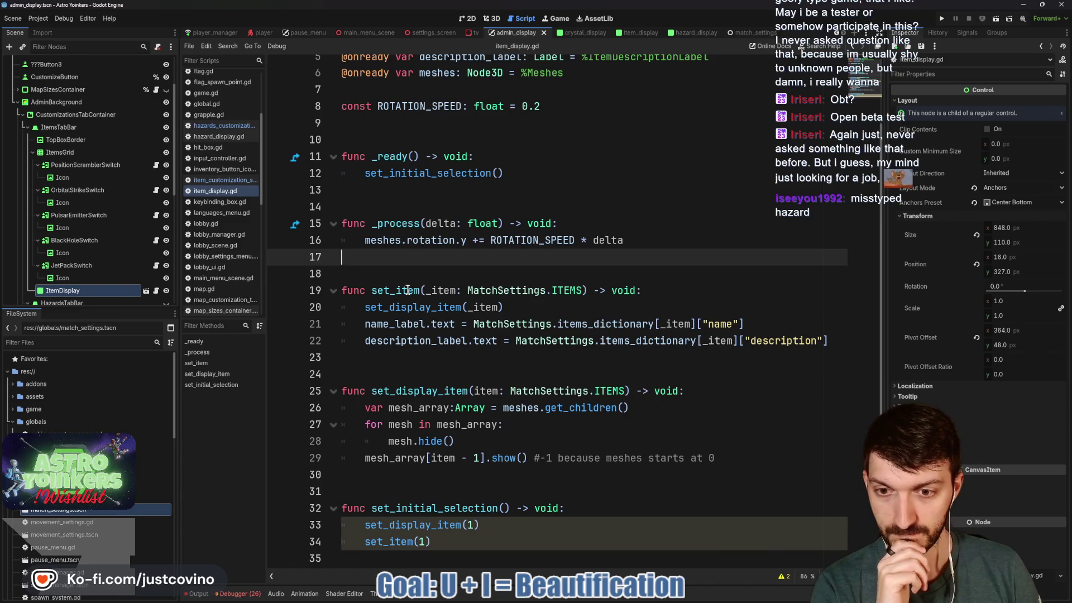
{"action": "left_click", "coordinate": [156, 165]}
{"action": "left_click", "coordinate": [354, 120]}
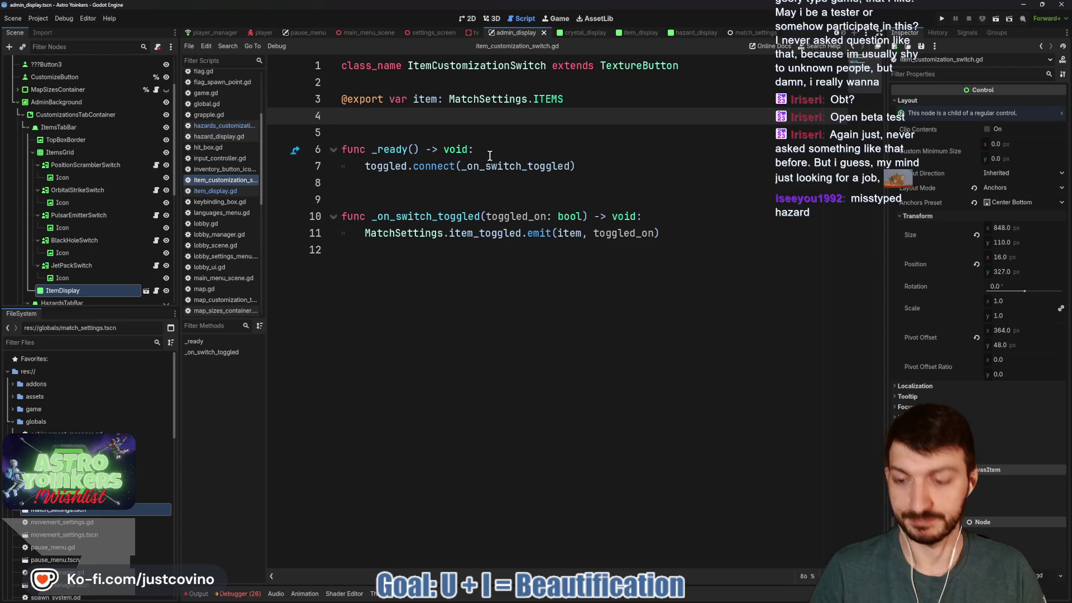
{"action": "type", "text": "@export var item"}
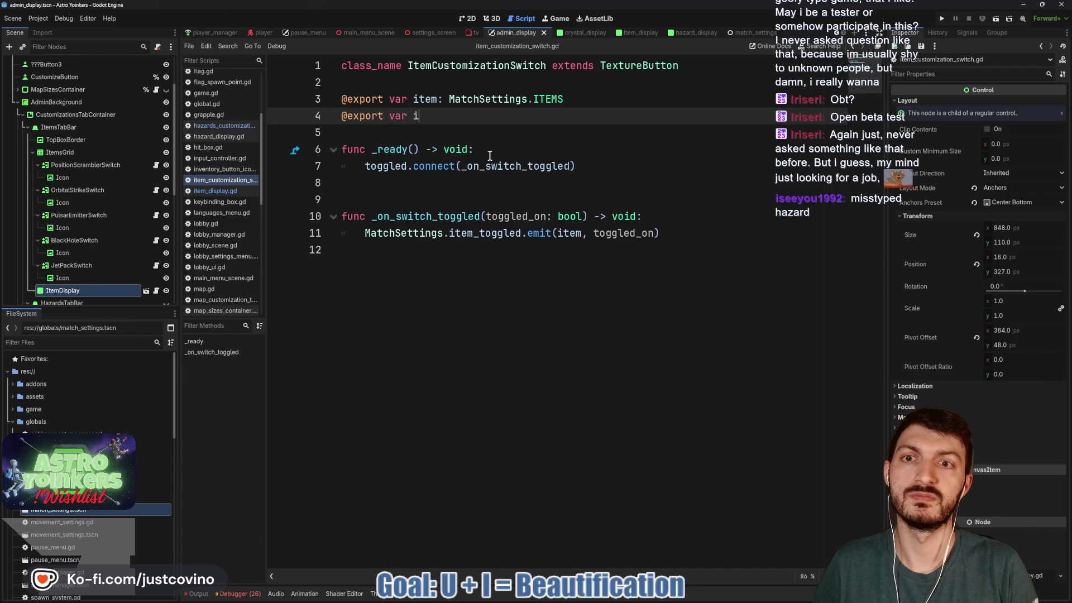
{"action": "type", "text": "_display"}
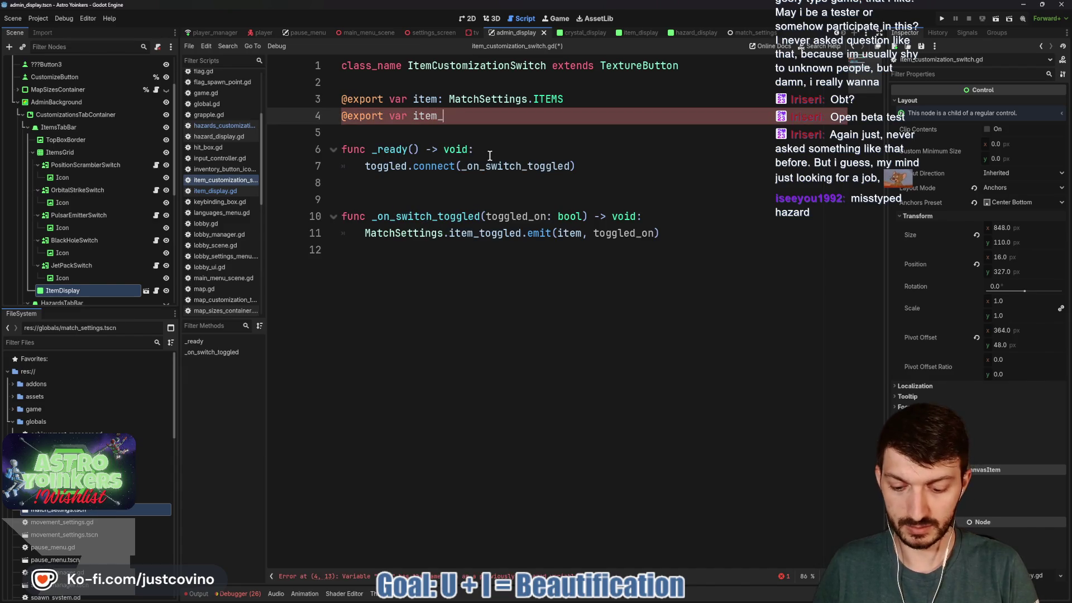
{"action": "type", "text": ": ItemD"}
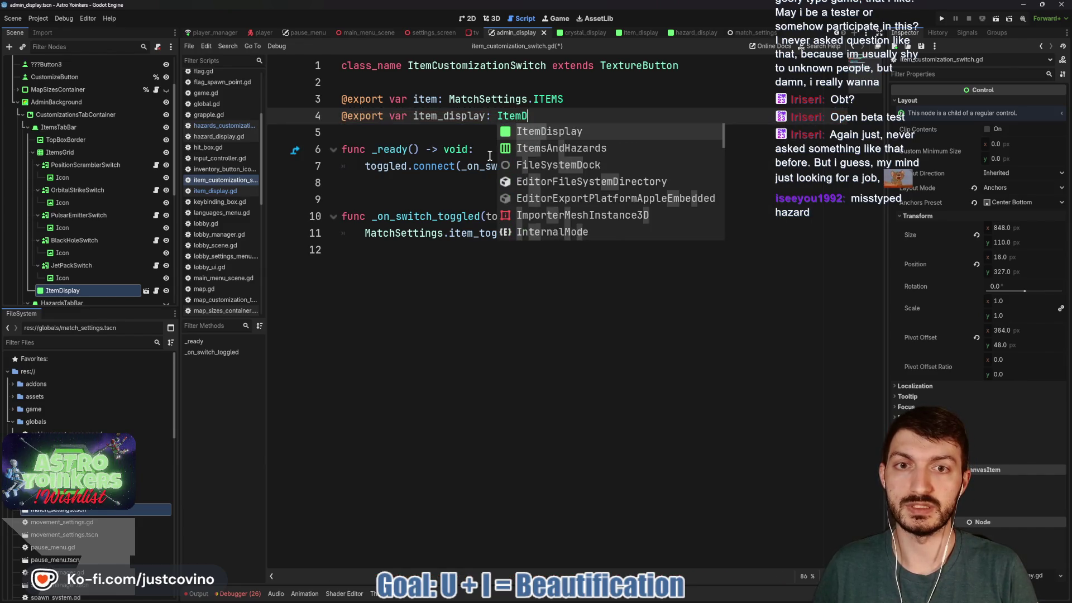
{"action": "key", "text": "Return"}
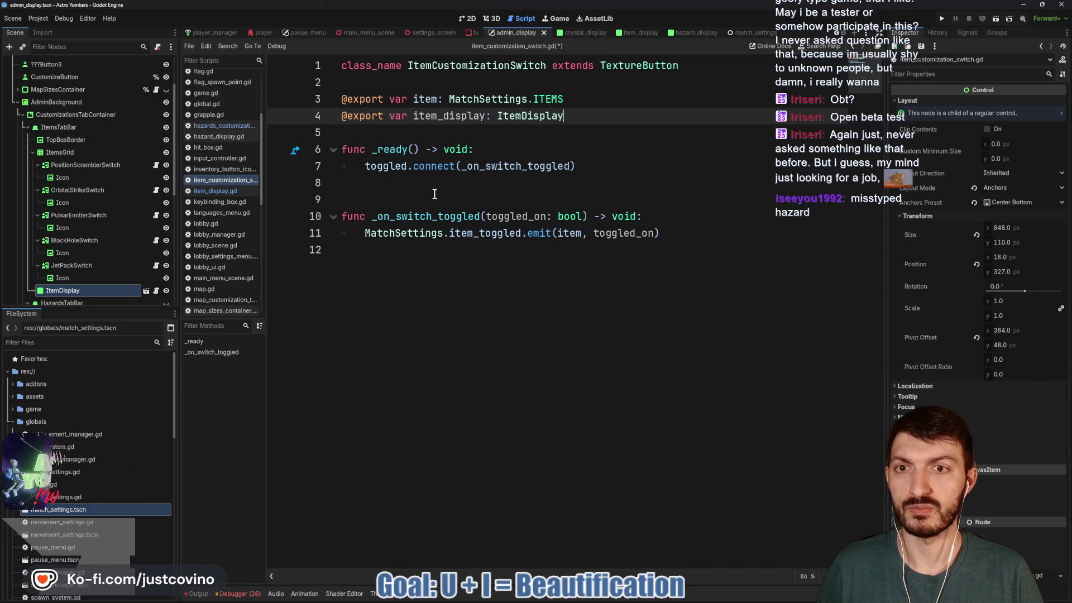
{"action": "left_click", "coordinate": [455, 136]}
{"action": "key", "text": "Return"}
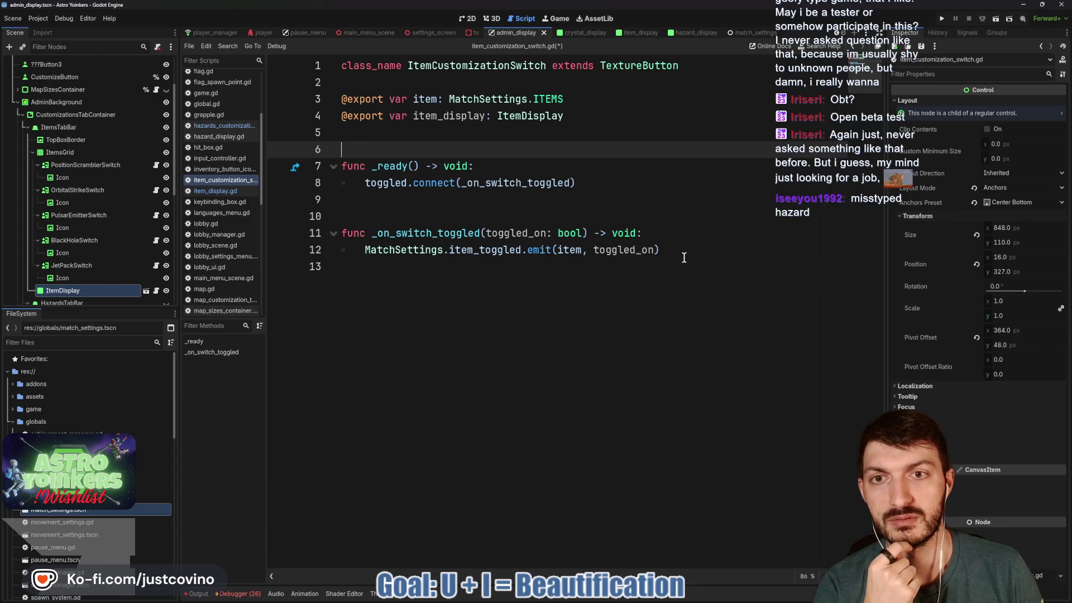
Add item_display.set_item(item) to the _on_switch_toggled handler
{"action": "left_click", "coordinate": [684, 258]}
{"action": "key", "text": "Return"}
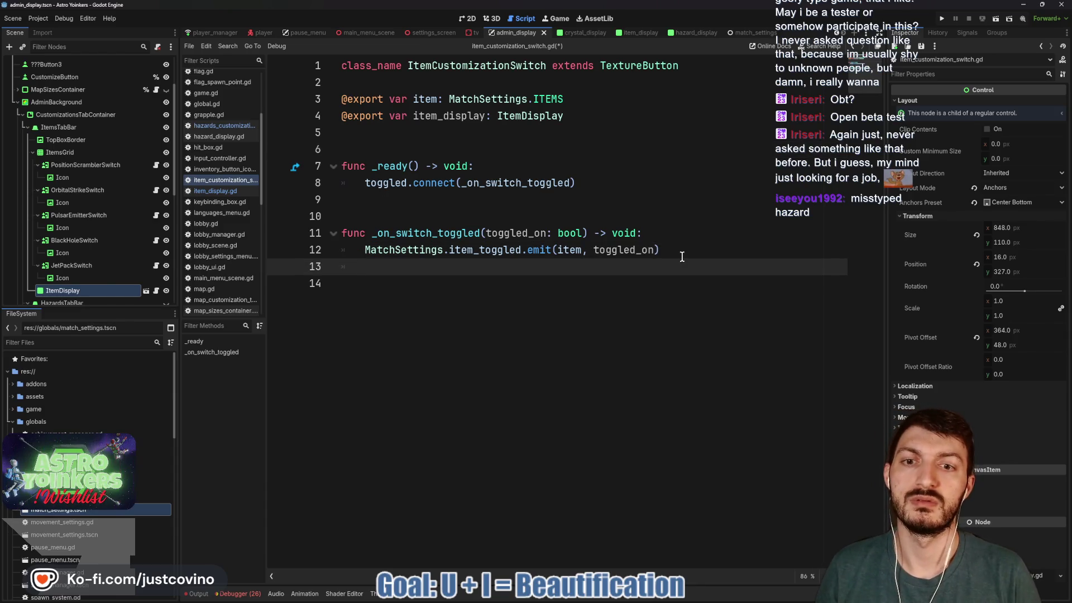
{"action": "type", "text": "item"}
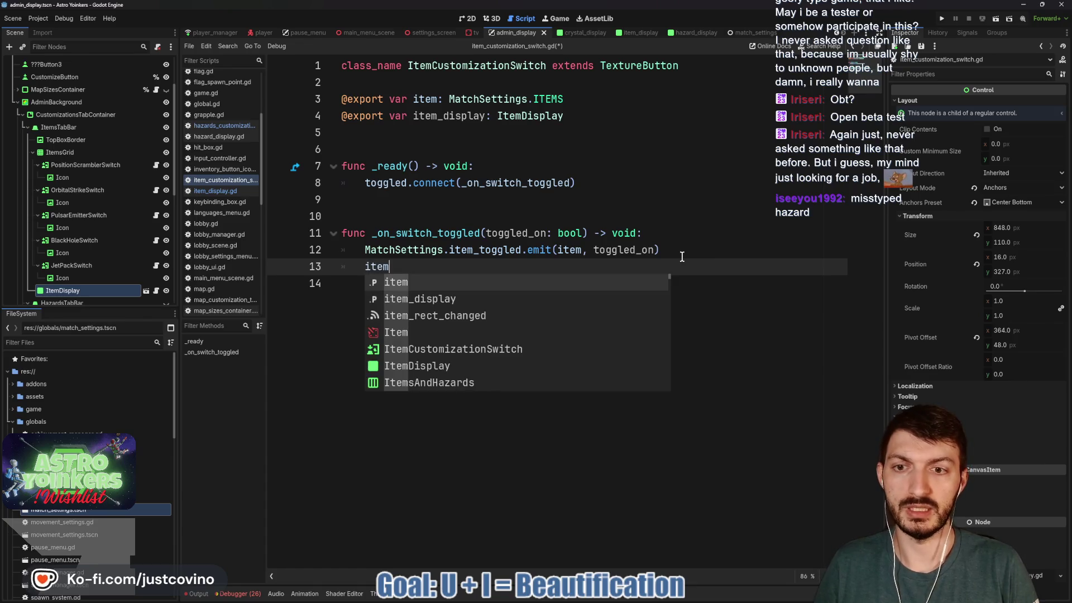
{"action": "key", "text": "Down"}
{"action": "key", "text": "Return"}
{"action": "type", "text": ".set_"}
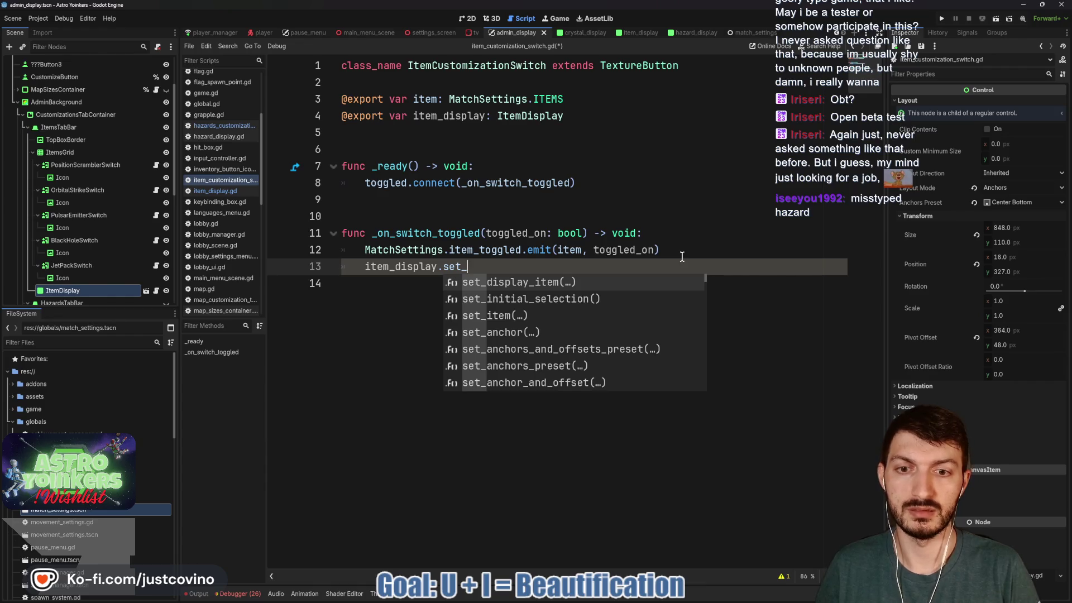
{"action": "key", "text": "Down"}
{"action": "key", "text": "Down"}
{"action": "key", "text": "Return"}
{"action": "type", "text": "item(ite"}
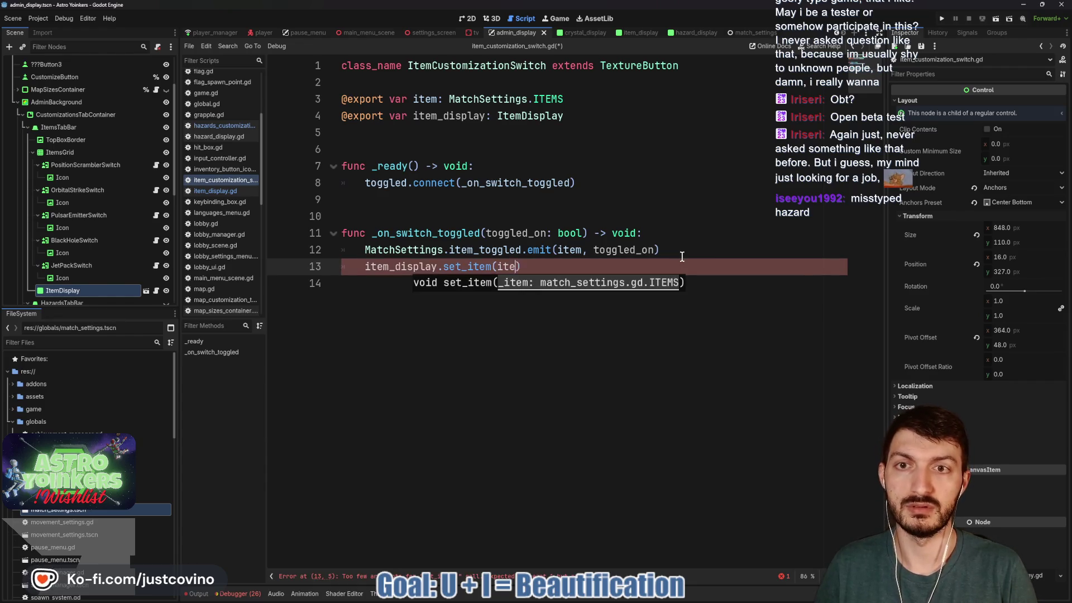
{"action": "type", "text": "m"}
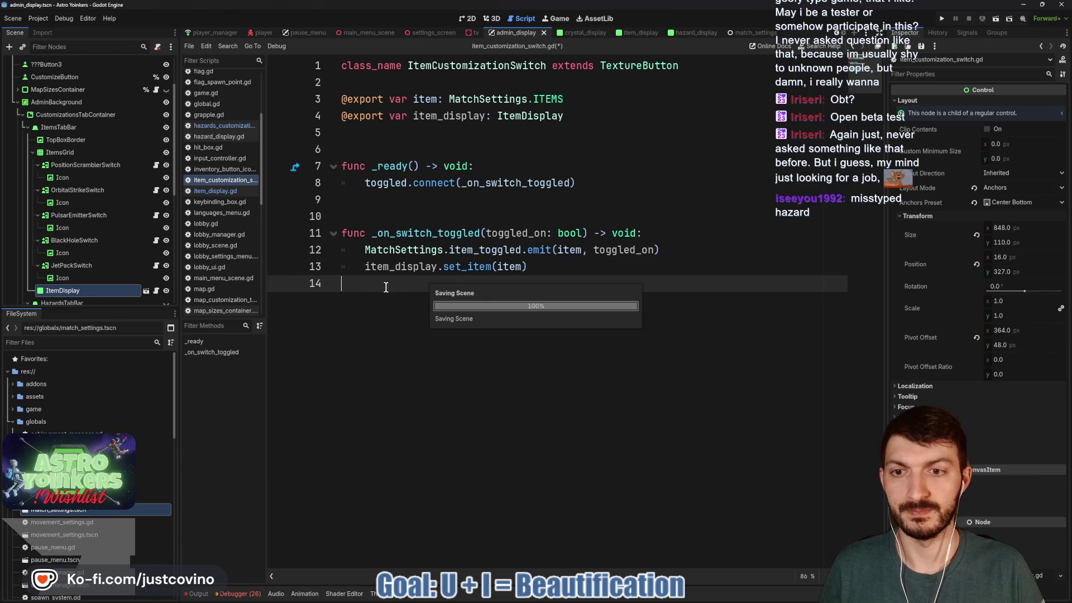
{"action": "left_click", "coordinate": [403, 199]}
{"action": "key", "text": "Tab"}
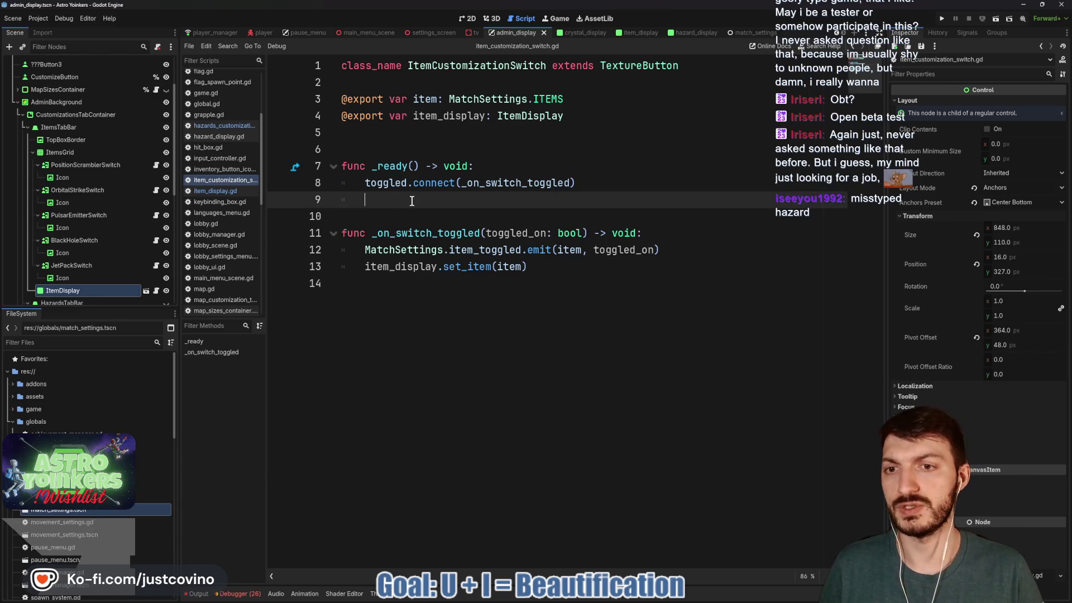
In _ready, connect focus_entered to _on_focus_entered
{"action": "type", "text": "foc"}
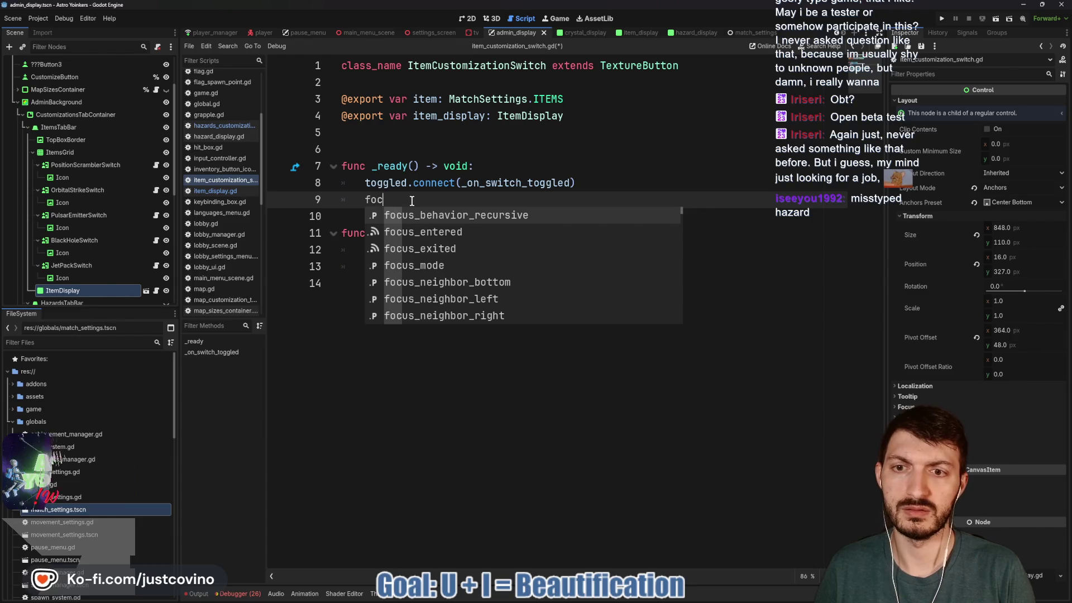
{"action": "key", "text": "Down"}
{"action": "key", "text": "Return"}
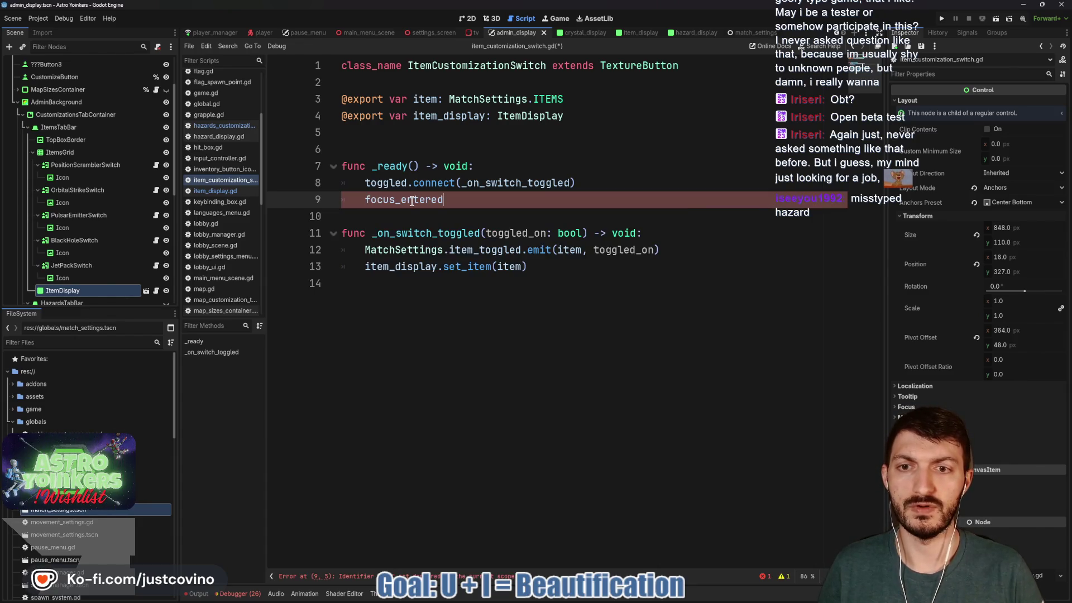
{"action": "type", "text": ".c"}
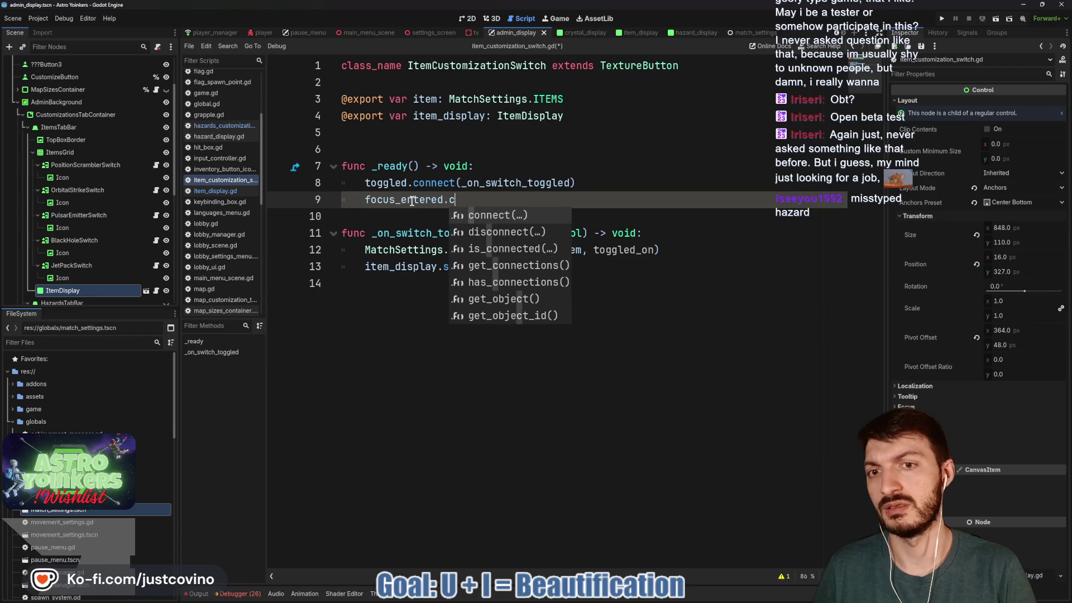
{"action": "key", "text": "Return"}
{"action": "type", "text": "_on_focus_"}
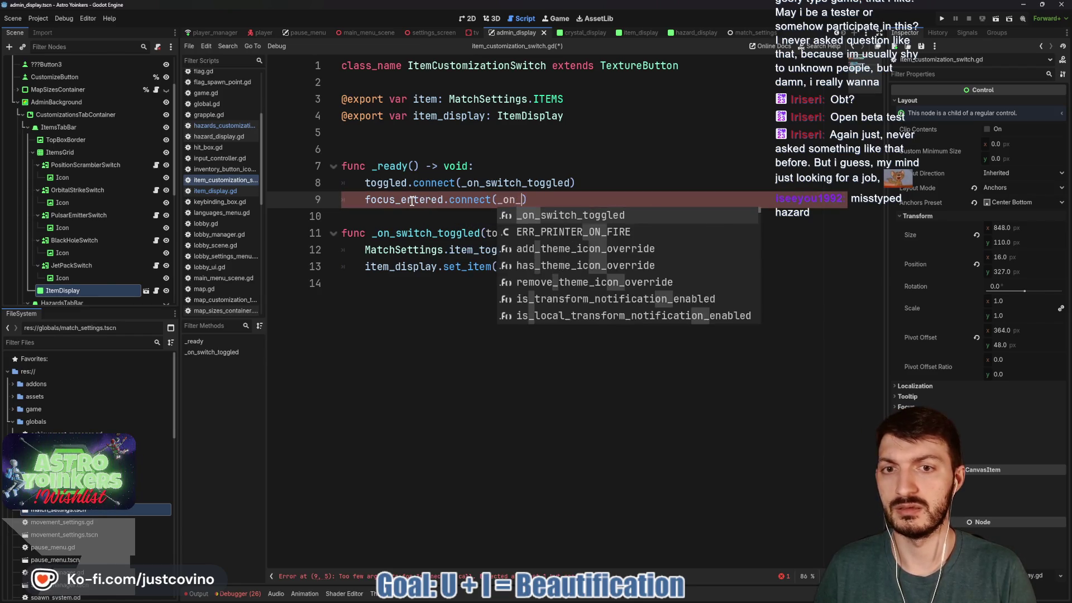
{"action": "type", "text": "enter"}
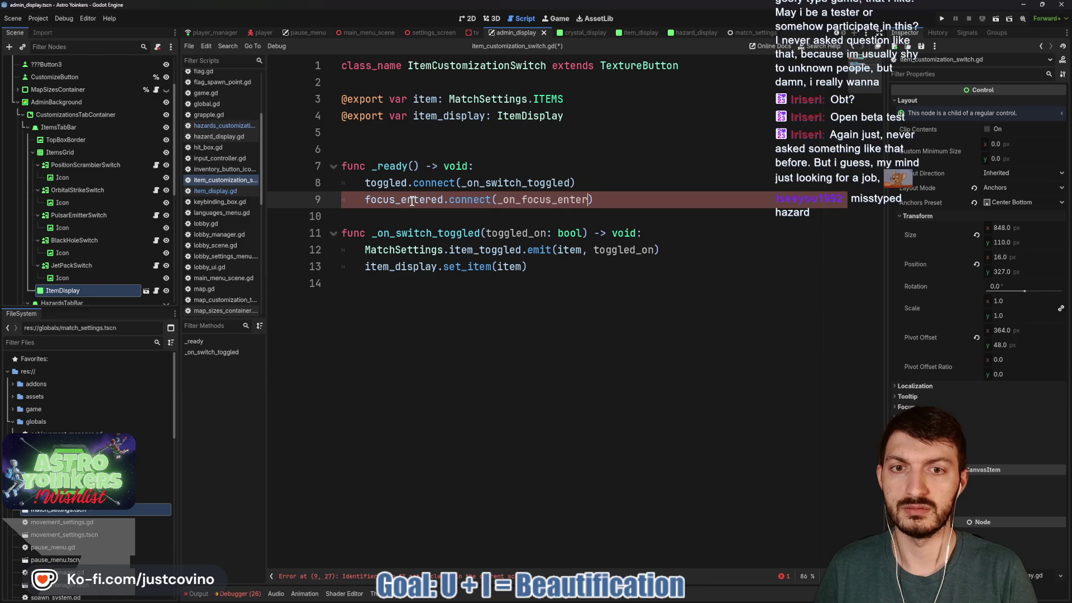
Define _on_focus_entered() -> void that calls item_display.set_item(item)
{"action": "left_click", "coordinate": [407, 297]}
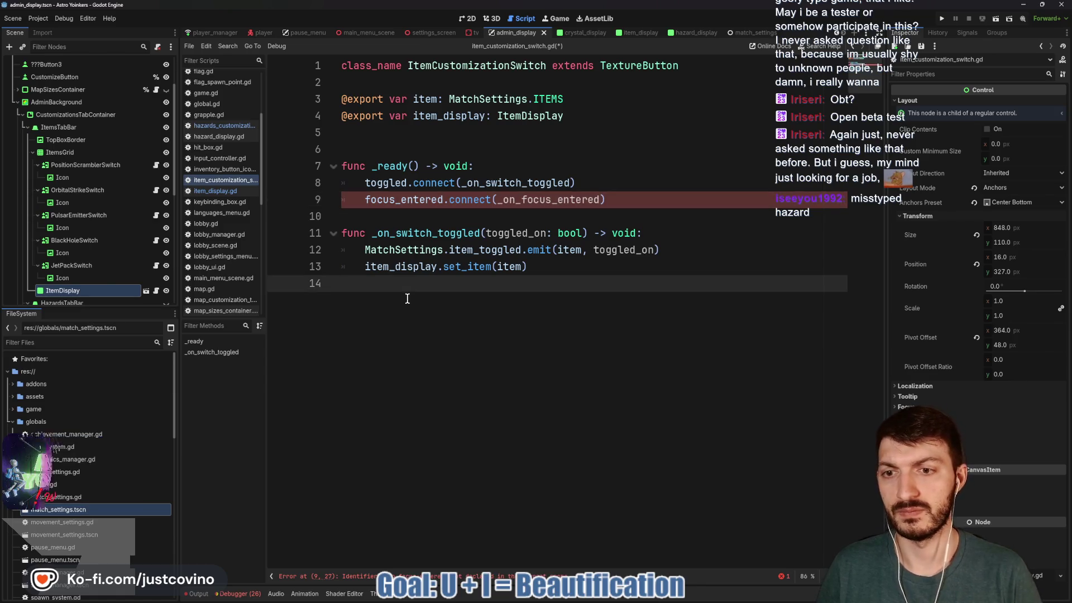
{"action": "key", "text": "Return"}
{"action": "type", "text": "func _on_focus_"}
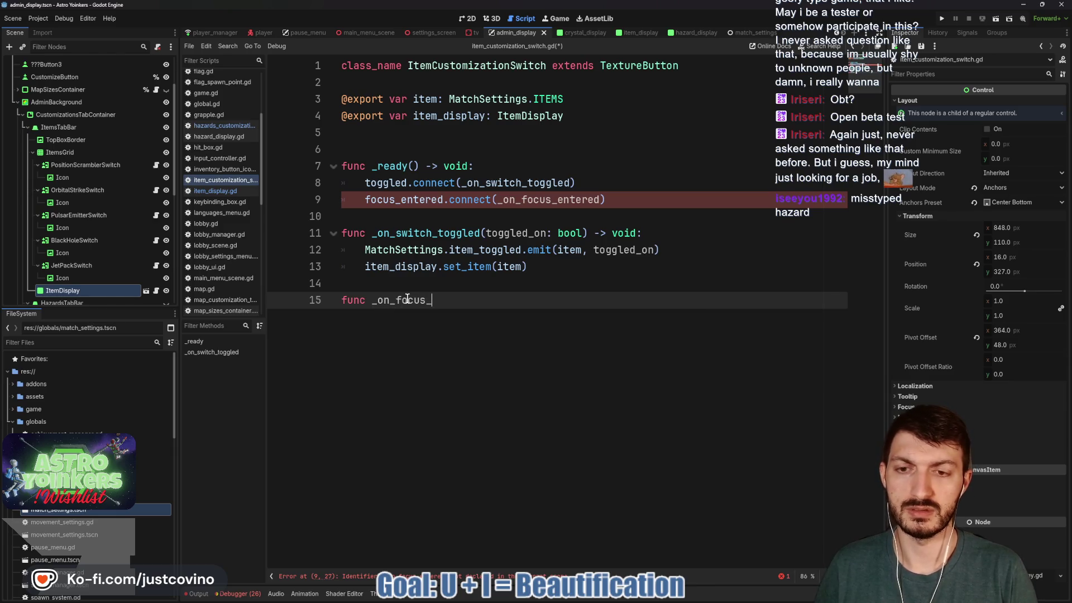
{"action": "type", "text": "entered() ->"}
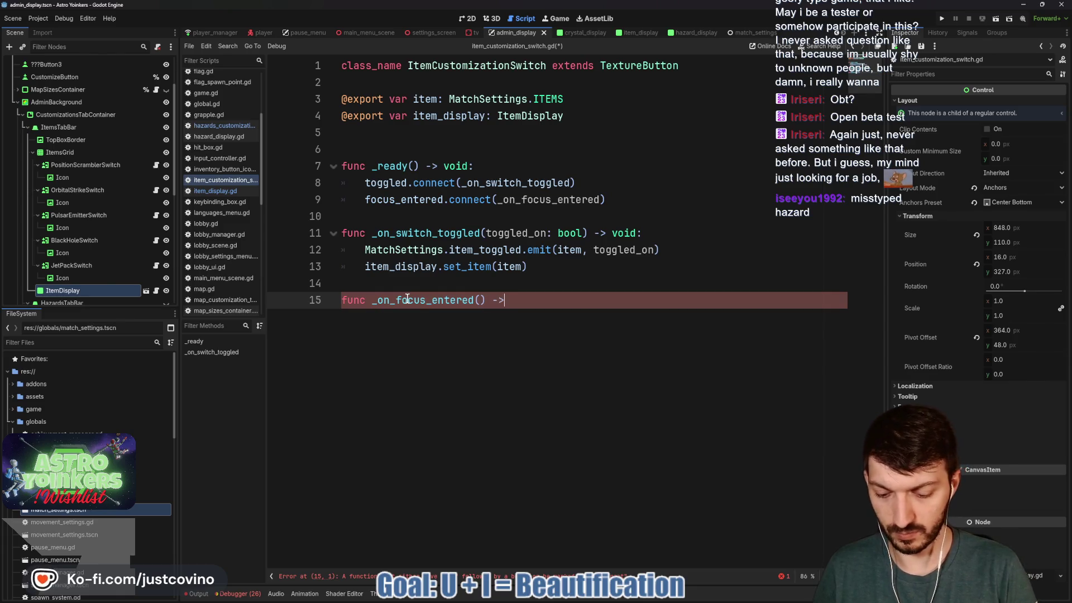
{"action": "type", "text": " void:"}
{"action": "key", "text": "Return"}
{"action": "type", "text": "tem_d"}
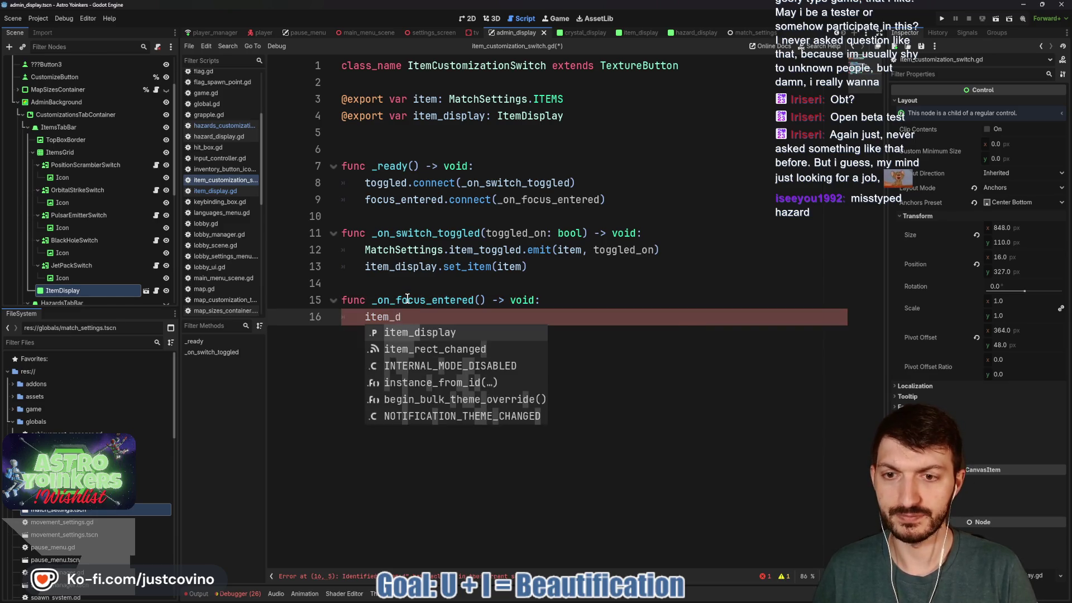
{"action": "key", "text": "Return"}
{"action": "type", "text": ".set"}
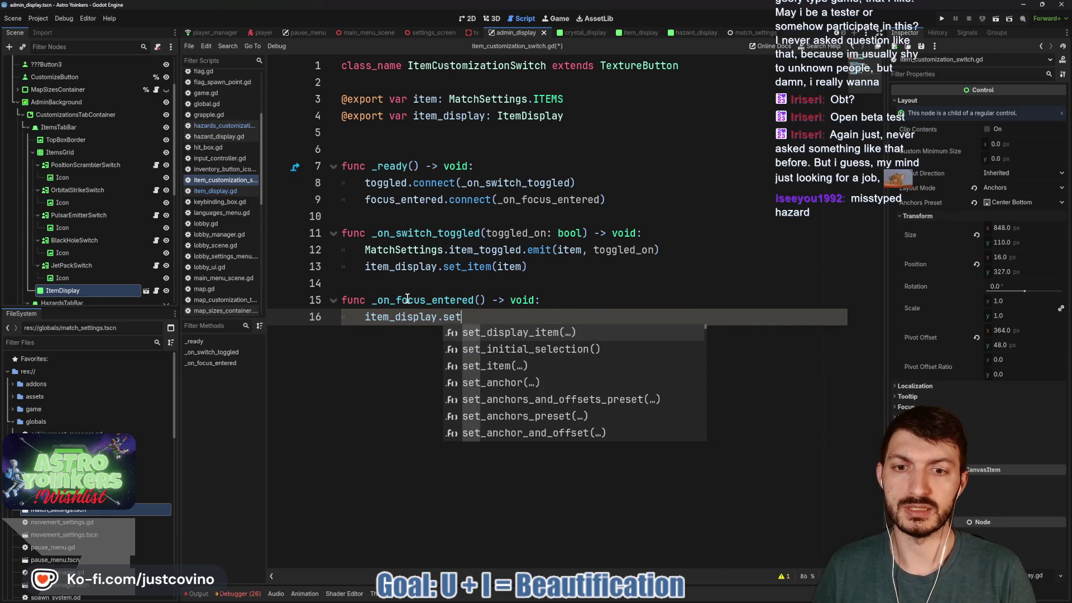
{"action": "type", "text": "_ite"}
{"action": "key", "text": "Return"}
{"action": "type", "text": "item"}
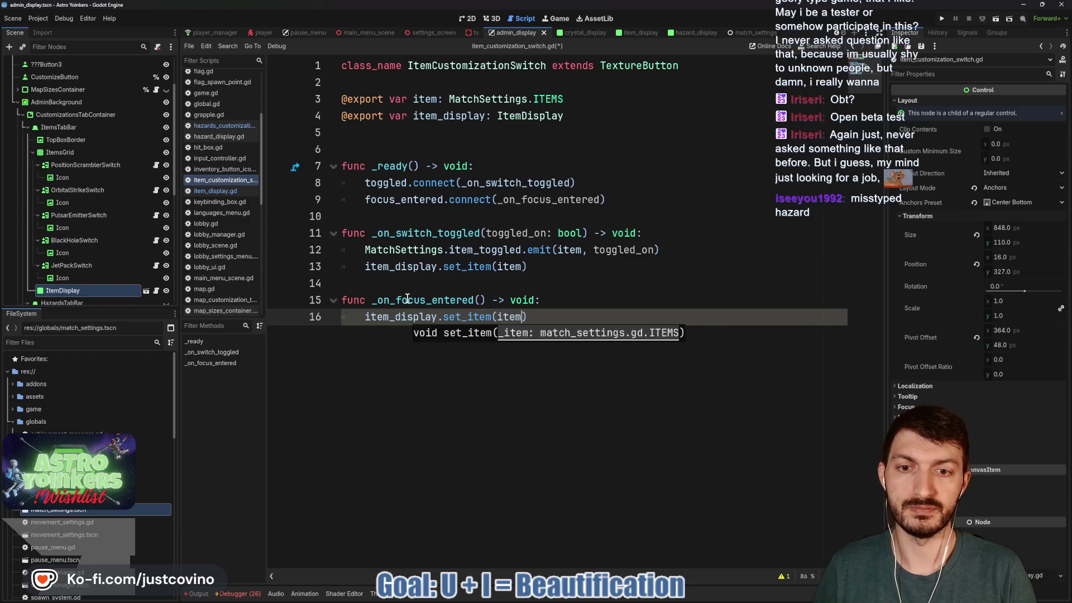
Add blank lines between the functions and save the script
{"action": "left_click", "coordinate": [385, 285]}
{"action": "key", "text": "Return"}
{"action": "key", "text": "ctrl+s"}
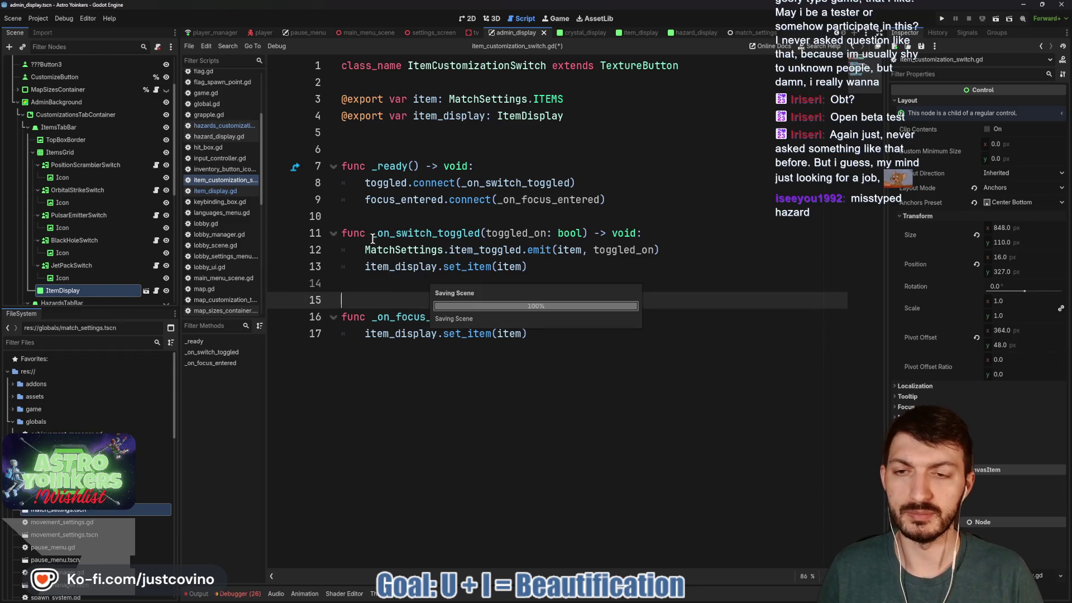
{"action": "left_click", "coordinate": [369, 219]}
{"action": "key", "text": "Return"}
{"action": "key", "text": "ctrl+s"}
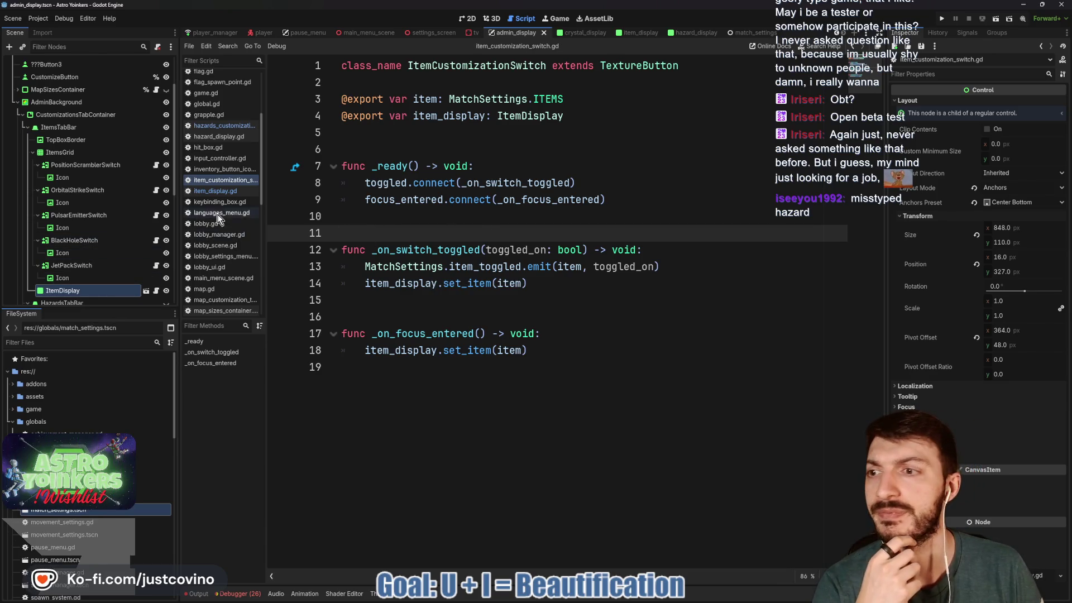
Set Item Display to ItemDisplay on PositionScramblerSwitch and OrbitalStrikeSwitch
{"action": "left_click", "coordinate": [86, 165]}
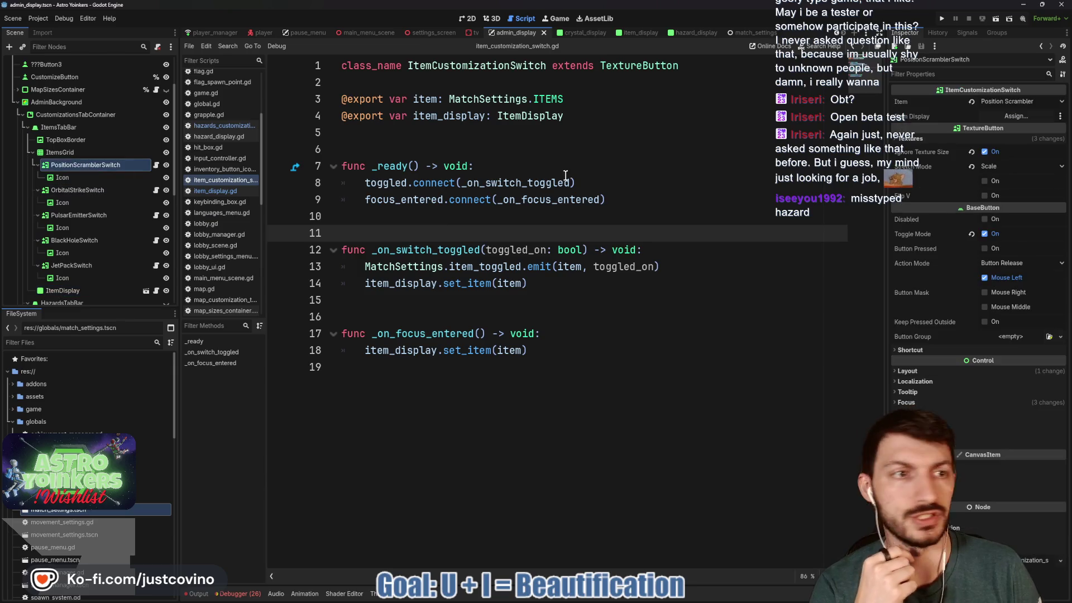
{"action": "left_click", "coordinate": [1016, 115]}
{"action": "left_click", "coordinate": [524, 260]}
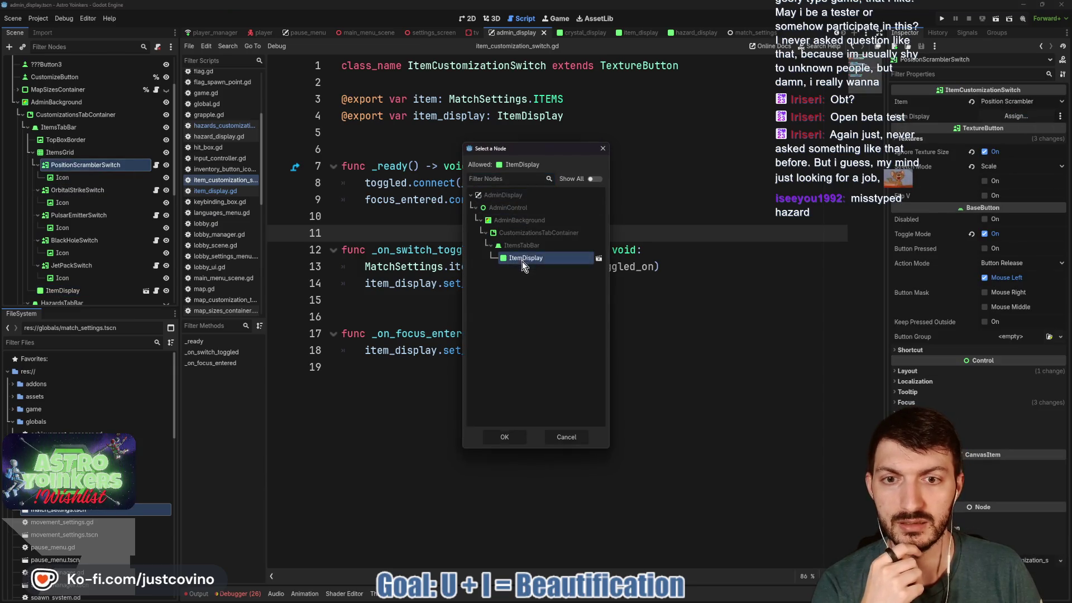
{"action": "left_click", "coordinate": [497, 438]}
{"action": "left_click", "coordinate": [107, 195]}
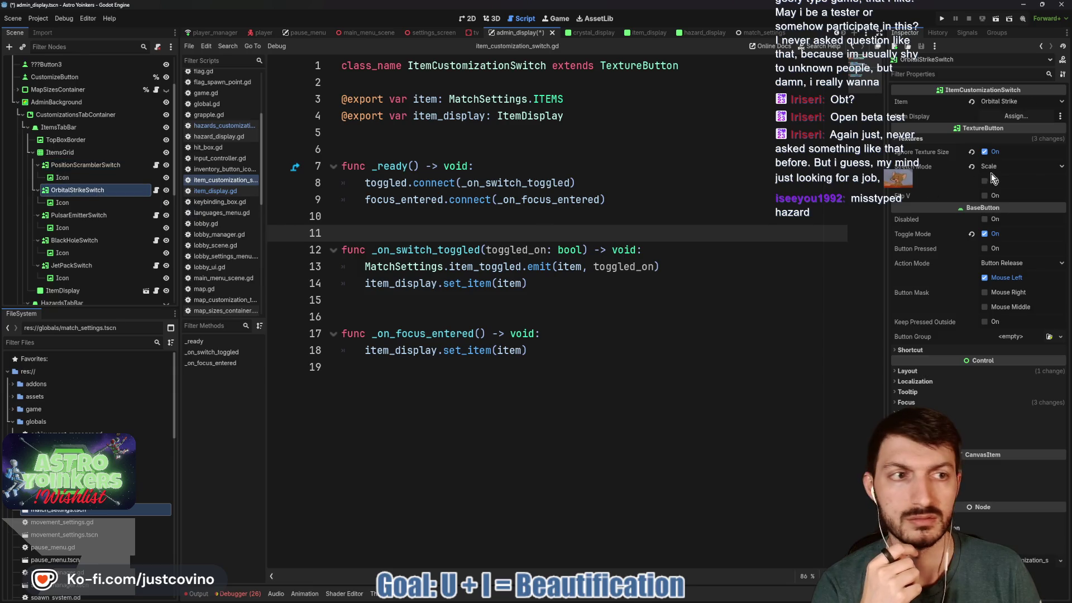
{"action": "left_click", "coordinate": [992, 118]}
{"action": "left_click", "coordinate": [526, 258]}
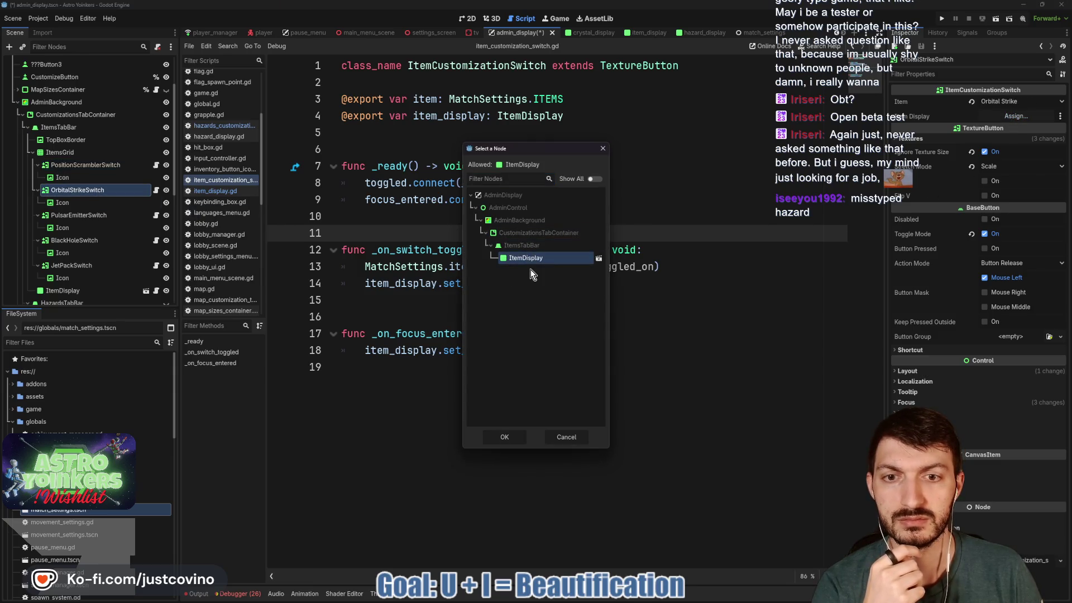
{"action": "left_click", "coordinate": [505, 435]}
Set Item Display to ItemDisplay on the Pulsar Emitter, Black Hole and Jet Pack switches
{"action": "left_click", "coordinate": [95, 215]}
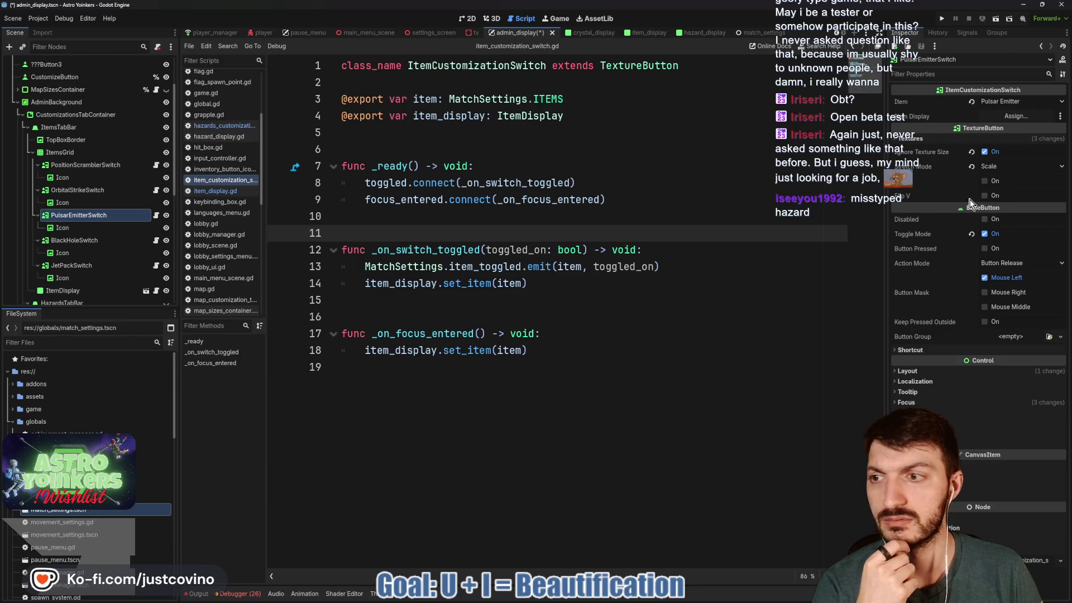
{"action": "left_click", "coordinate": [1015, 117]}
{"action": "left_click", "coordinate": [505, 436]}
{"action": "left_click", "coordinate": [77, 240]}
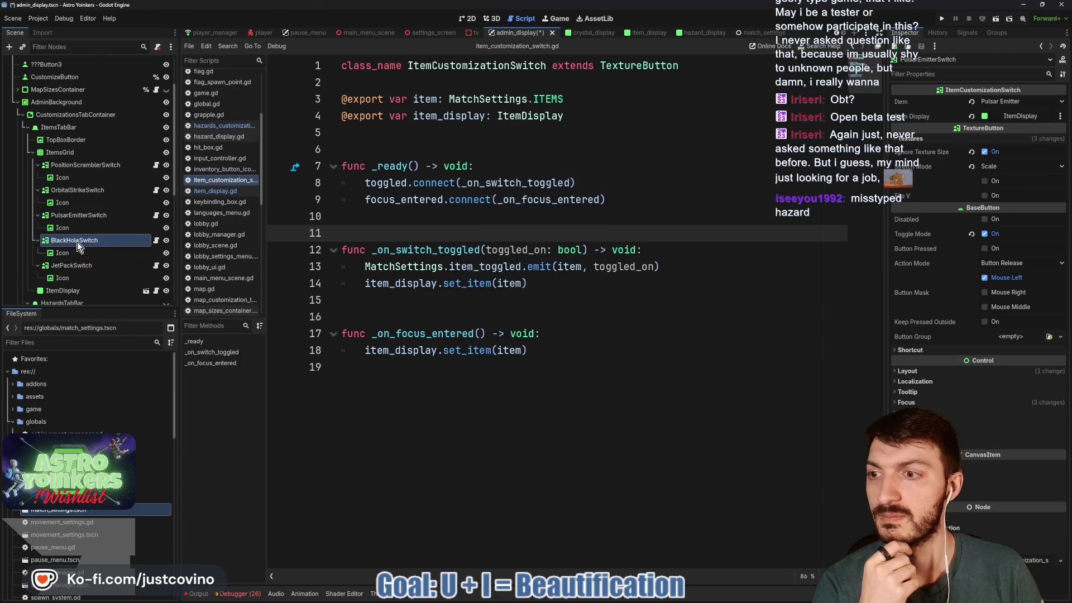
{"action": "left_click", "coordinate": [1015, 116]}
{"action": "left_click", "coordinate": [504, 436]}
{"action": "left_click", "coordinate": [78, 266]}
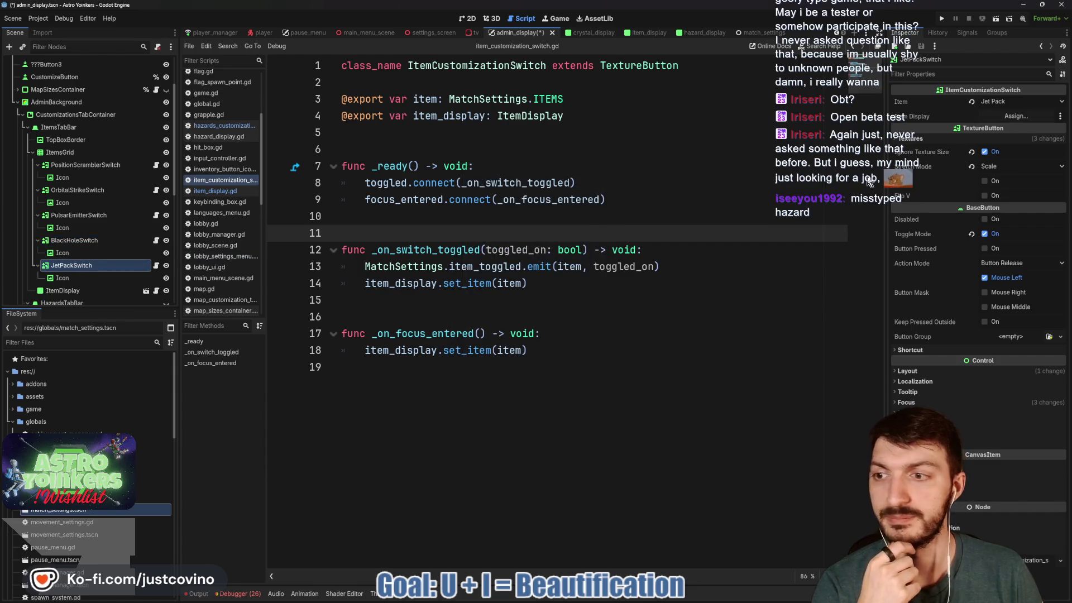
{"action": "left_click", "coordinate": [1015, 116]}
{"action": "left_click", "coordinate": [495, 436]}
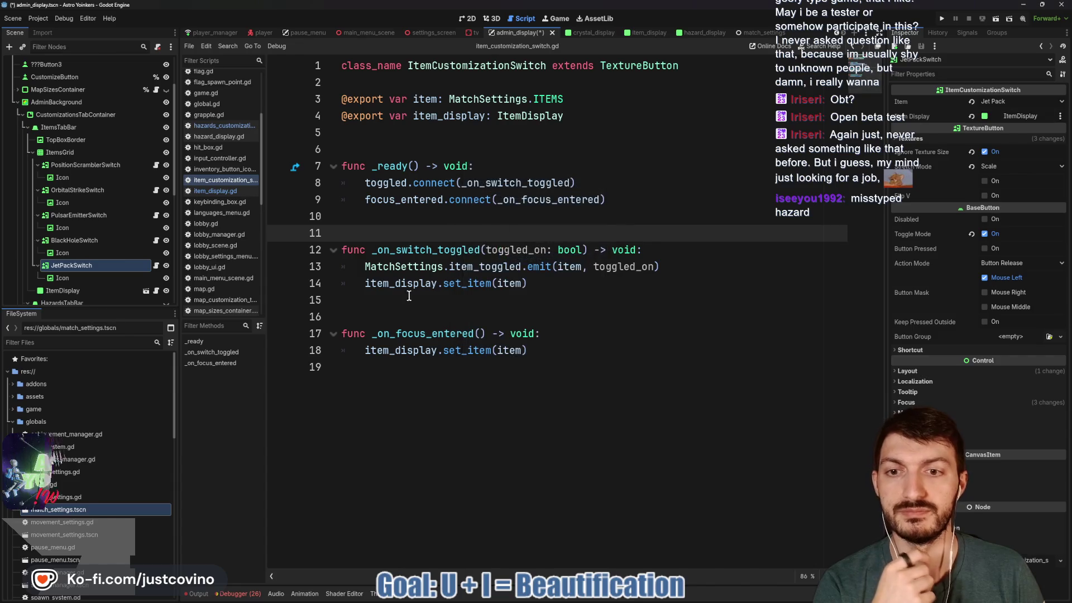
Save the scene and open hazards_customization_switch.gd
{"action": "left_click", "coordinate": [407, 316]}
{"action": "key", "text": "ctrl+s"}
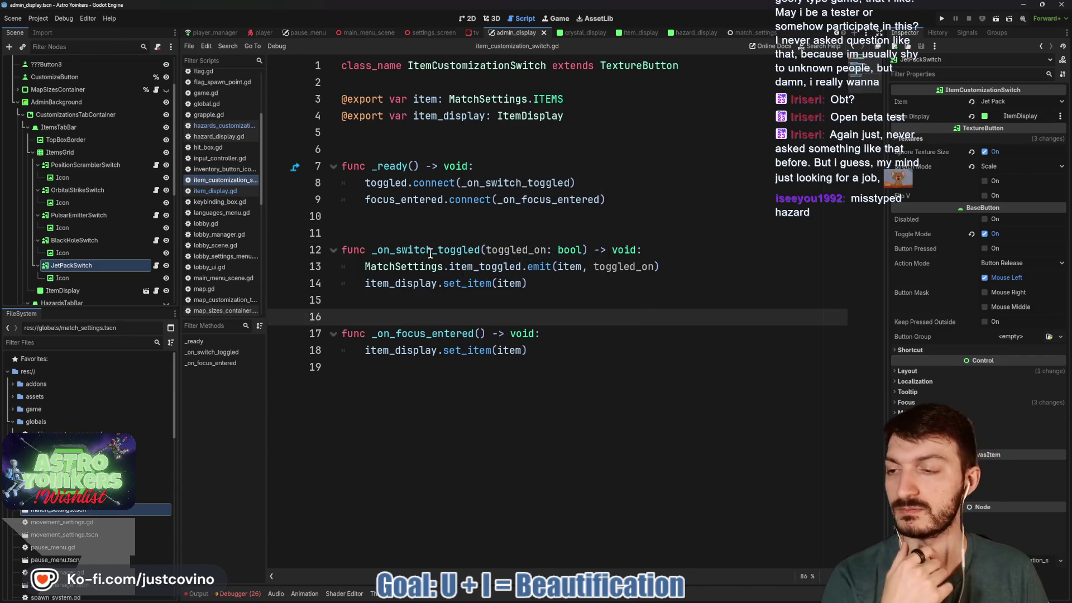
{"action": "scroll", "coordinate": [115, 243], "scroll_direction": "down", "scroll_amount": 3}
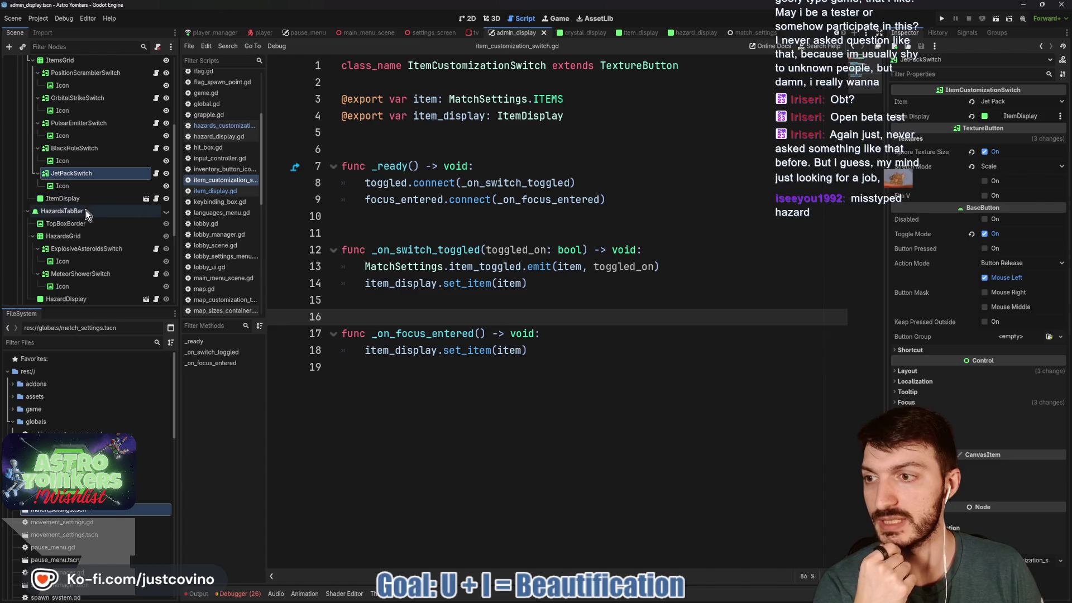
{"action": "left_click", "coordinate": [156, 249]}
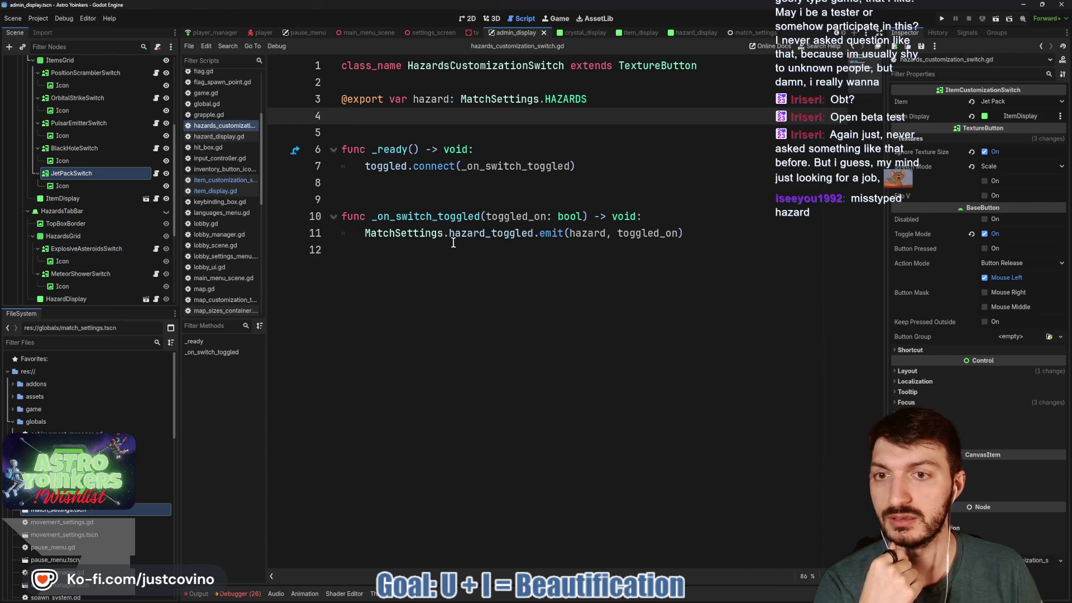
Add an exported hazard_display variable of type HazardDisplay below the hazard export
{"action": "left_click", "coordinate": [488, 250]}
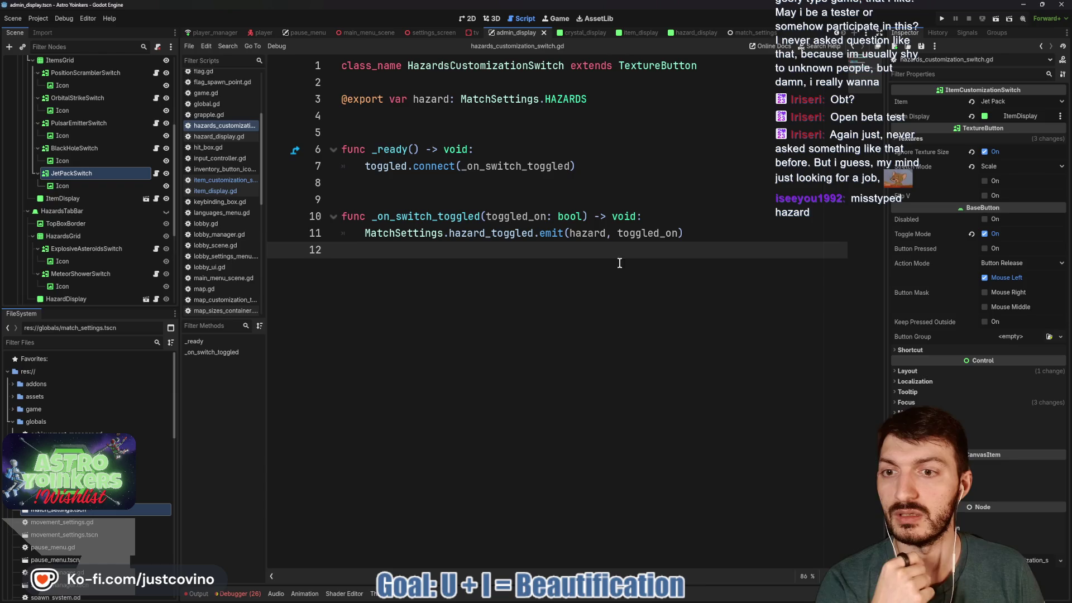
{"action": "left_click", "coordinate": [376, 117]}
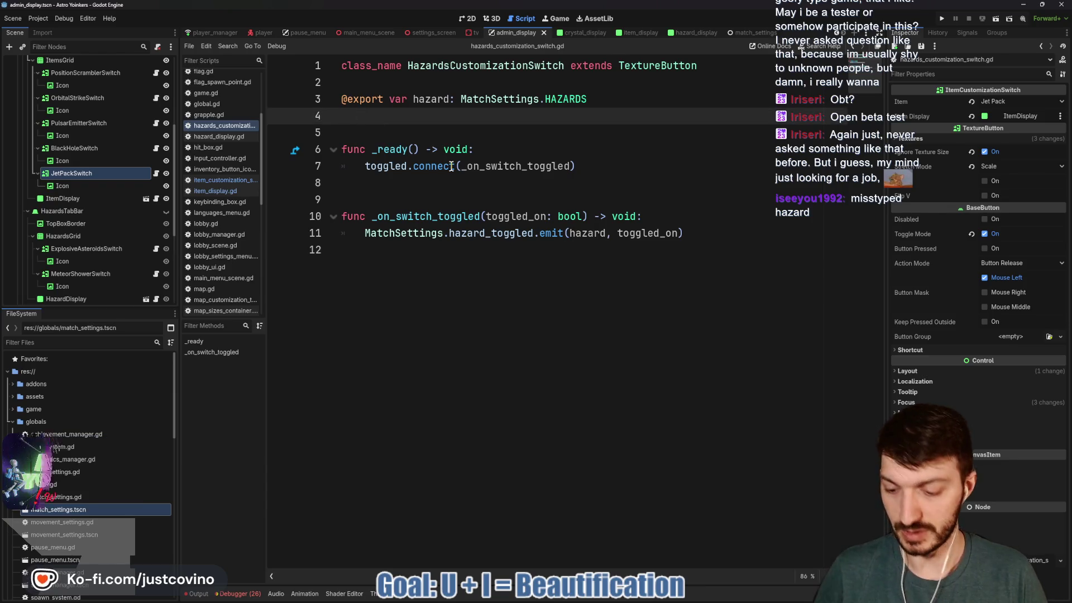
{"action": "type", "text": "@export var "}
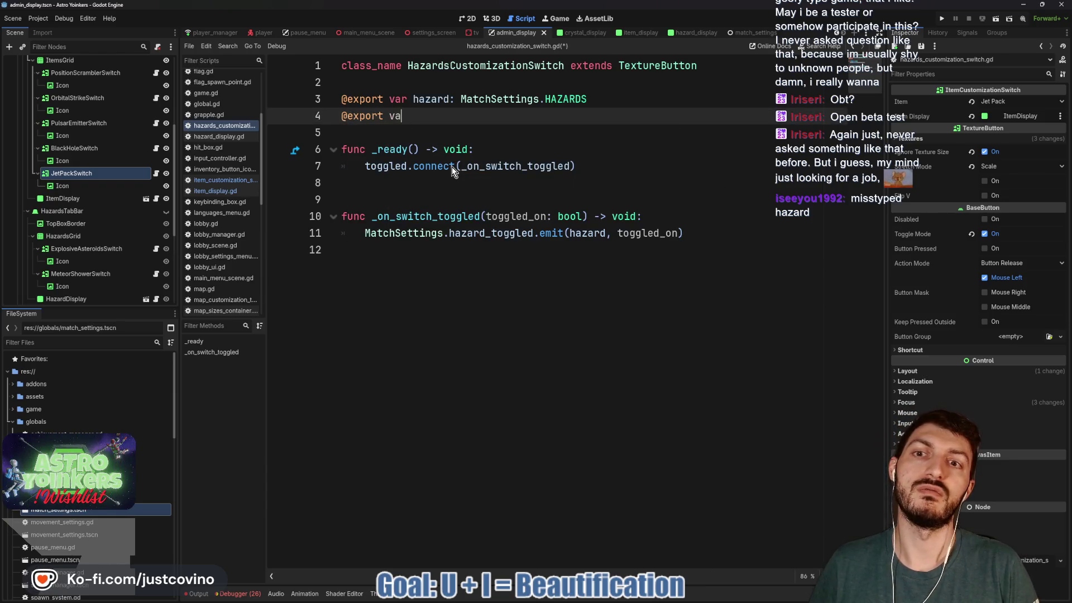
{"action": "type", "text": "harza"}
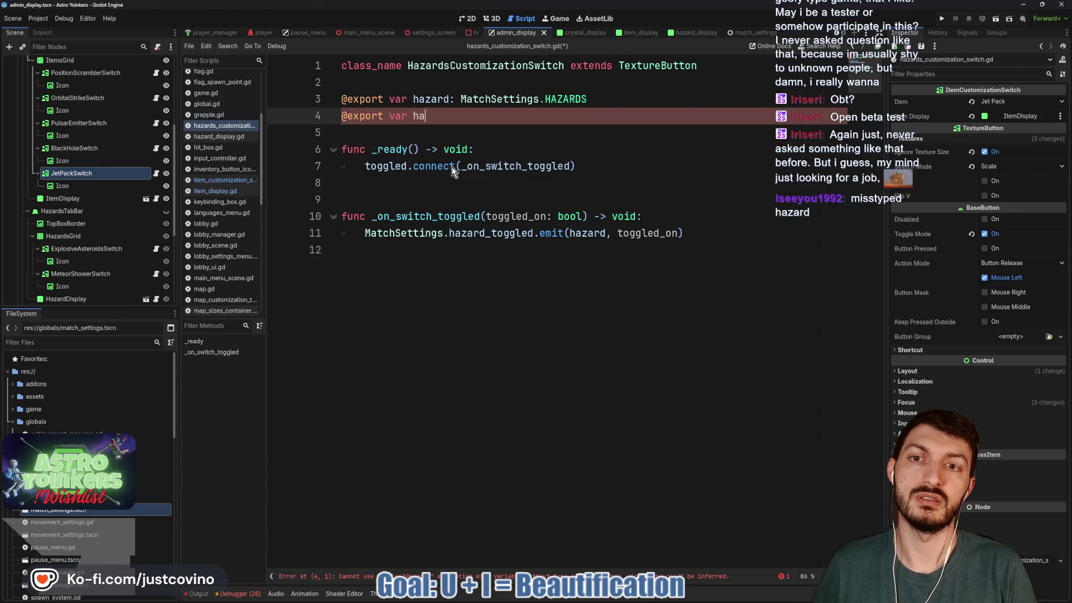
{"action": "key", "text": "BackSpace"}
{"action": "key", "text": "BackSpace"}
{"action": "key", "text": "BackSpace"}
{"action": "type", "text": "zar"}
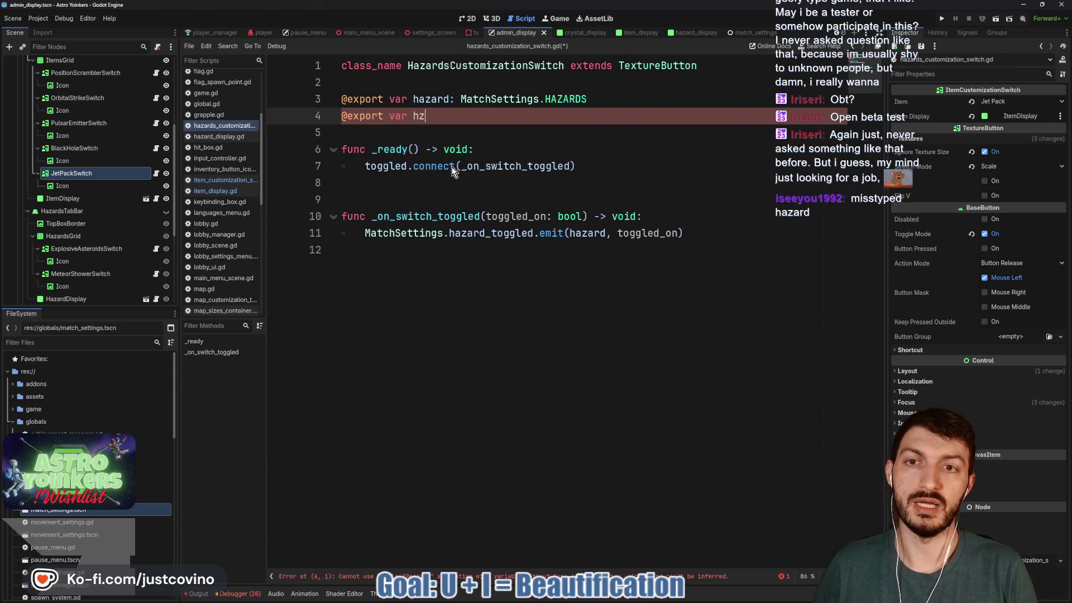
{"action": "type", "text": "d_display: "}
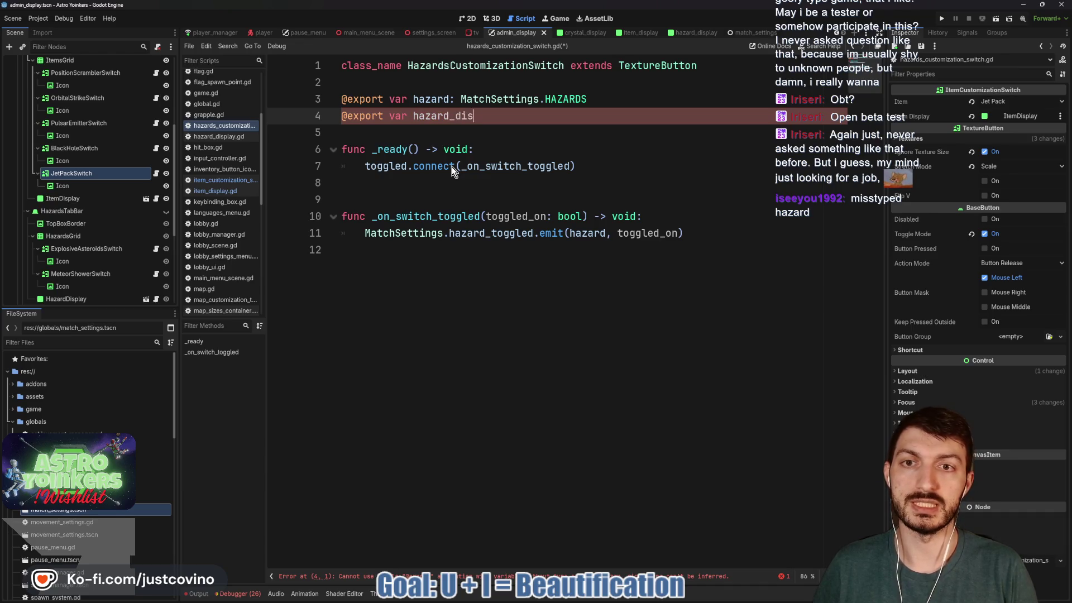
{"action": "type", "text": "Haza"}
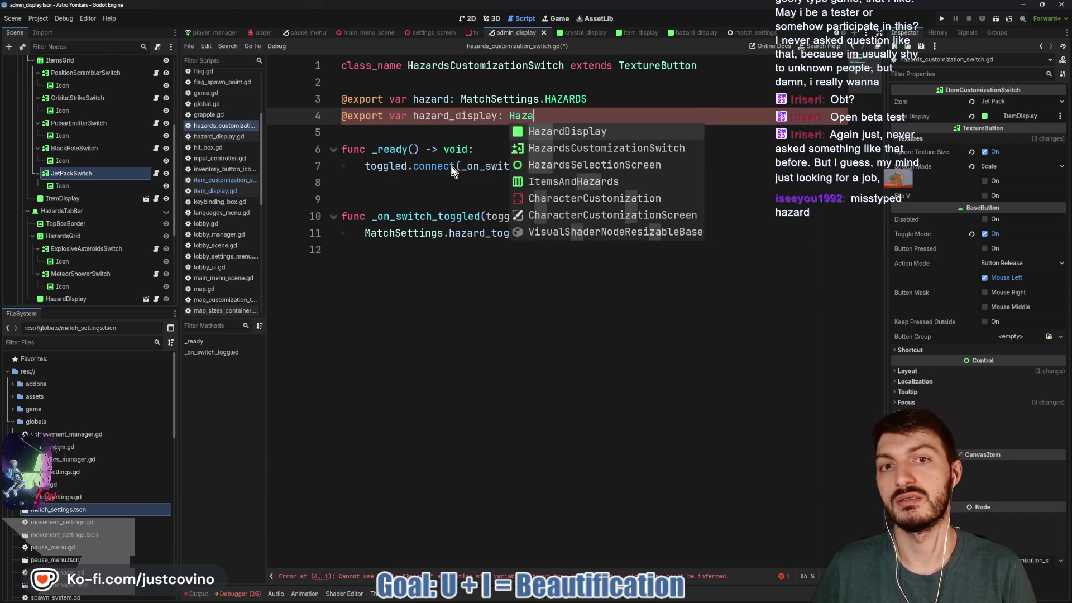
{"action": "key", "text": "Return"}
Make the toggle handler call hazard_display.set_hazard(hazard)
{"action": "left_click", "coordinate": [422, 253]}
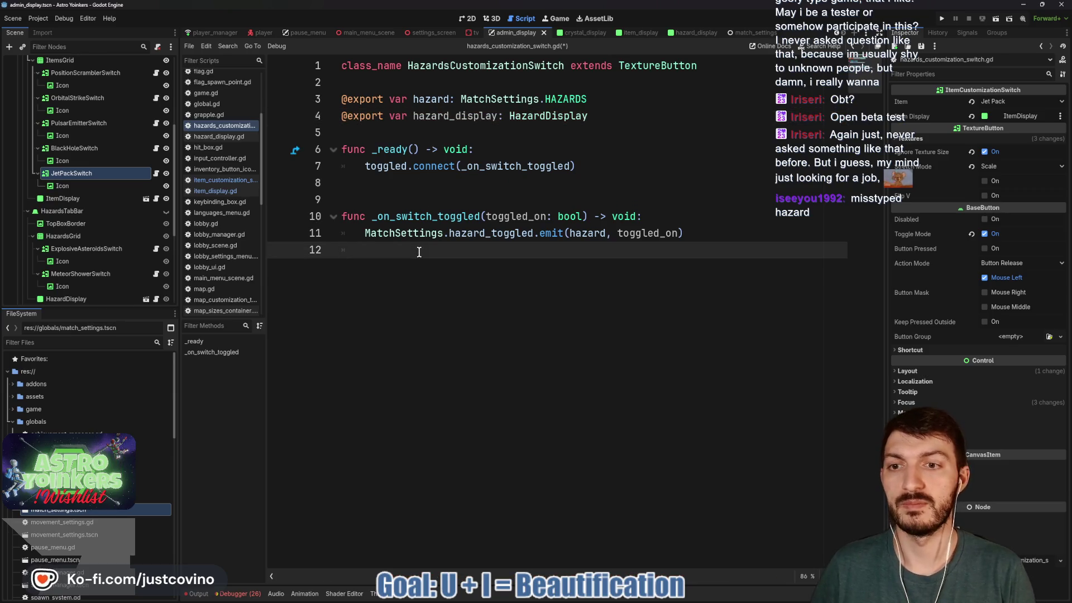
{"action": "type", "text": "hazard_display."}
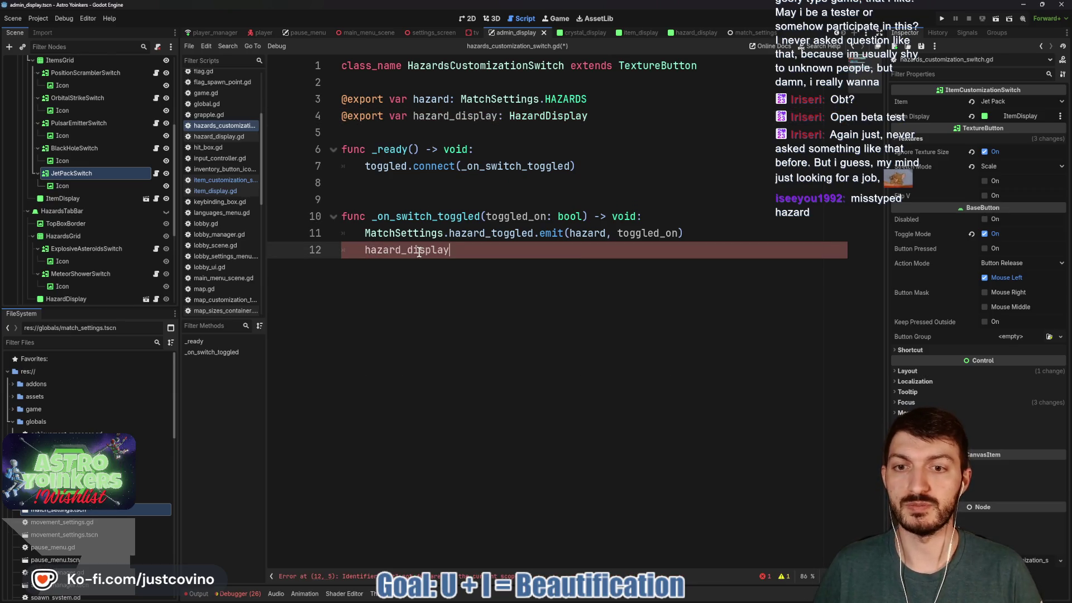
{"action": "type", "text": "set_h"}
{"action": "key", "text": "Return"}
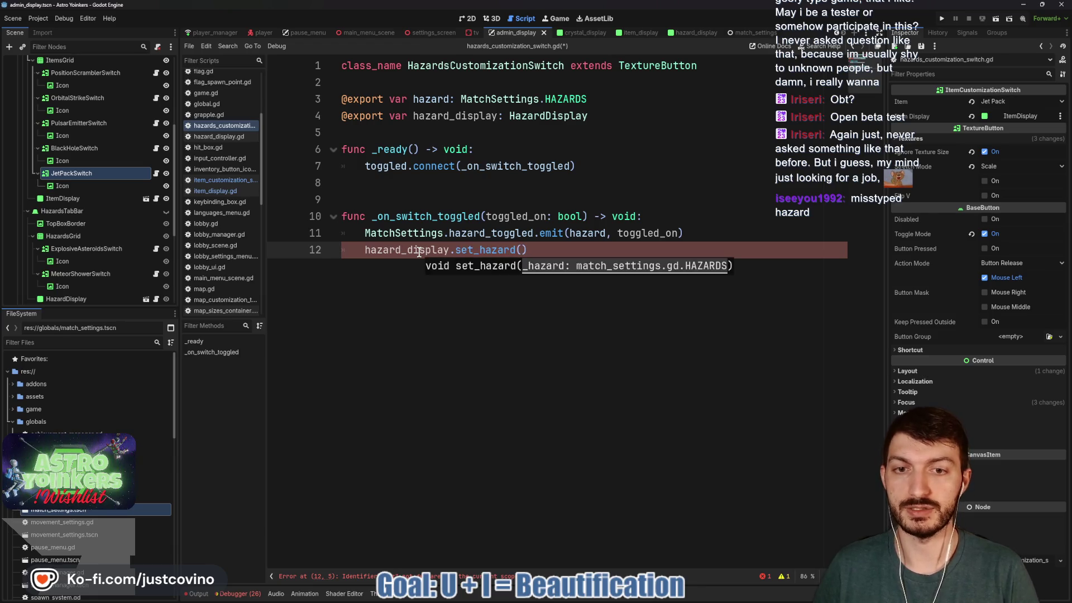
{"action": "type", "text": "hazar"}
{"action": "key", "text": "Return"}
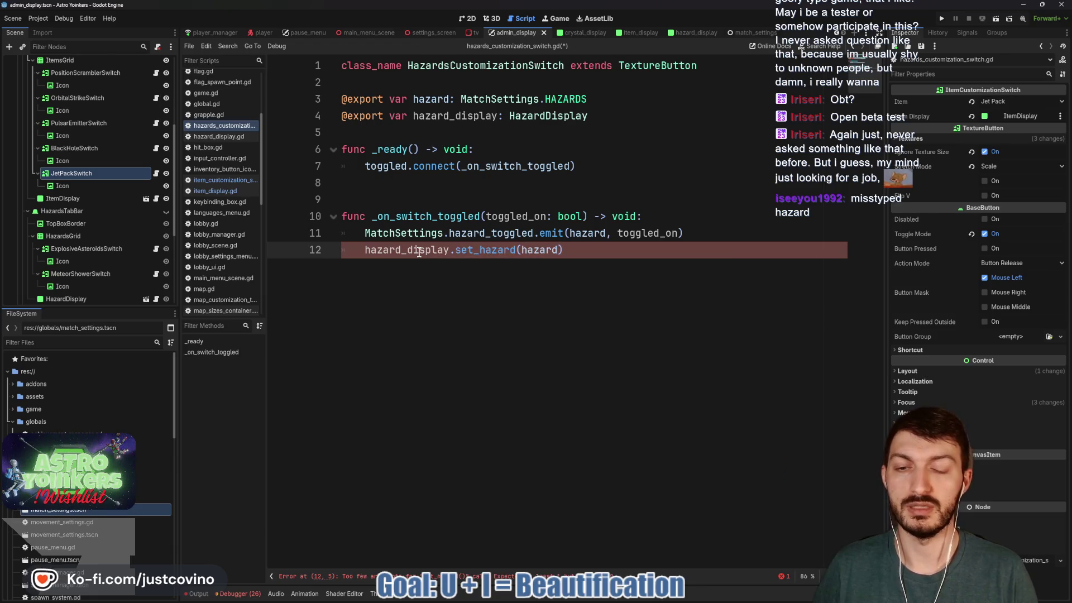
Connect the focus_entered signal in _ready to the focus handler
{"action": "left_click", "coordinate": [410, 179]}
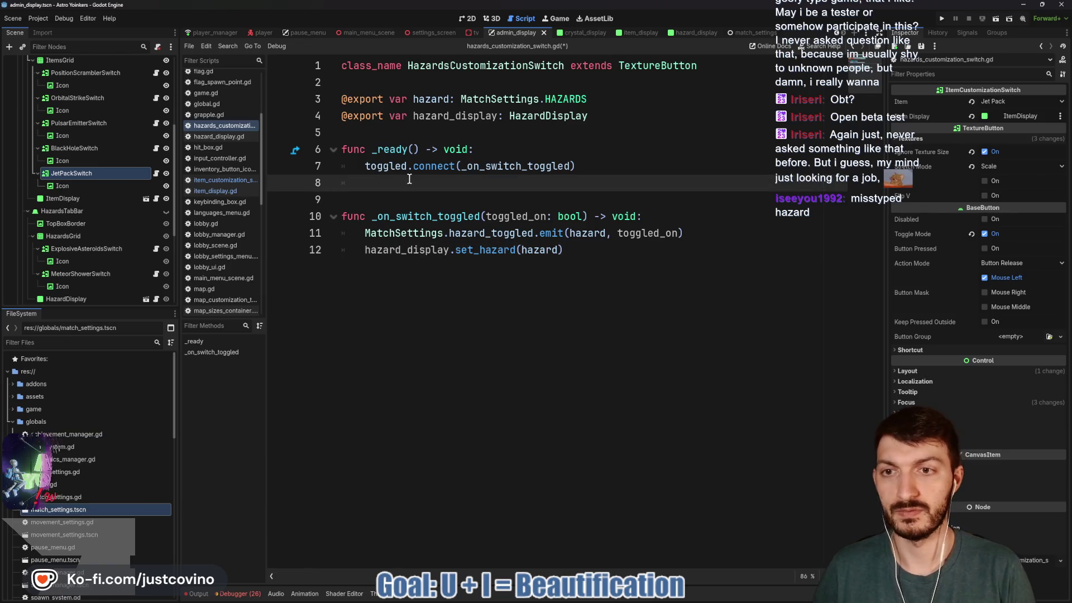
{"action": "key", "text": "Tab"}
{"action": "type", "text": "focus"}
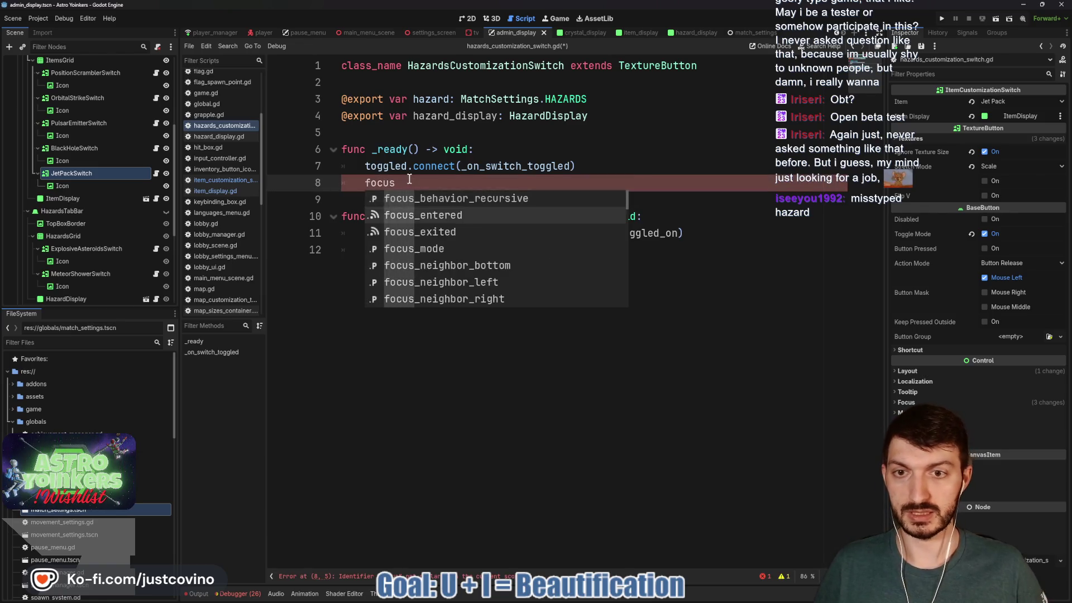
{"action": "key", "text": "Return"}
{"action": "type", "text": "."}
{"action": "key", "text": "Return"}
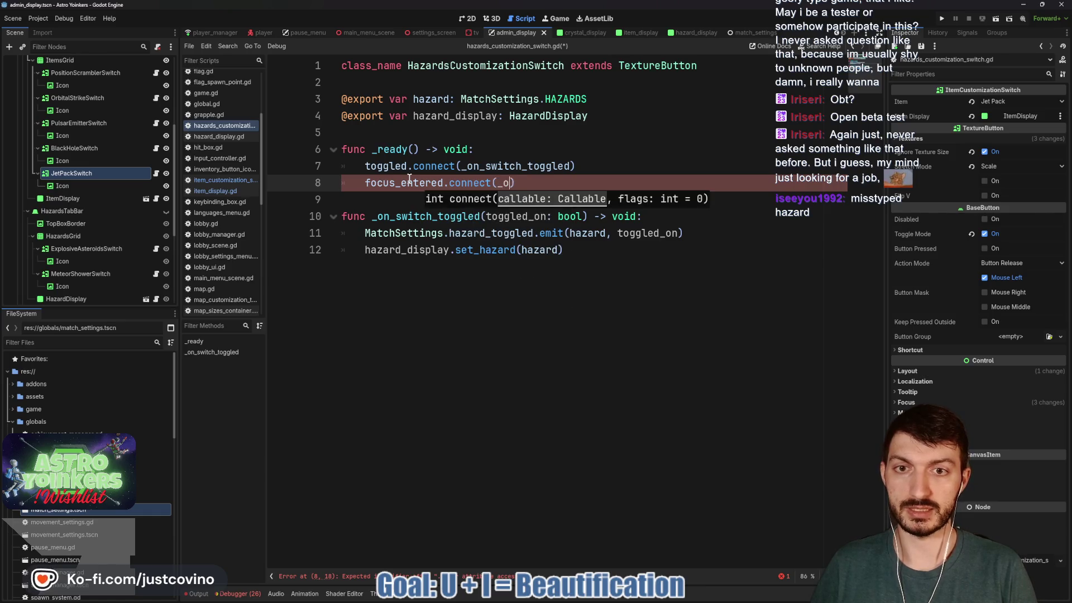
{"action": "type", "text": "n_focus_entered"}
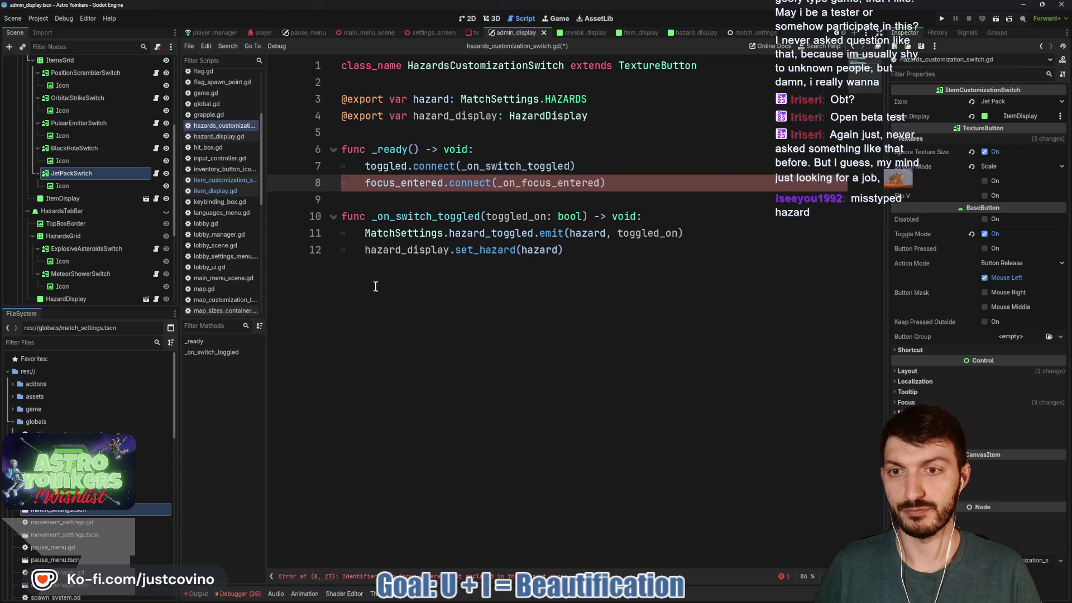
Add func _on_focus_entered() -> void that calls hazard_display.set_hazard(hazard)
{"action": "left_click", "coordinate": [375, 286]}
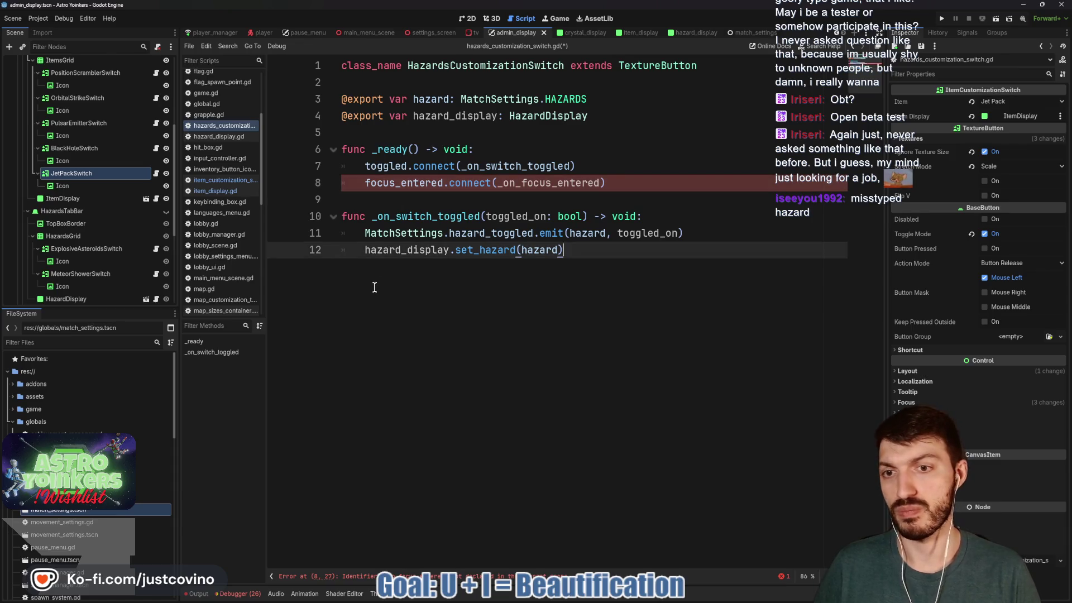
{"action": "key", "text": "Return"}
{"action": "key", "text": "Return"}
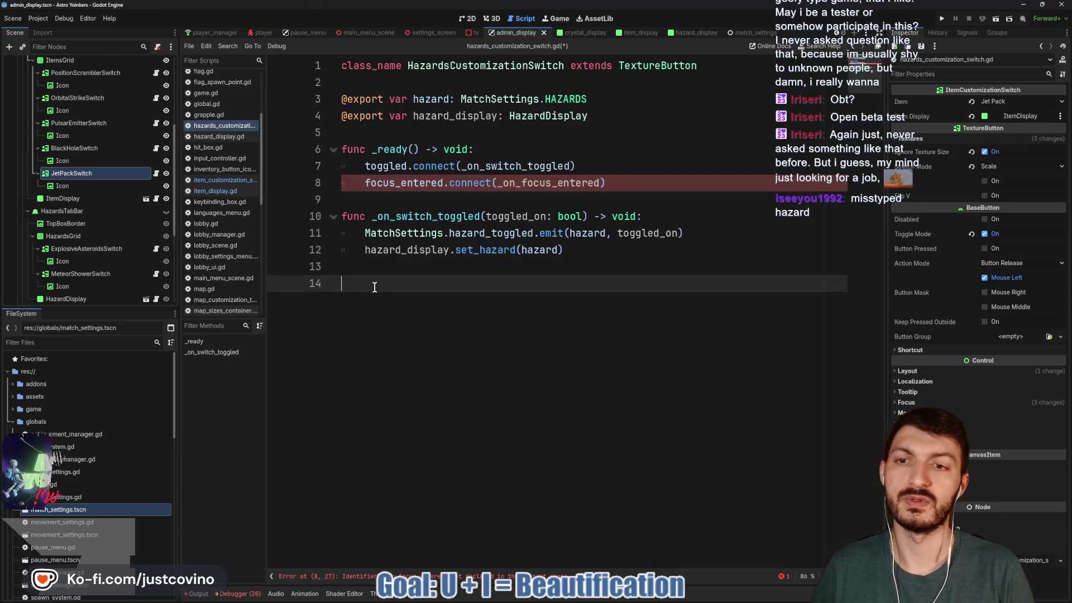
{"action": "key", "text": "Return"}
{"action": "type", "text": "on_focus_en"}
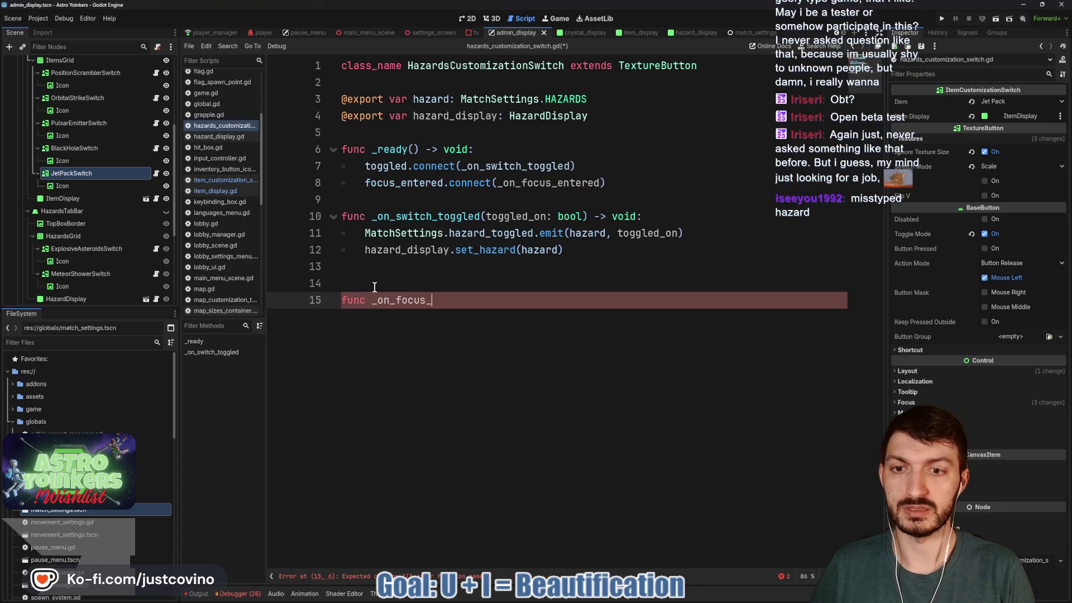
{"action": "type", "text": "tered() ->"}
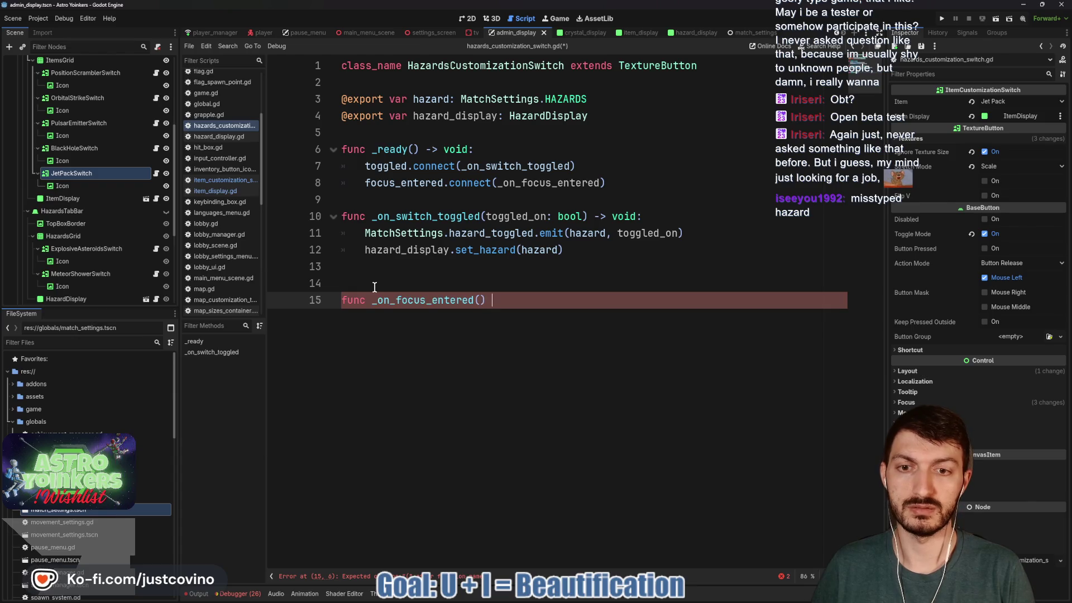
{"action": "type", "text": " void:"}
{"action": "key", "text": "Return"}
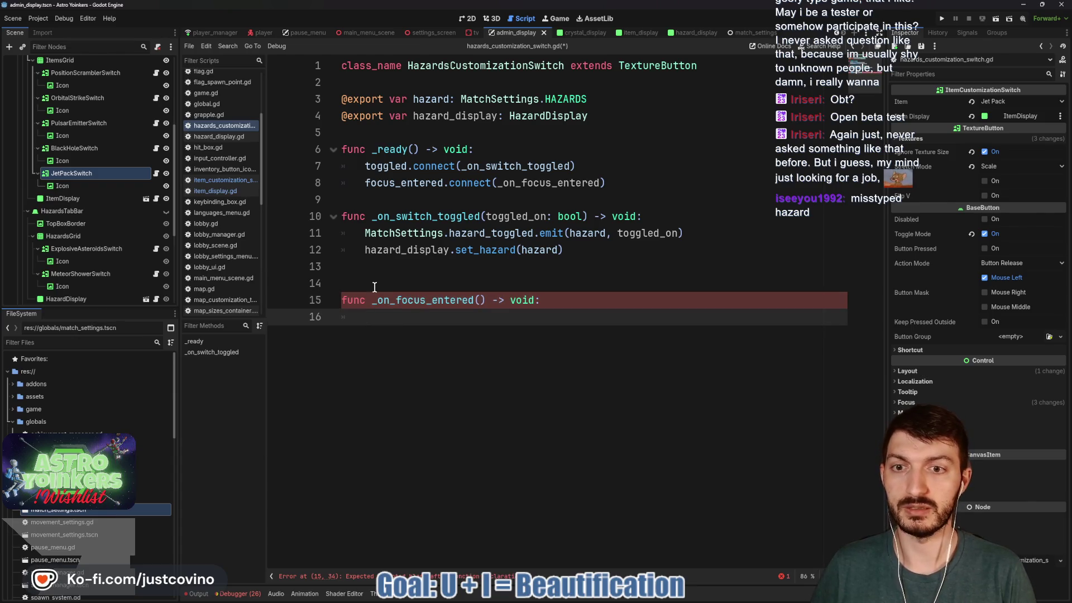
{"action": "type", "text": "hazard_display.s"}
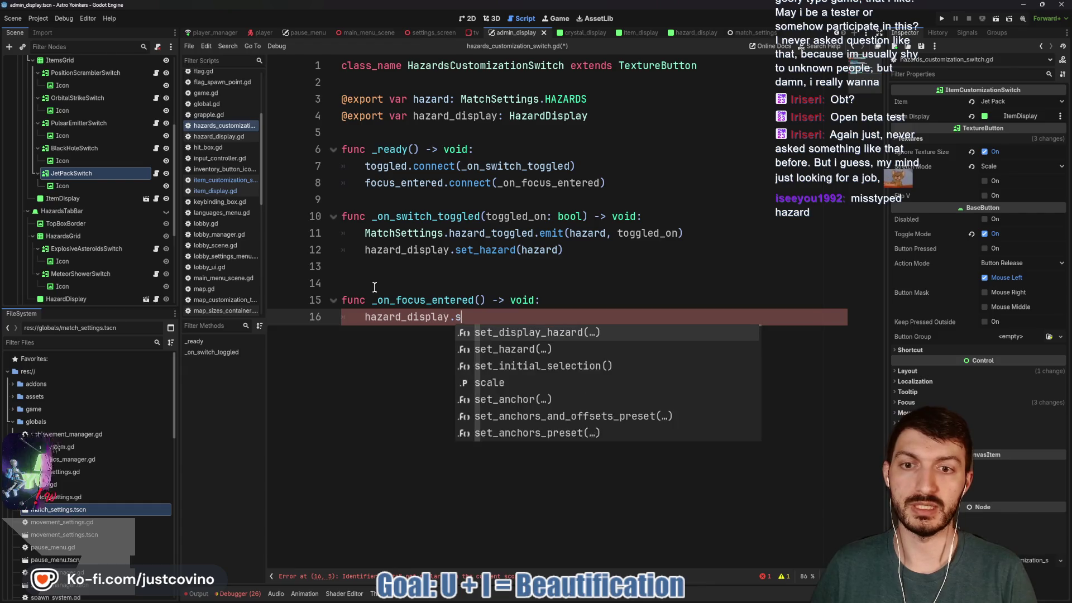
{"action": "type", "text": "et_ha"}
{"action": "key", "text": "Return"}
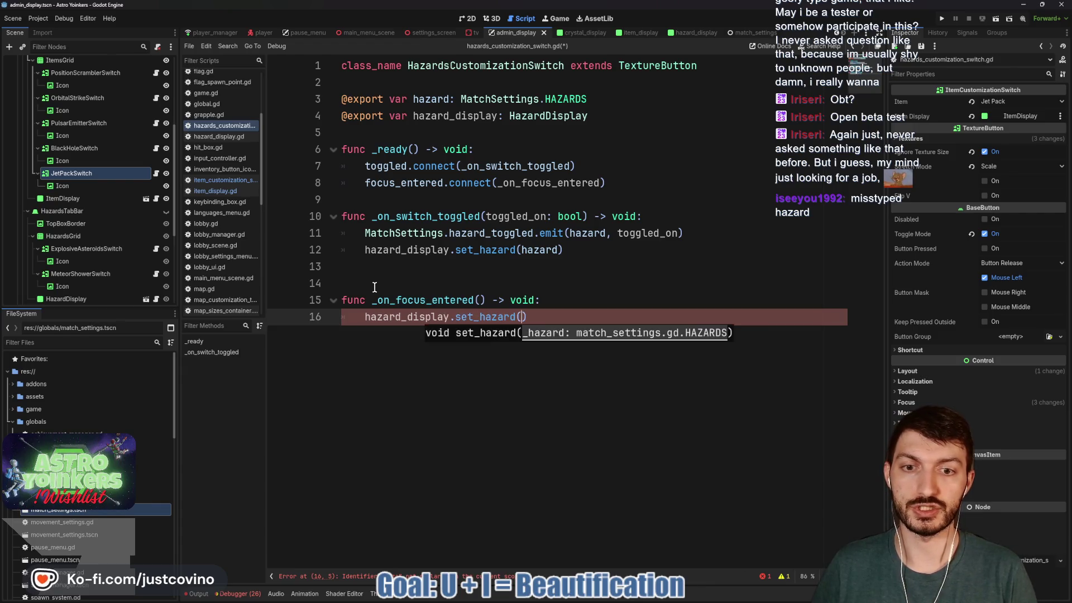
{"action": "type", "text": "azar"}
{"action": "key", "text": "Return"}
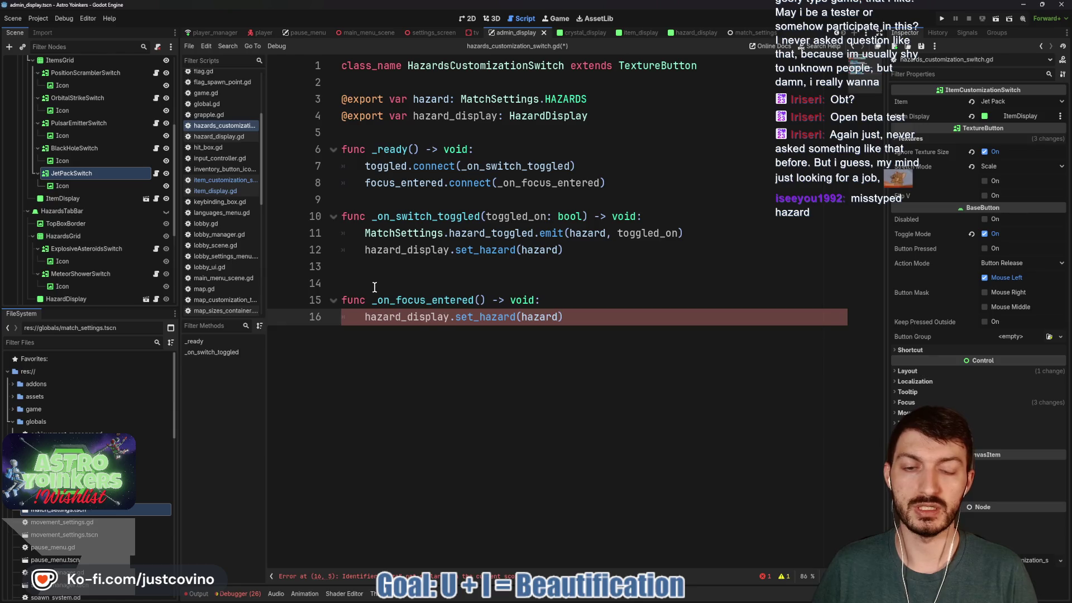
Tidy the blank lines after _ready and the exported variables, and save the script
{"action": "left_click", "coordinate": [402, 198]}
{"action": "key", "text": "Return"}
{"action": "key", "text": "ctrl+s"}
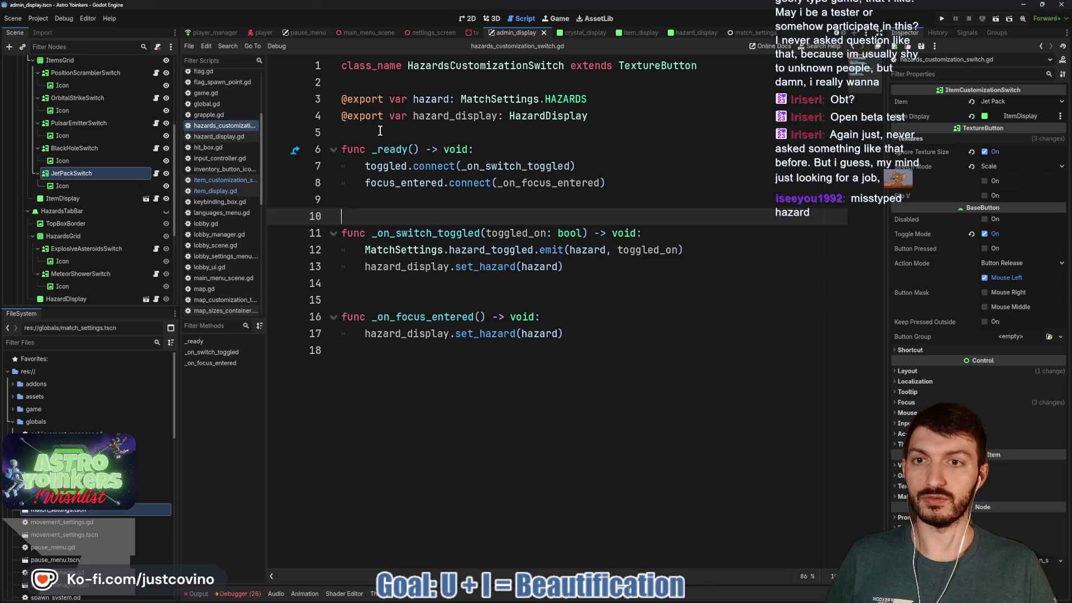
{"action": "left_click", "coordinate": [380, 132]}
{"action": "key", "text": "Return"}
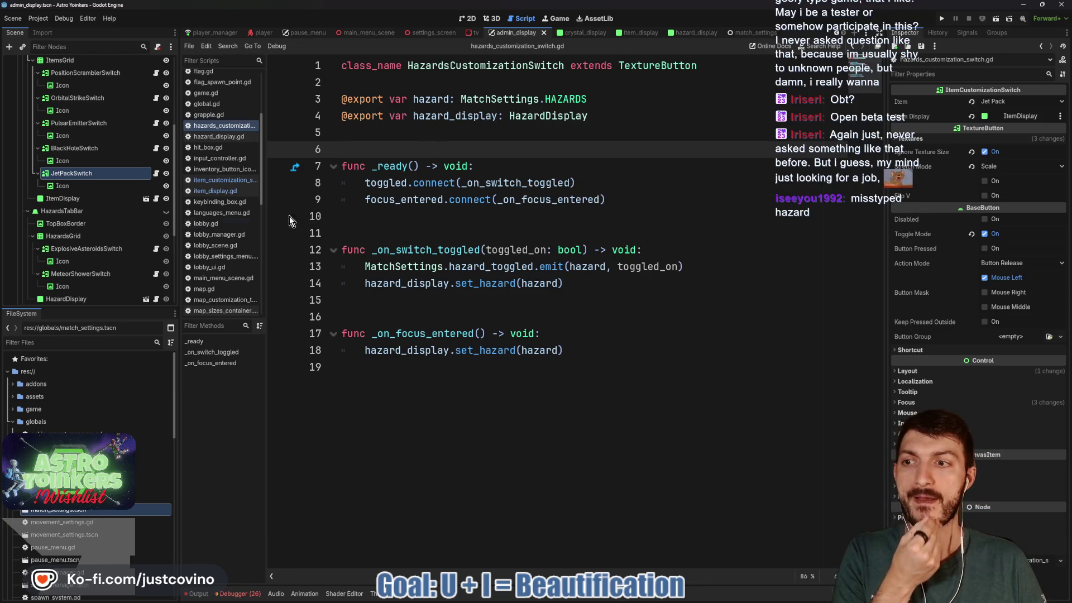
Assign HazardDisplay as Hazard Display on the Explosive Asteroids and Meteor Shower switches, then view the 2D layout
{"action": "left_click", "coordinate": [85, 250]}
{"action": "left_click", "coordinate": [1016, 115]}
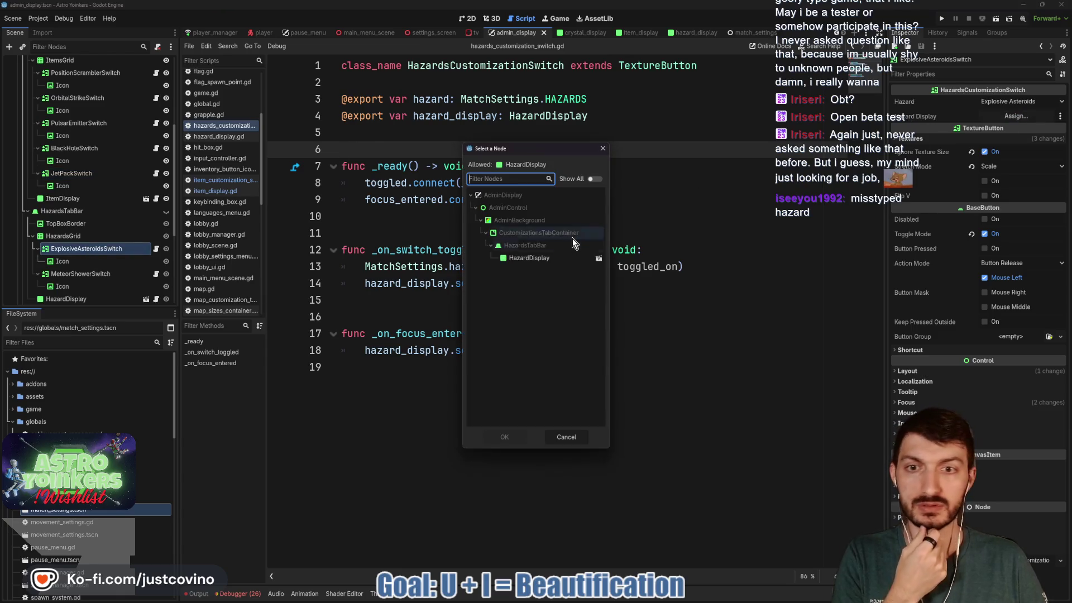
{"action": "left_click", "coordinate": [529, 258]}
{"action": "left_click", "coordinate": [504, 437]}
{"action": "left_click", "coordinate": [100, 273]}
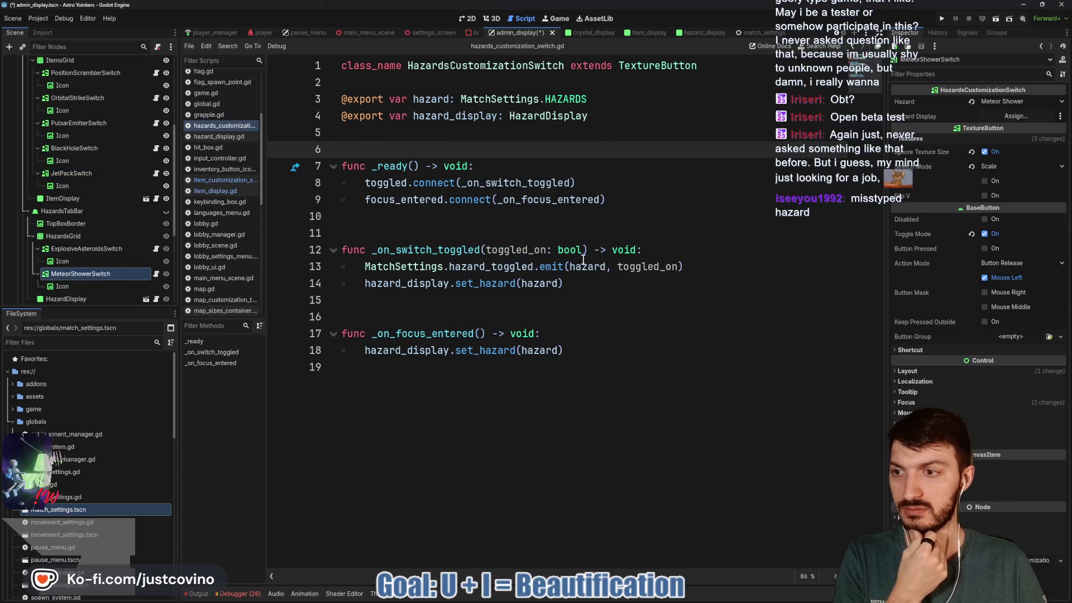
{"action": "left_click", "coordinate": [1016, 116]}
{"action": "left_click", "coordinate": [529, 258]}
{"action": "left_click", "coordinate": [506, 435]}
{"action": "scroll", "coordinate": [90, 248], "scroll_direction": "down", "scroll_amount": 4}
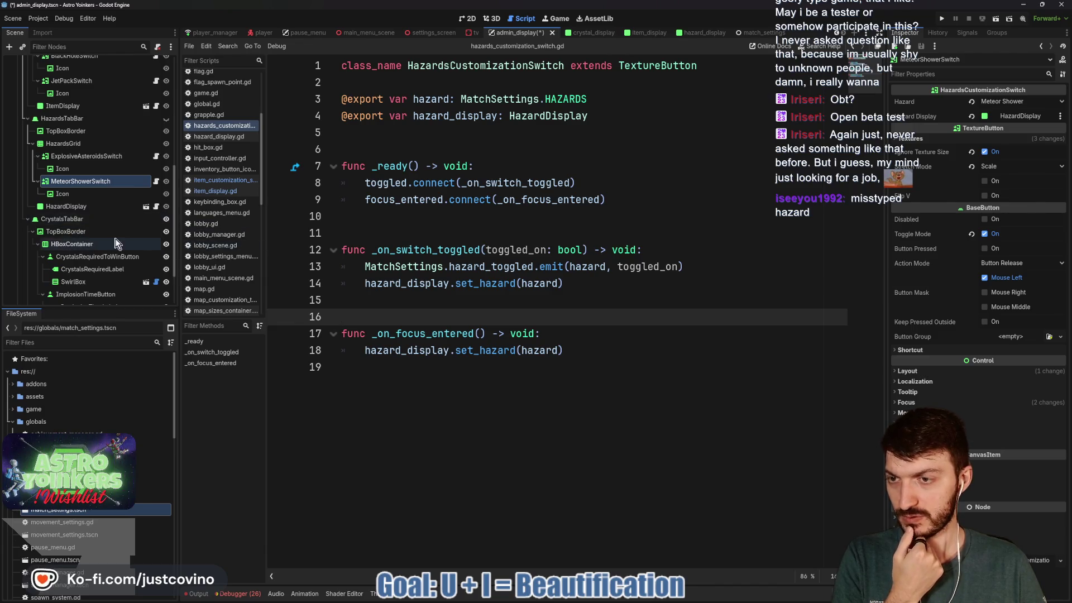
{"action": "left_click", "coordinate": [468, 18]}
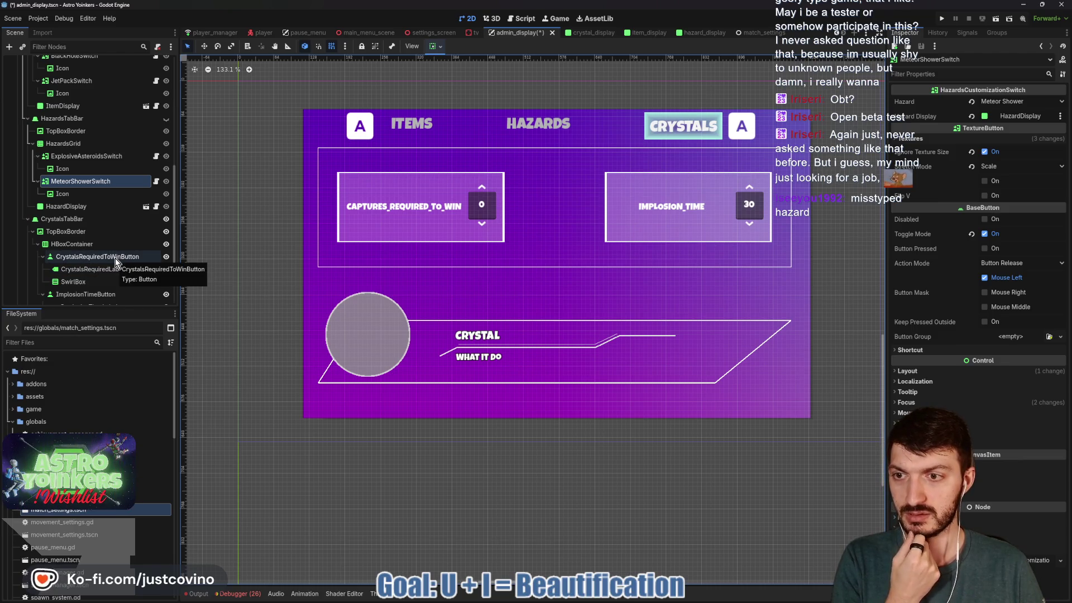
Save admin_display.tscn and bring up the tv scene
{"action": "scroll", "coordinate": [115, 258], "scroll_direction": "down", "scroll_amount": 2}
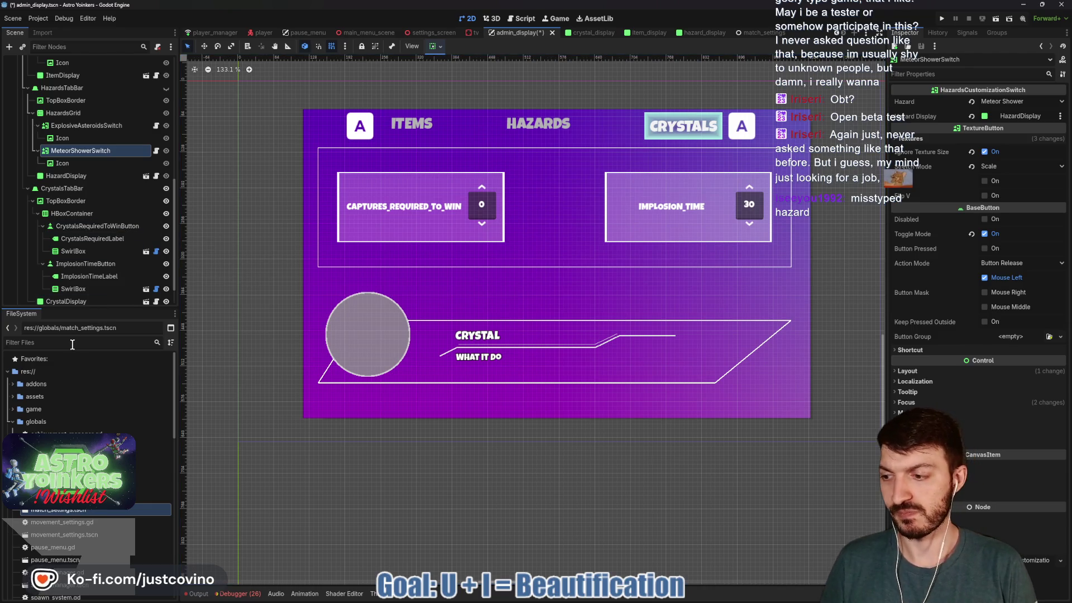
{"action": "key", "text": "ctrl+s"}
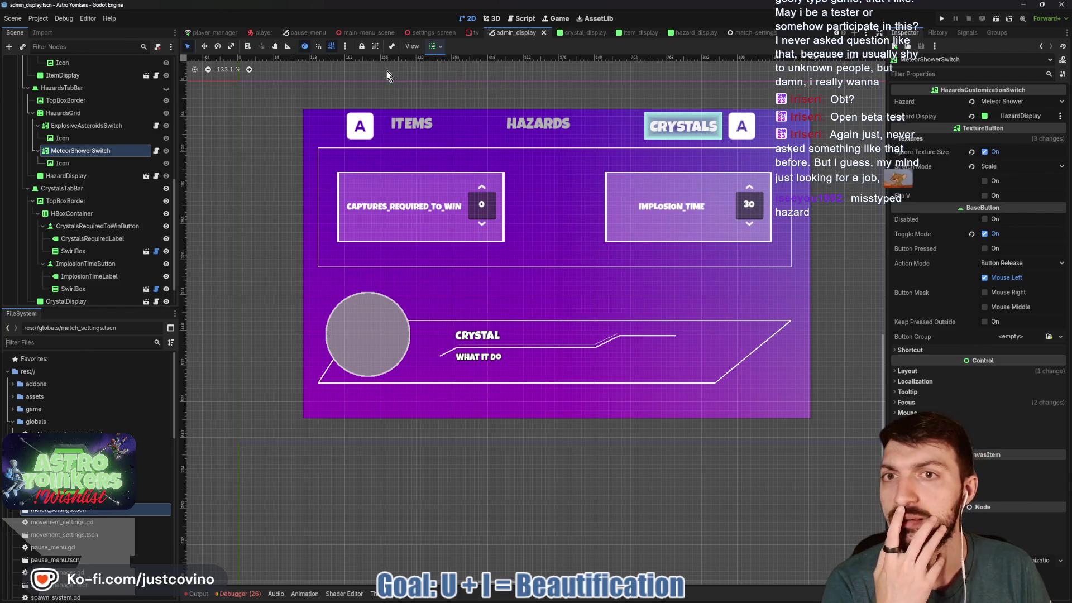
{"action": "left_click", "coordinate": [473, 33]}
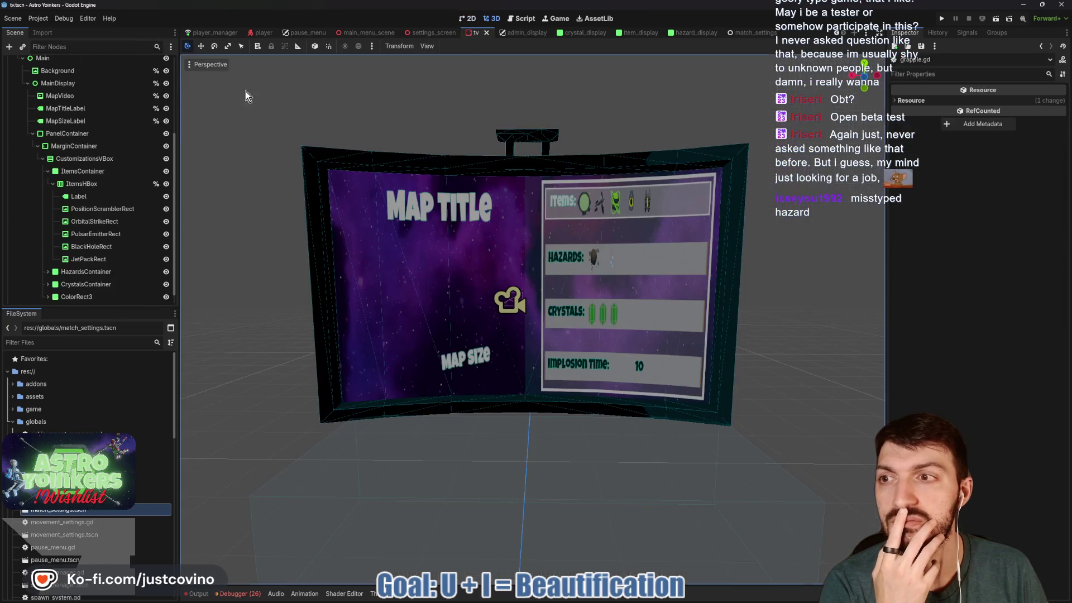
Open map_customization_tv.gd and select the commented-out _process block on lines 76–95
{"action": "left_click", "coordinate": [156, 62]}
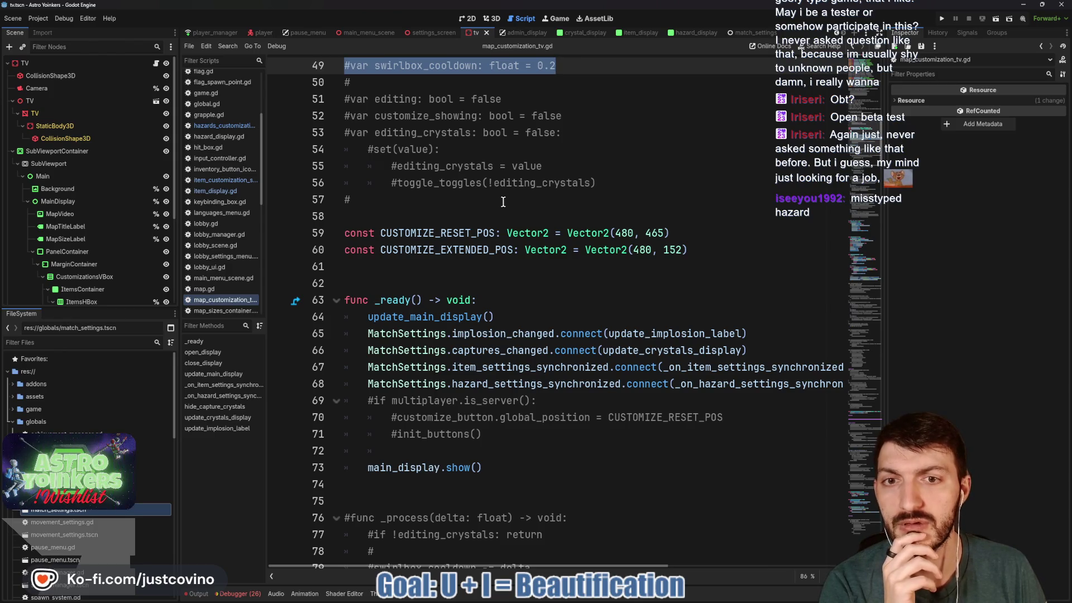
{"action": "scroll", "coordinate": [503, 202], "scroll_direction": "down", "scroll_amount": 6}
{"action": "scroll", "coordinate": [503, 202], "scroll_direction": "down", "scroll_amount": 2}
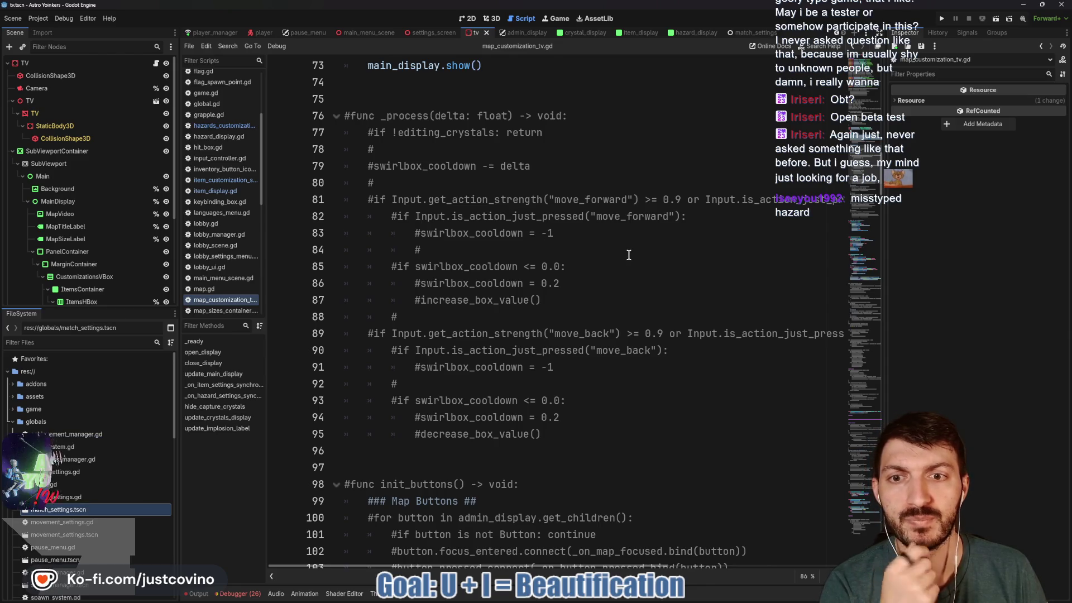
{"action": "scroll", "coordinate": [629, 257], "scroll_direction": "down", "scroll_amount": 1}
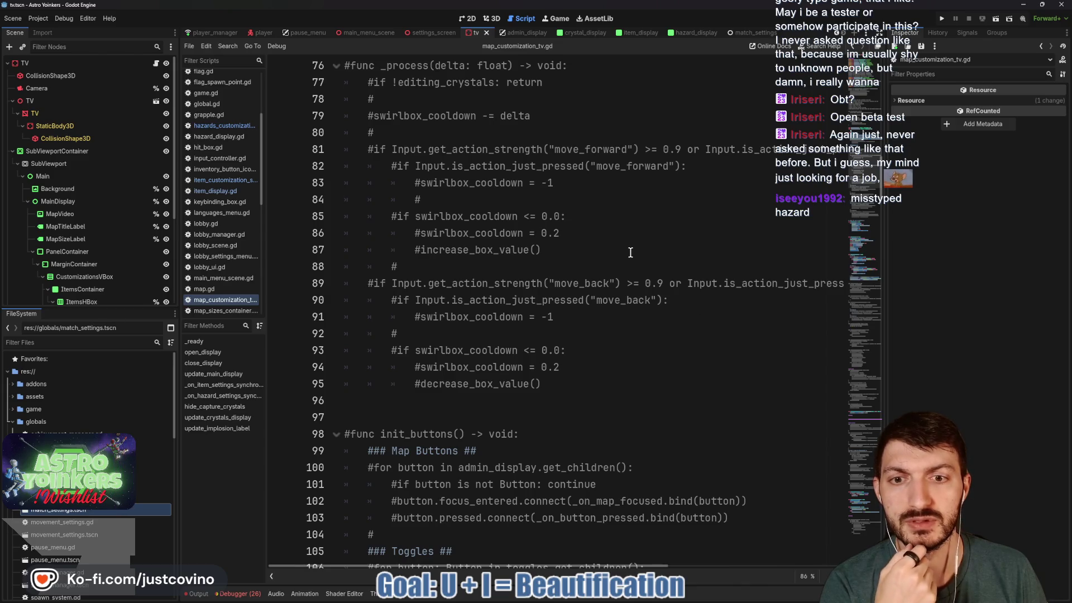
{"action": "scroll", "coordinate": [630, 252], "scroll_direction": "down", "scroll_amount": 1}
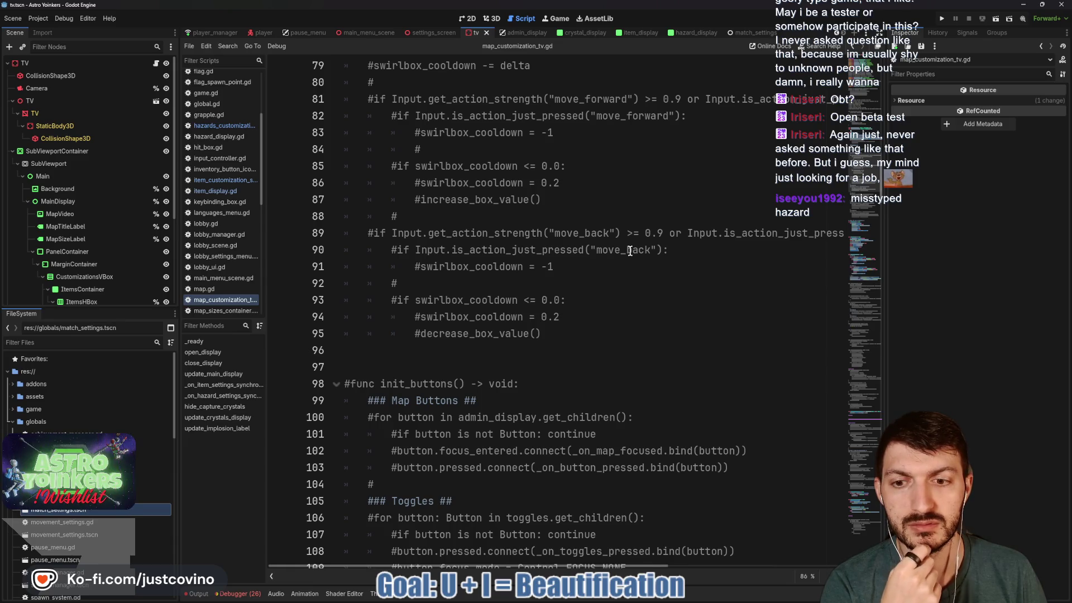
{"action": "scroll", "coordinate": [630, 252], "scroll_direction": "up", "scroll_amount": 2}
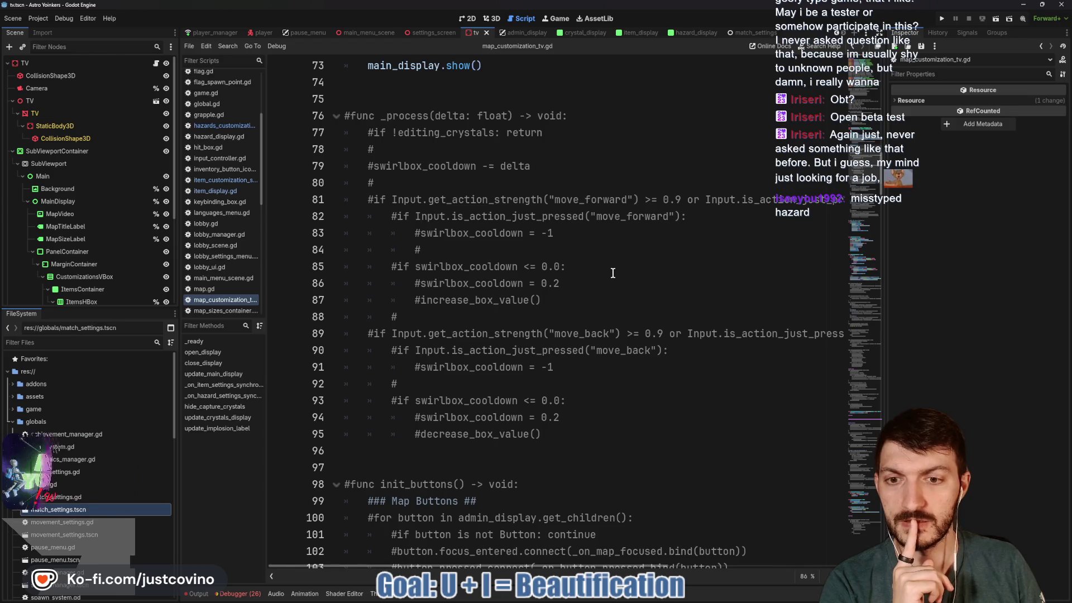
{"action": "scroll", "coordinate": [570, 402], "scroll_direction": "right", "scroll_amount": 4}
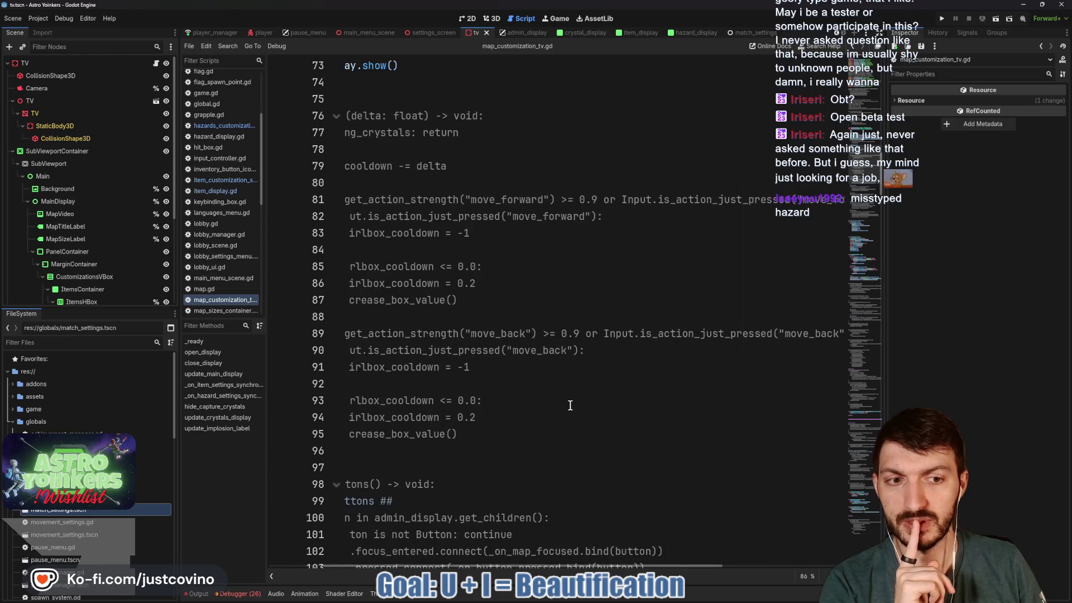
{"action": "scroll", "coordinate": [577, 398], "scroll_direction": "left", "scroll_amount": 4}
{"action": "mouse_move", "coordinate": [568, 433]}
{"action": "left_mouse_down"}
{"action": "mouse_move", "coordinate": [542, 434]}
{"action": "mouse_move", "coordinate": [346, 116]}
{"action": "left_mouse_up"}
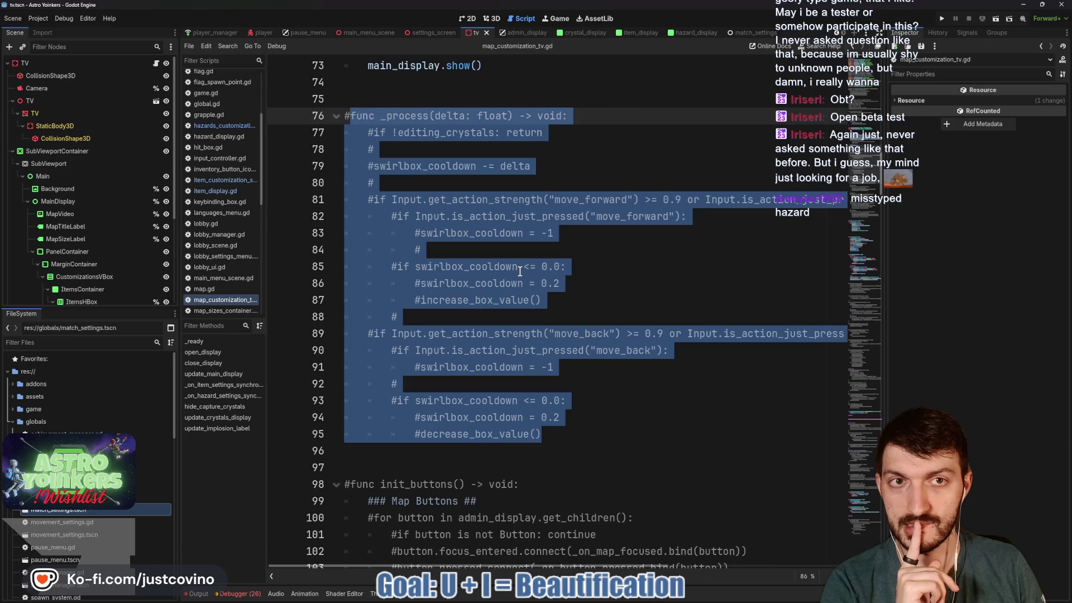
{"action": "left_click", "coordinate": [559, 431]}
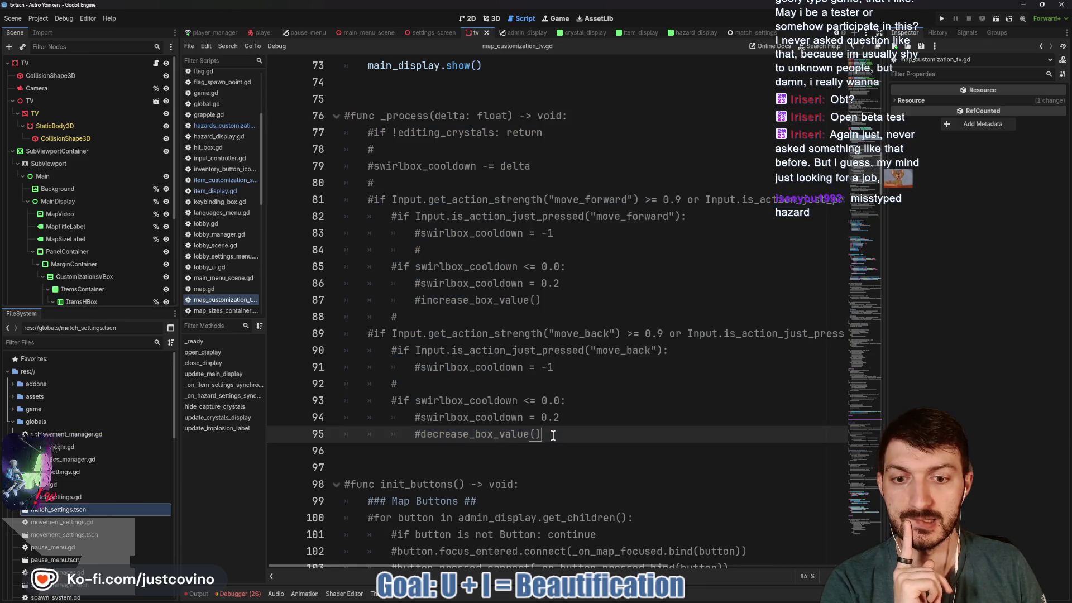
{"action": "mouse_move", "coordinate": [560, 433]}
{"action": "left_mouse_down"}
{"action": "mouse_move", "coordinate": [408, 418]}
{"action": "mouse_move", "coordinate": [347, 120]}
{"action": "left_mouse_up"}
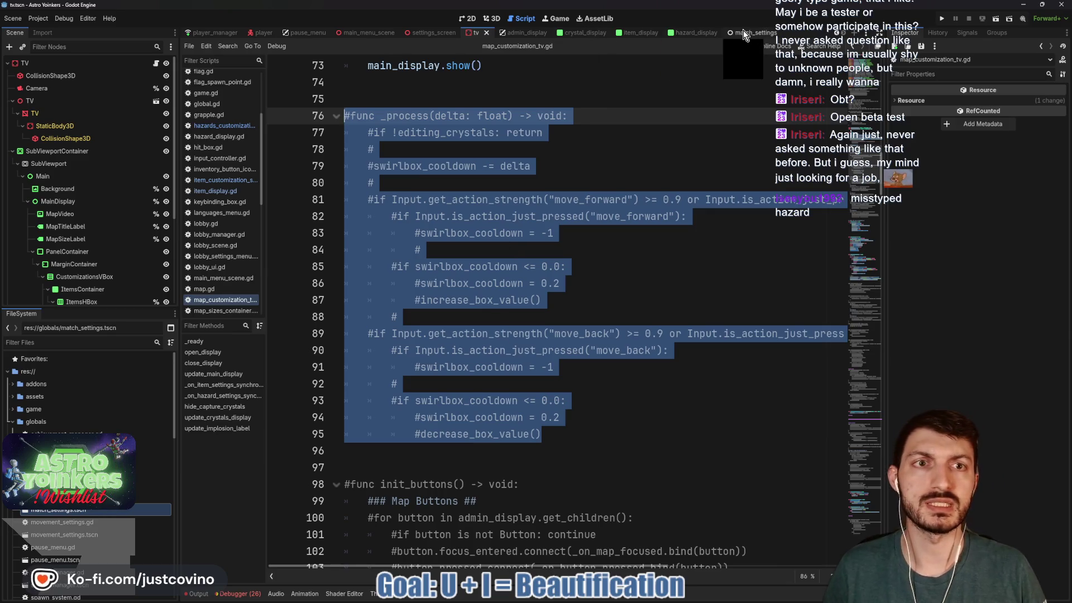
Close the item display, hazard display and main menu scene tabs
{"action": "left_click", "coordinate": [641, 33]}
{"action": "left_click", "coordinate": [655, 33]}
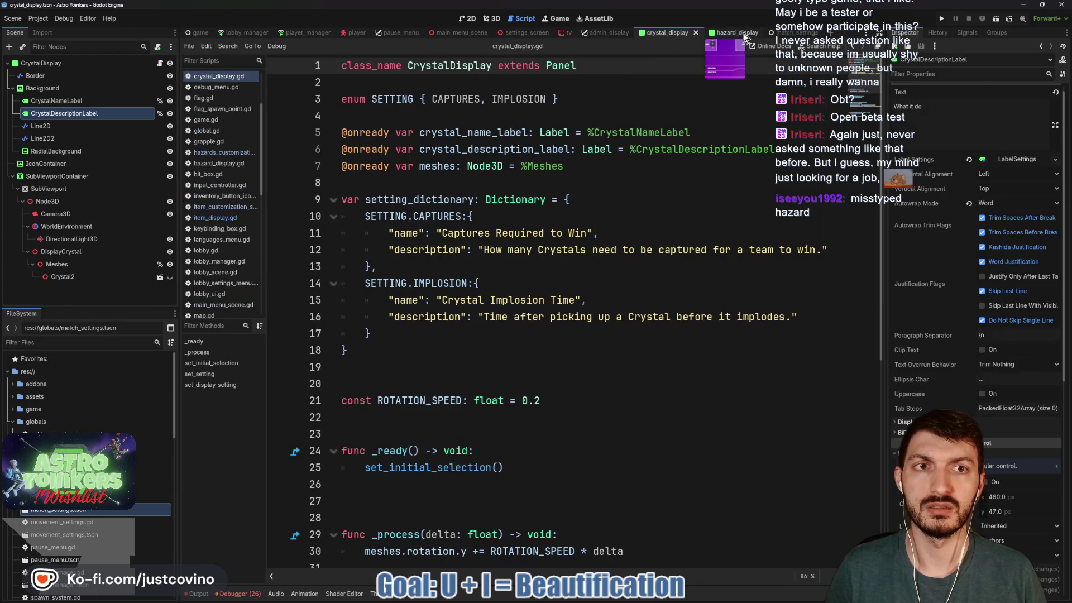
{"action": "left_click", "coordinate": [744, 32]}
{"action": "left_click", "coordinate": [756, 33]}
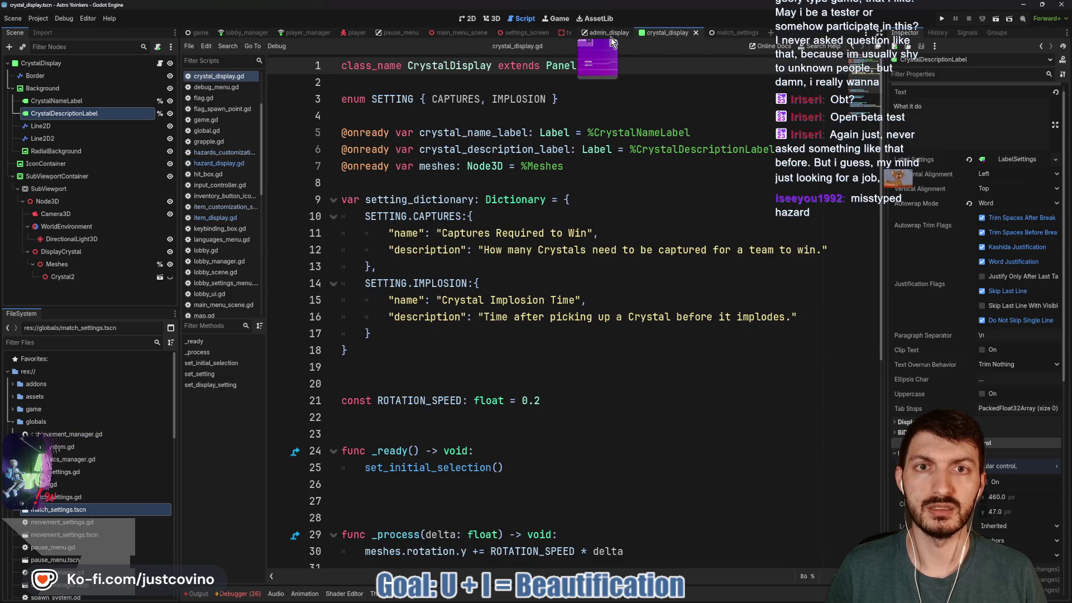
{"action": "left_click", "coordinate": [491, 33]}
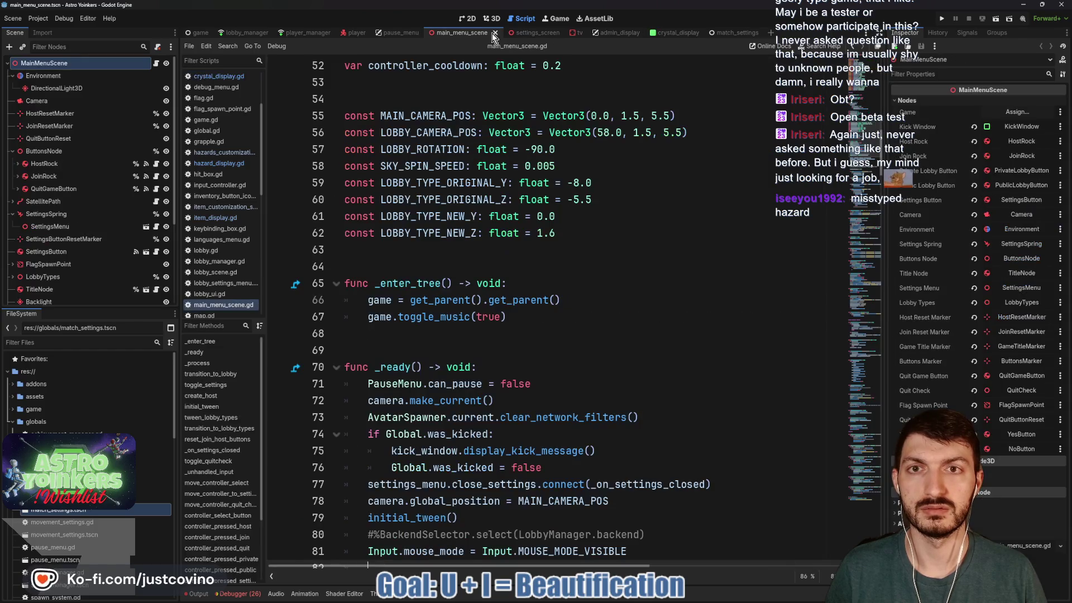
{"action": "left_click", "coordinate": [495, 32]}
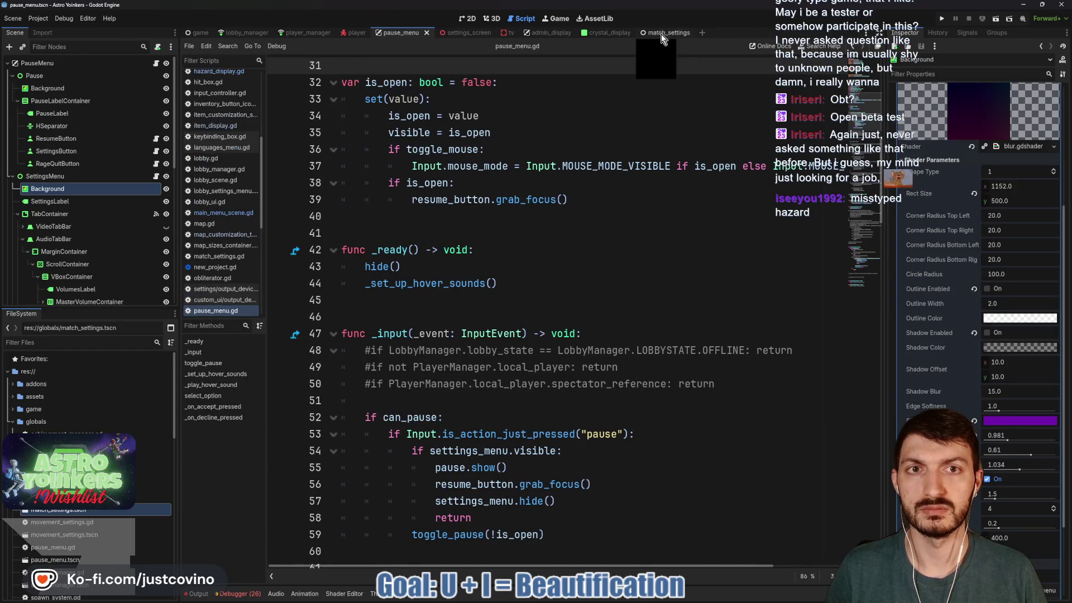
Check line 111 of the match settings script, then open the crystal_display scene and script
{"action": "left_click", "coordinate": [662, 34]}
{"action": "left_click", "coordinate": [605, 35]}
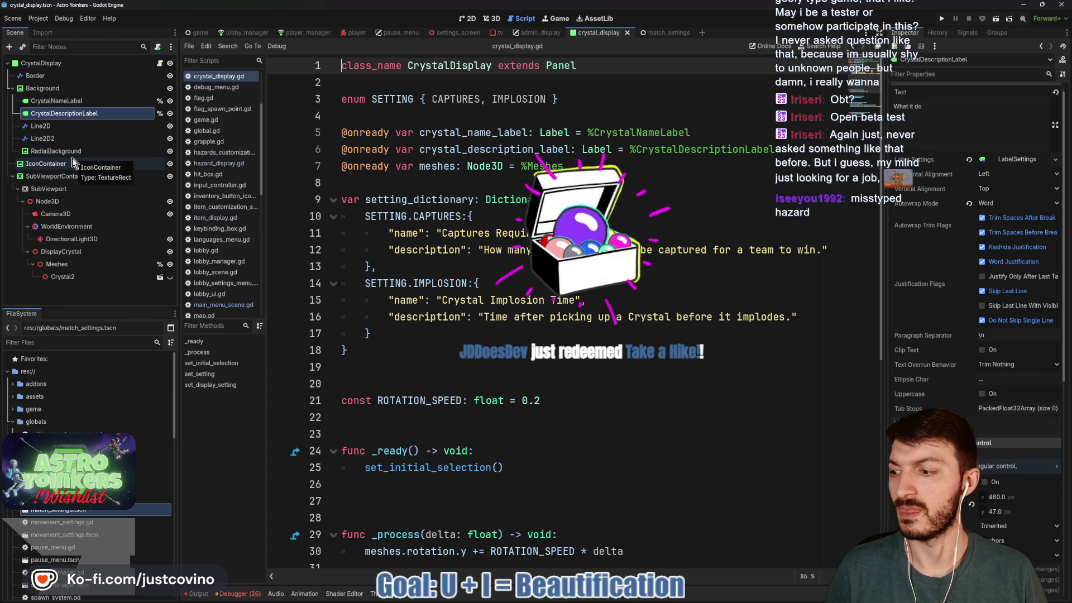
{"action": "left_click", "coordinate": [661, 35]}
{"action": "left_click", "coordinate": [485, 247]}
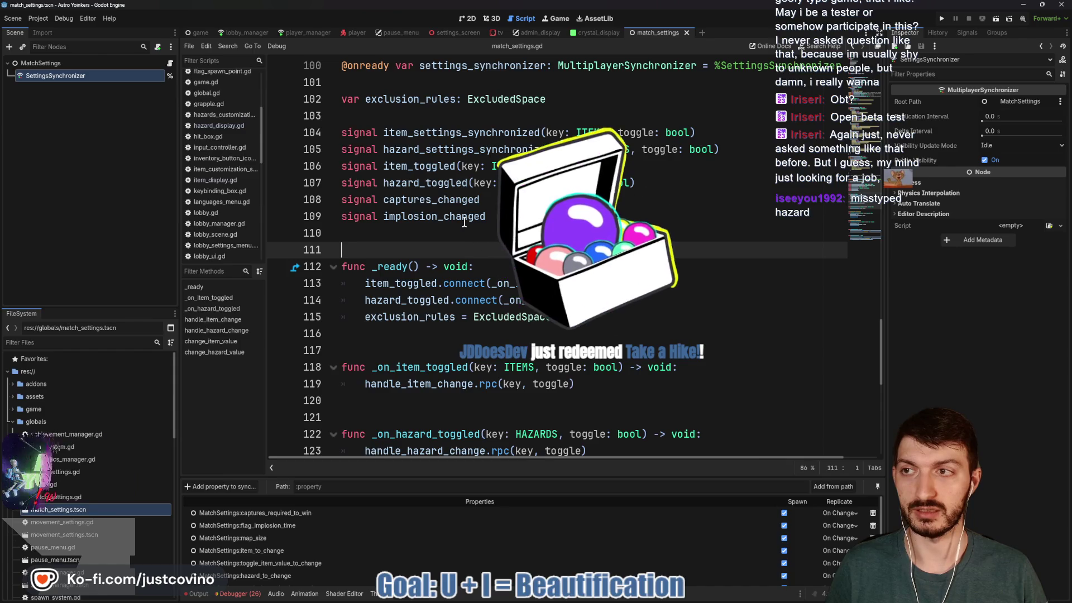
{"action": "left_click", "coordinate": [595, 35]}
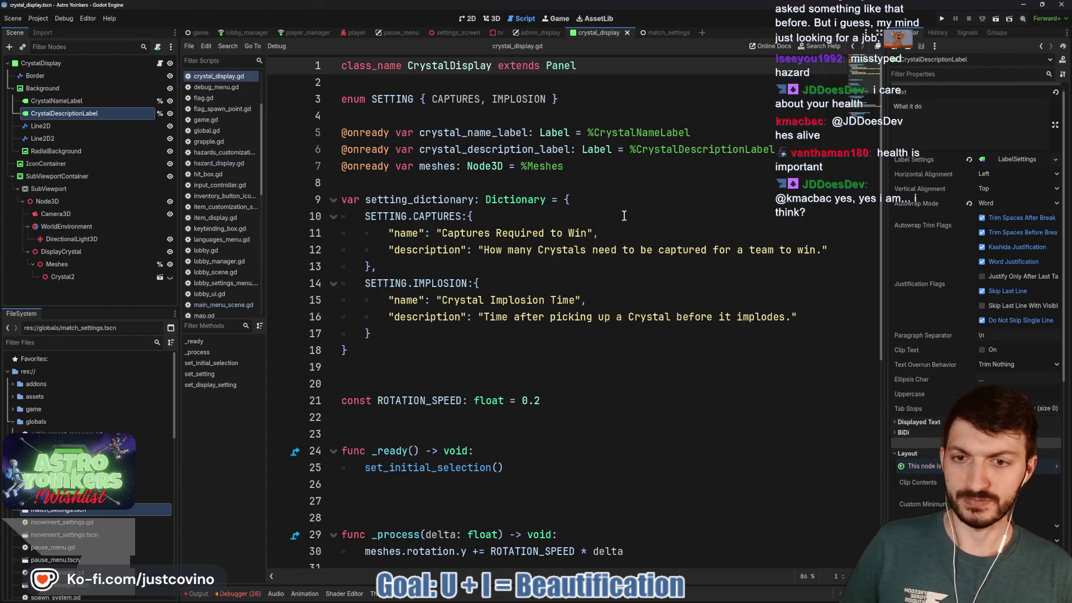
{"action": "left_click", "coordinate": [472, 341]}
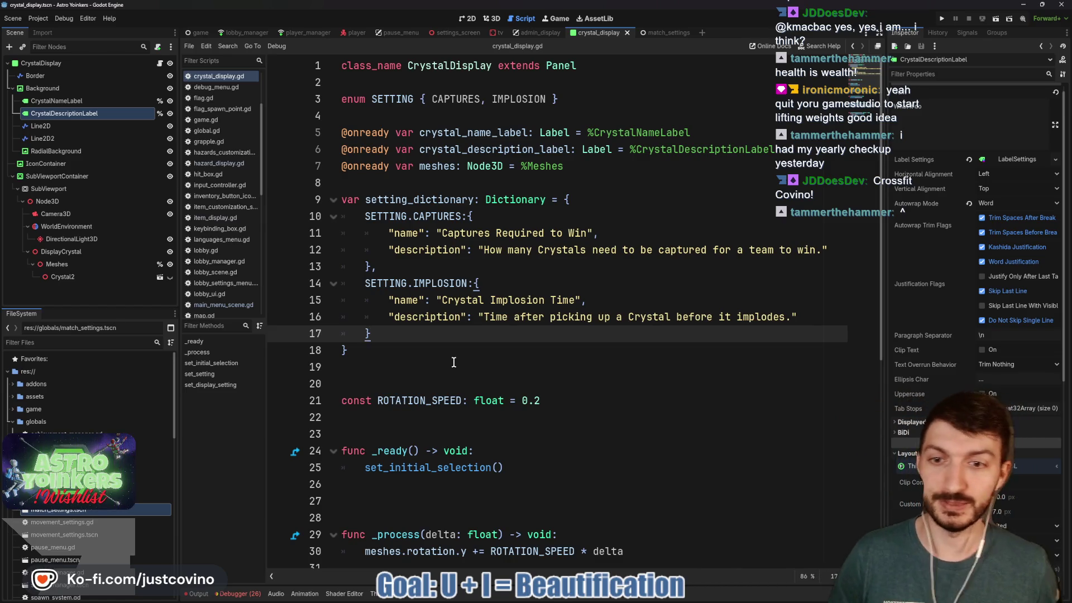
{"action": "left_click", "coordinate": [425, 367]}
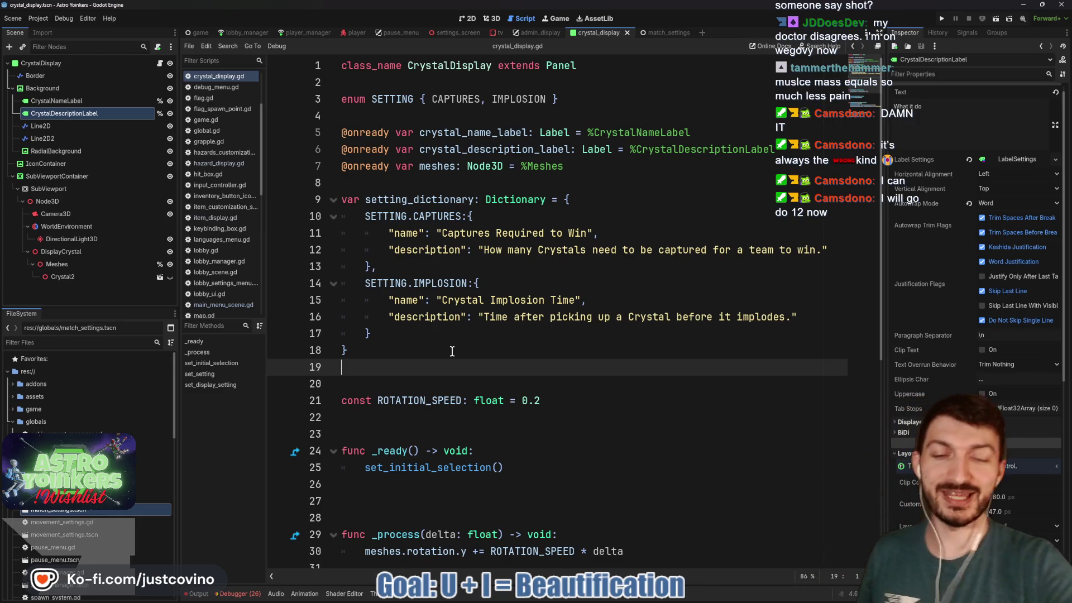
{"action": "left_click", "coordinate": [443, 352]}
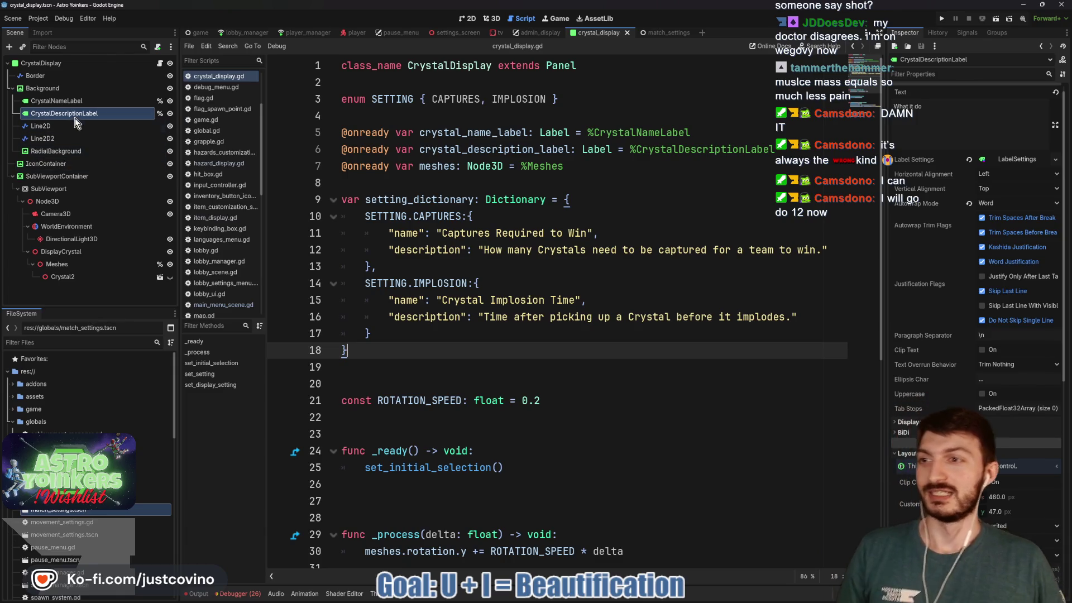
{"action": "left_click", "coordinate": [68, 153]}
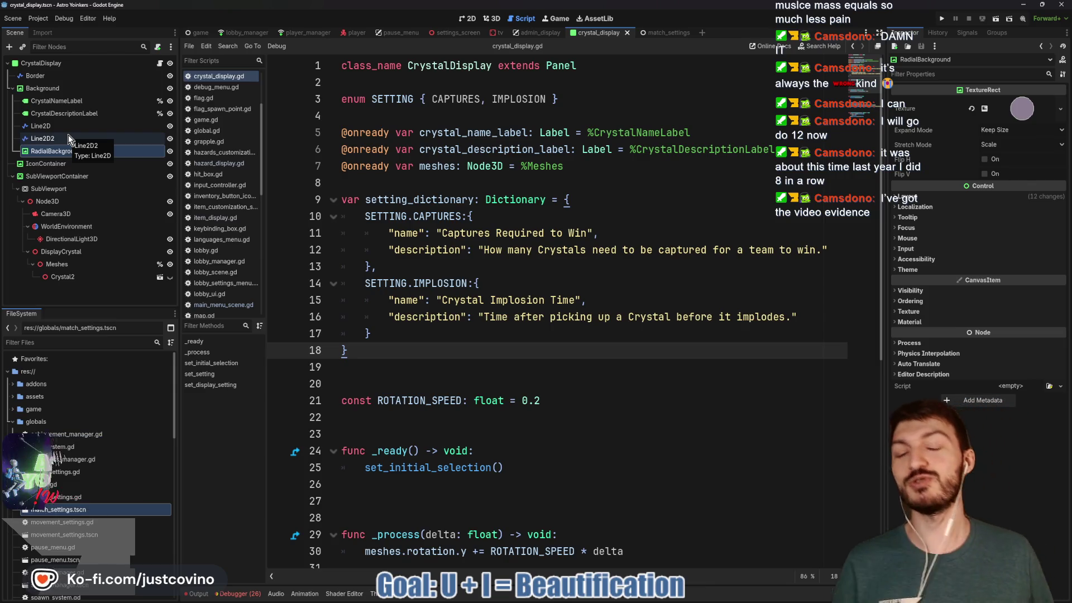
{"action": "left_click", "coordinate": [374, 183]}
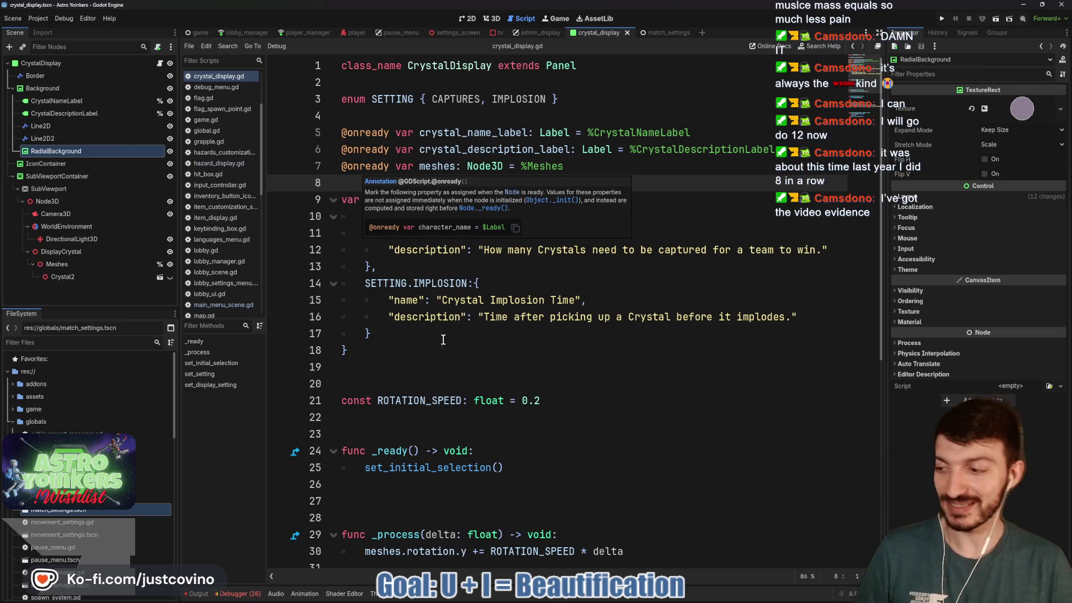
{"action": "scroll", "coordinate": [452, 343], "scroll_direction": "down", "scroll_amount": 1}
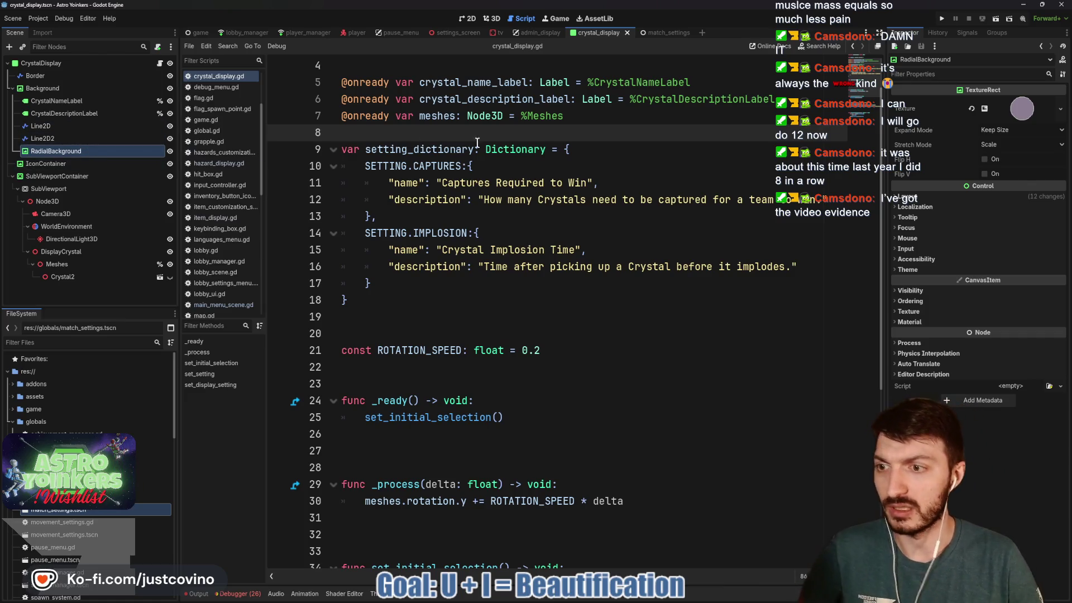
Open the admin_display scene, look over lines 16 and 9 of admin_display.gd, then show its 2D layout
{"action": "left_click", "coordinate": [537, 33]}
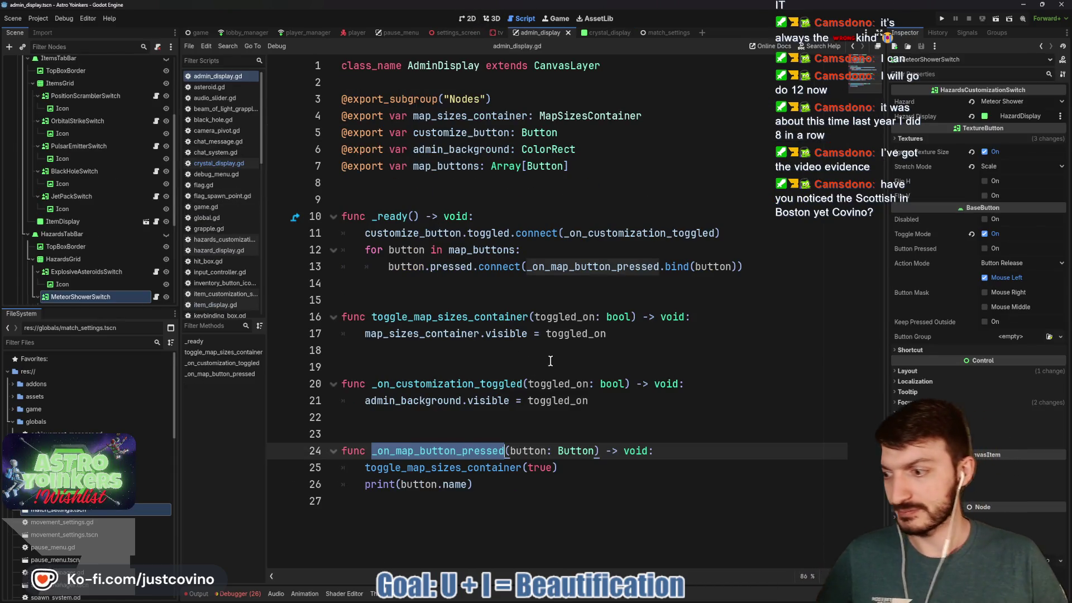
{"action": "left_click", "coordinate": [570, 322]}
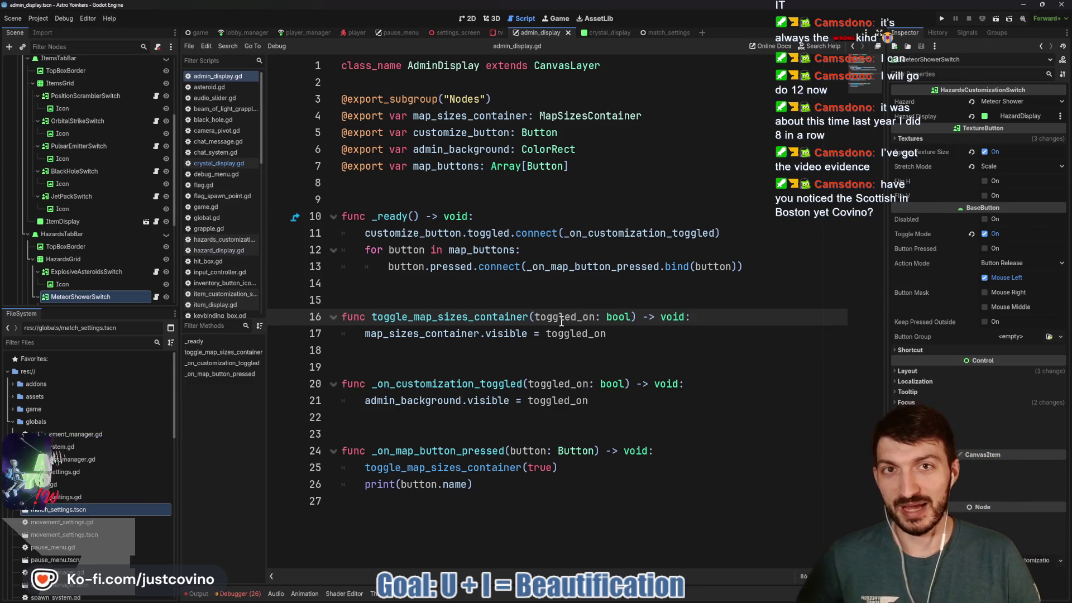
{"action": "left_click", "coordinate": [441, 193]}
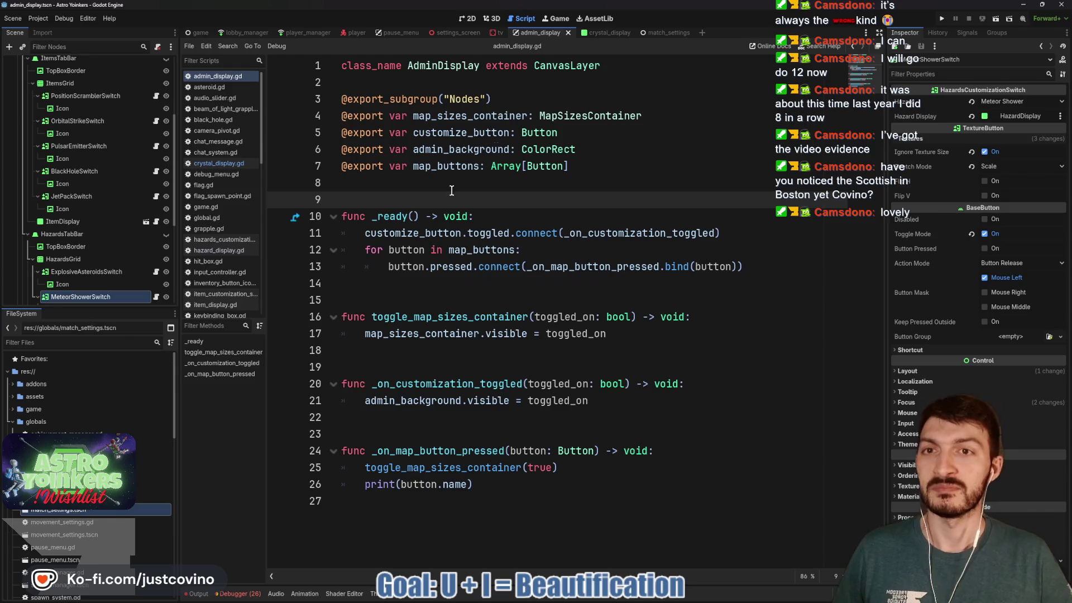
{"action": "left_click", "coordinate": [470, 19]}
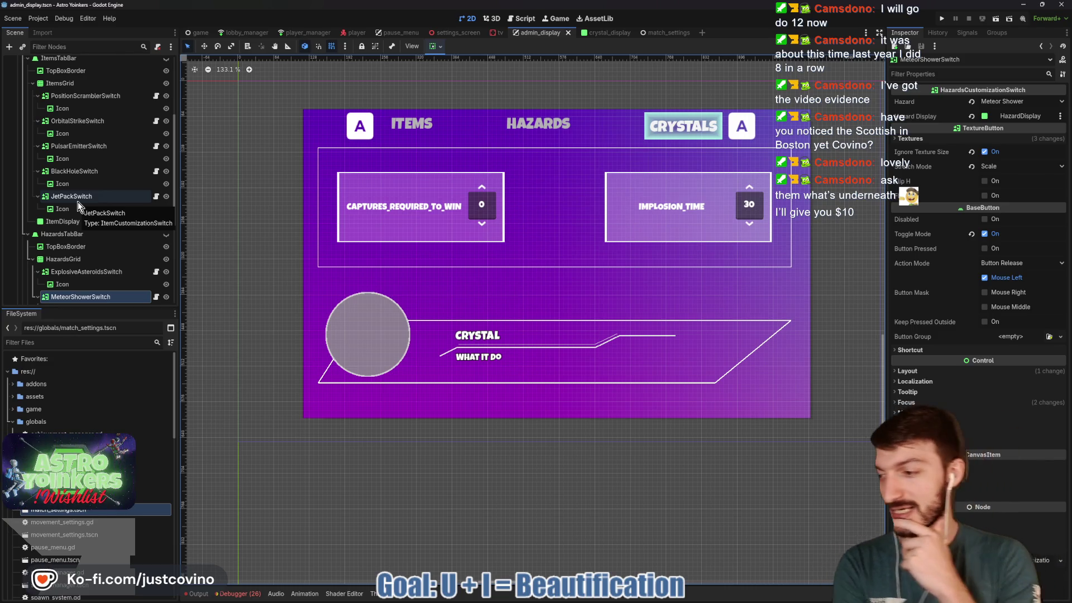
Inspect the CrystalsTabBar, CrystalsRequiredToWinButton and HazardDisplay nodes, then save the admin_display scene
{"action": "scroll", "coordinate": [79, 134], "scroll_direction": "up", "scroll_amount": 3}
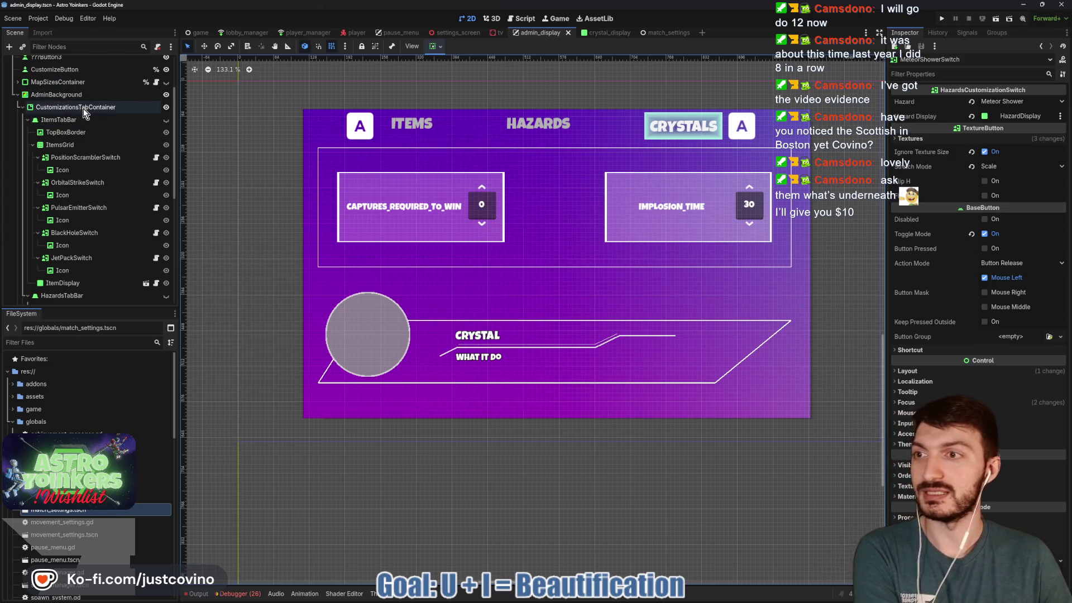
{"action": "scroll", "coordinate": [79, 106], "scroll_direction": "up", "scroll_amount": 2}
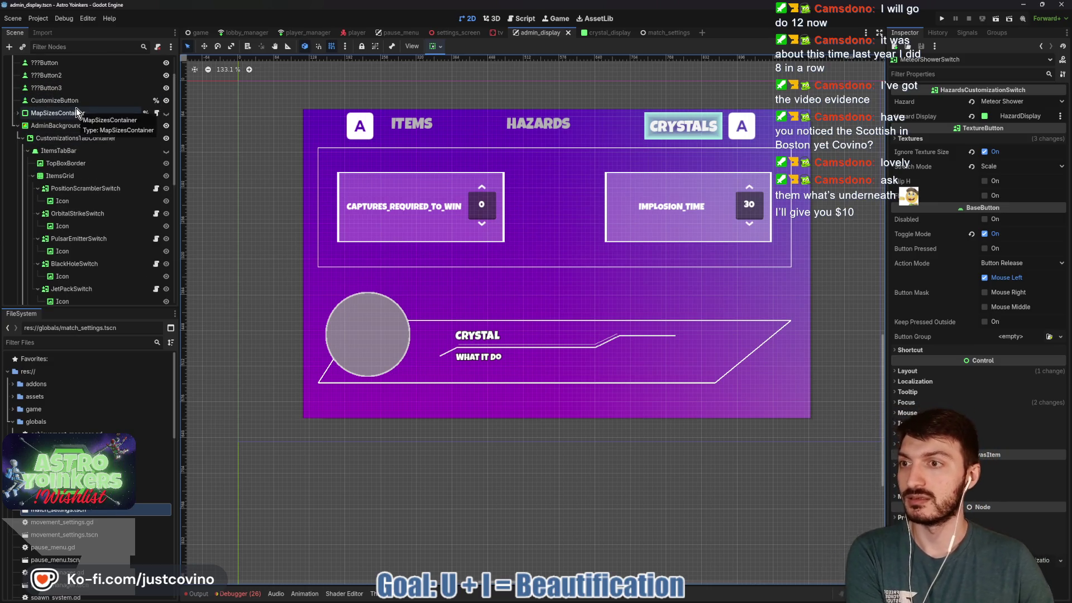
{"action": "scroll", "coordinate": [96, 129], "scroll_direction": "down", "scroll_amount": 7}
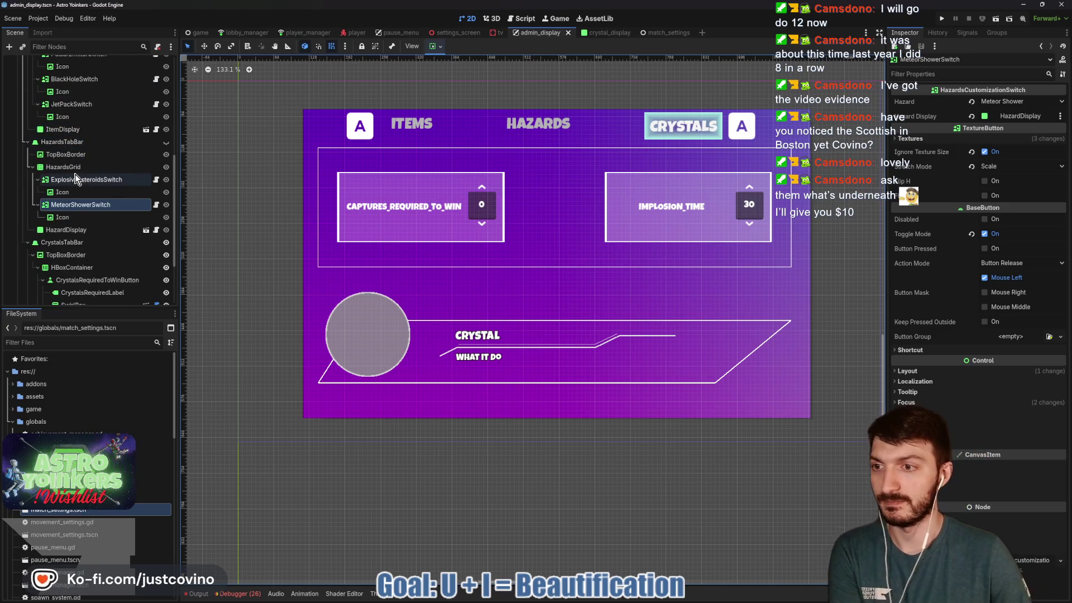
{"action": "scroll", "coordinate": [79, 173], "scroll_direction": "down", "scroll_amount": 2}
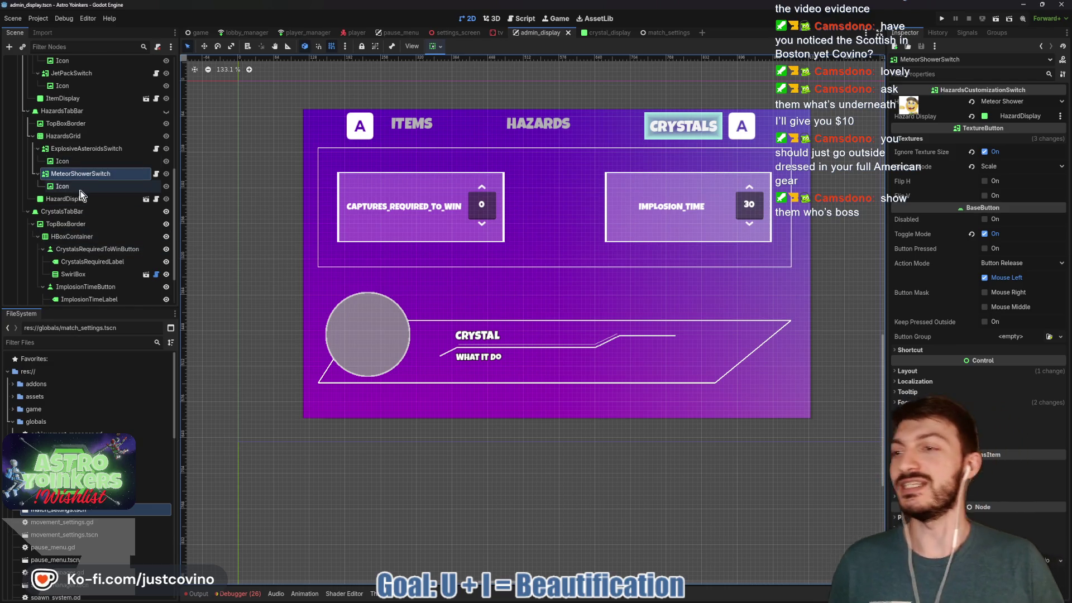
{"action": "left_click", "coordinate": [82, 212]}
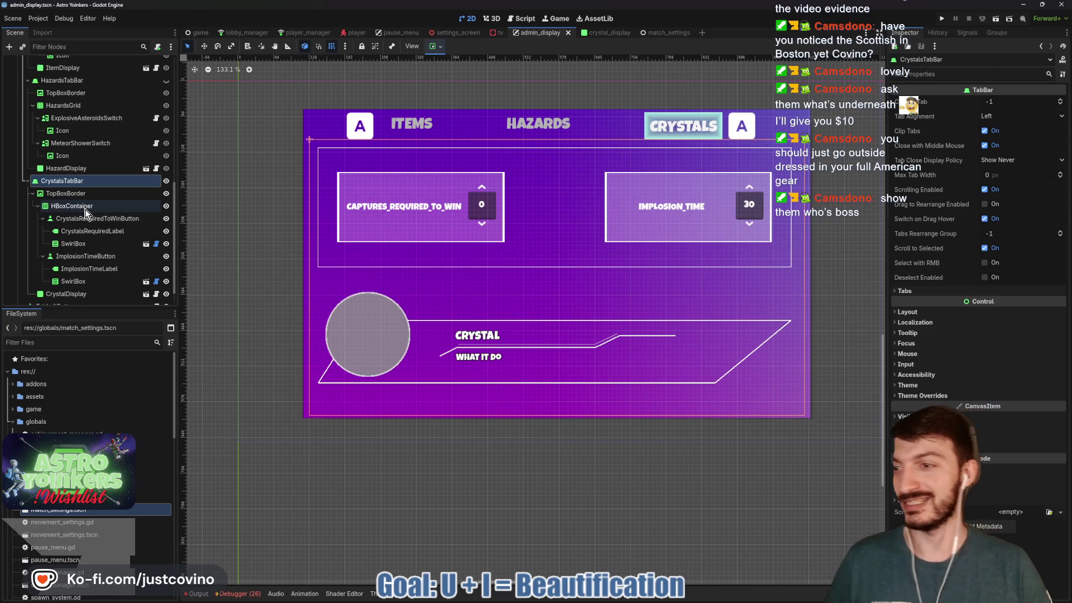
{"action": "scroll", "coordinate": [85, 205], "scroll_direction": "down", "scroll_amount": 2}
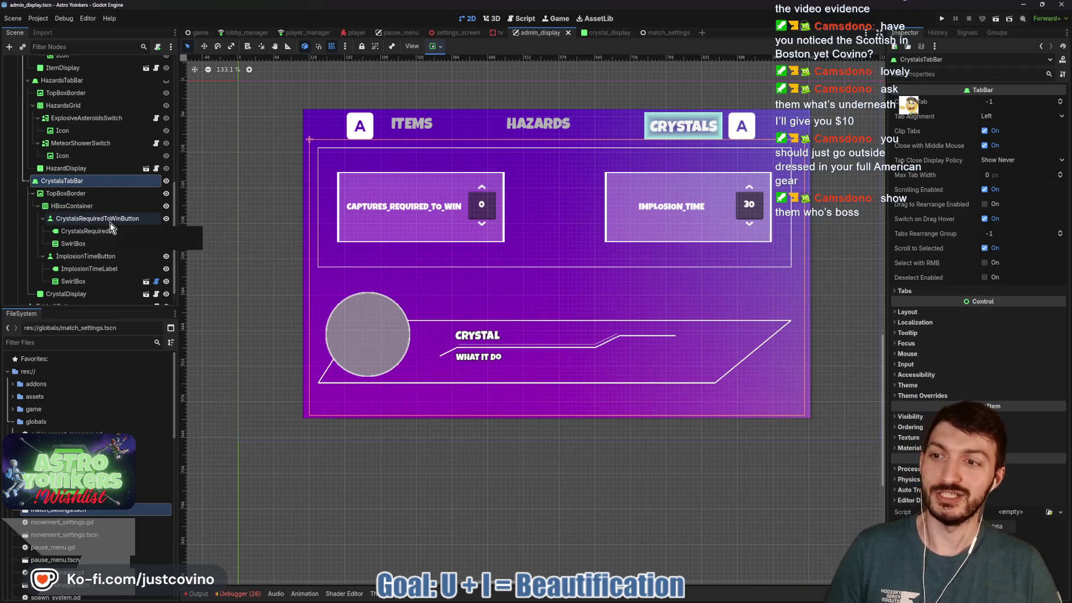
{"action": "left_click", "coordinate": [110, 220]}
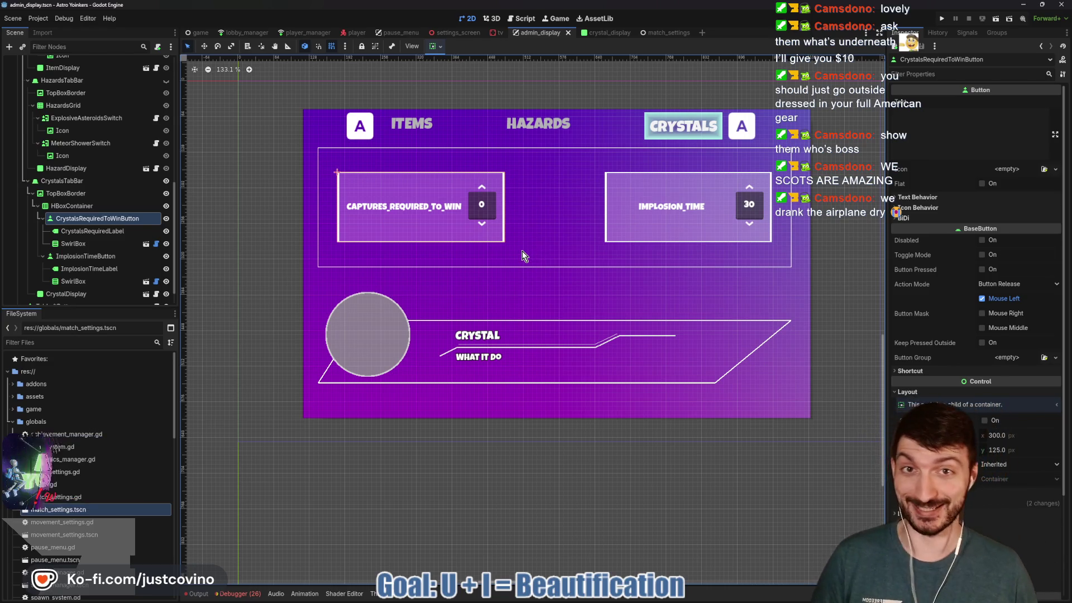
{"action": "left_click", "coordinate": [73, 182]}
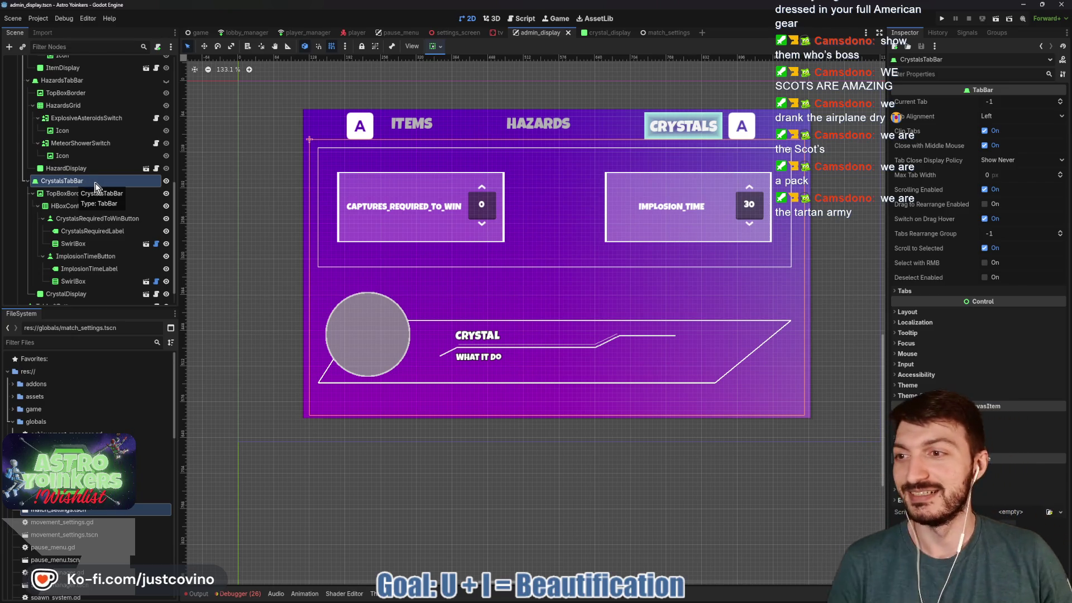
{"action": "left_click", "coordinate": [72, 173]}
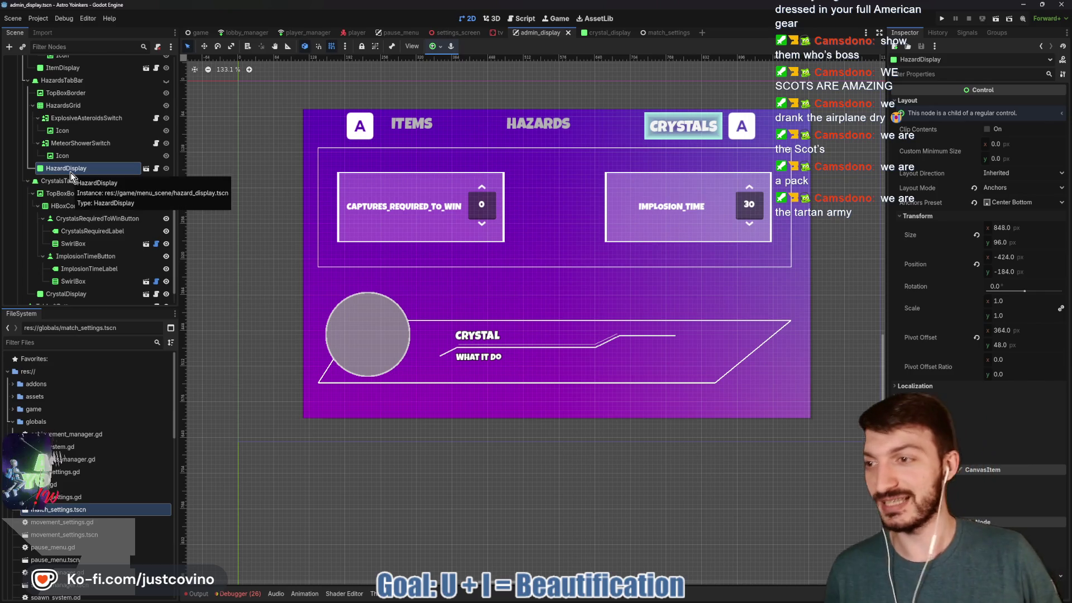
{"action": "key", "text": "ctrl+s"}
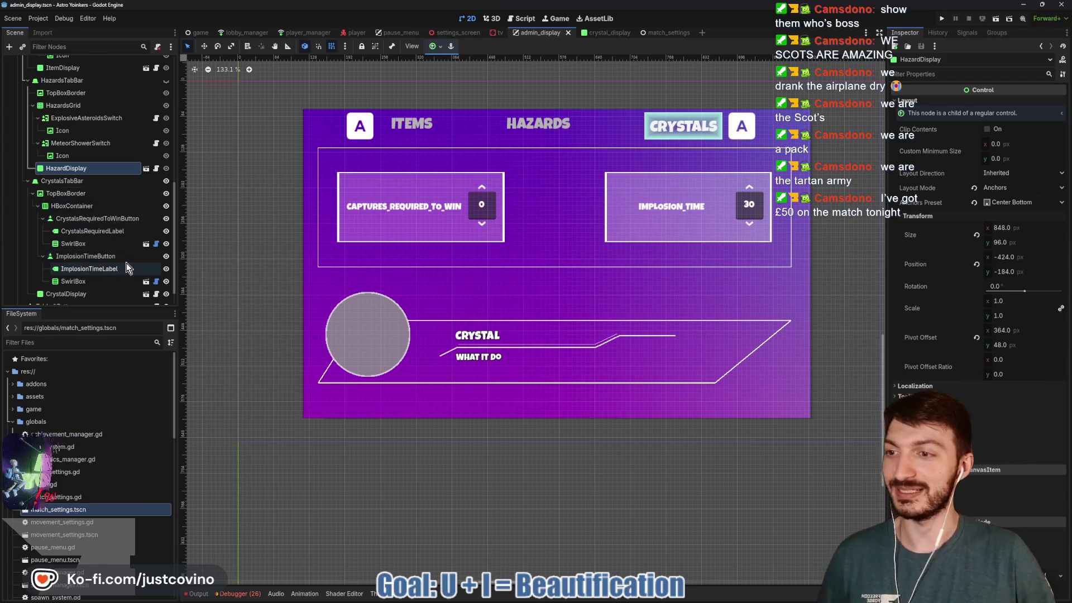
Inspect the CrystalDisplay node and the SwirlBox inside the captures button
{"action": "scroll", "coordinate": [106, 263], "scroll_direction": "down", "scroll_amount": 1}
{"action": "left_click", "coordinate": [72, 272]}
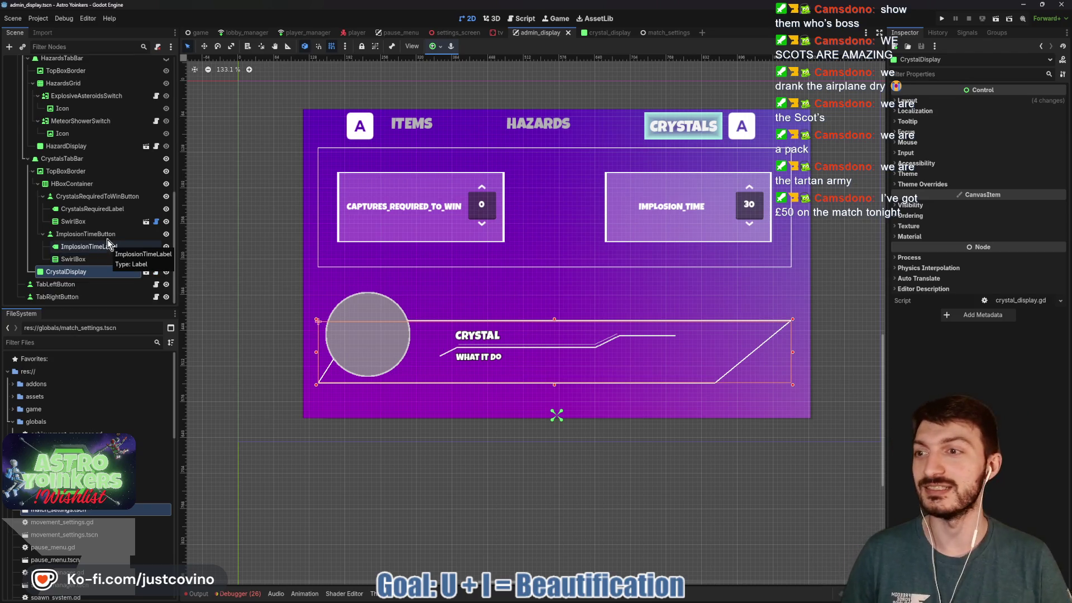
{"action": "left_click", "coordinate": [86, 224]}
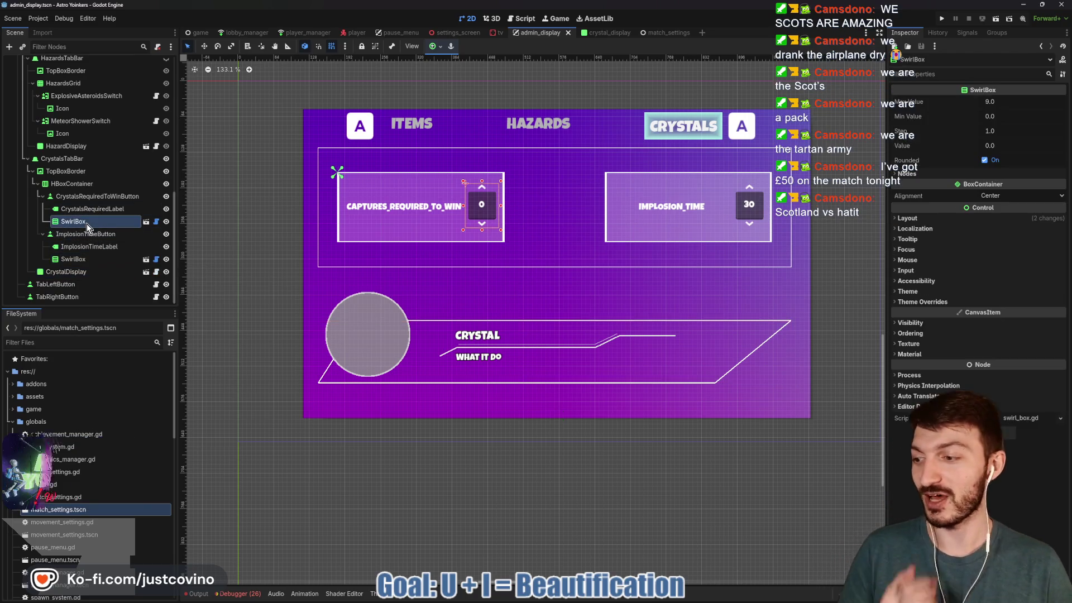
Open the SwirlBox scene in its own tab, deselect its buttons, and show swirl_box.gd
{"action": "left_click", "coordinate": [146, 223]}
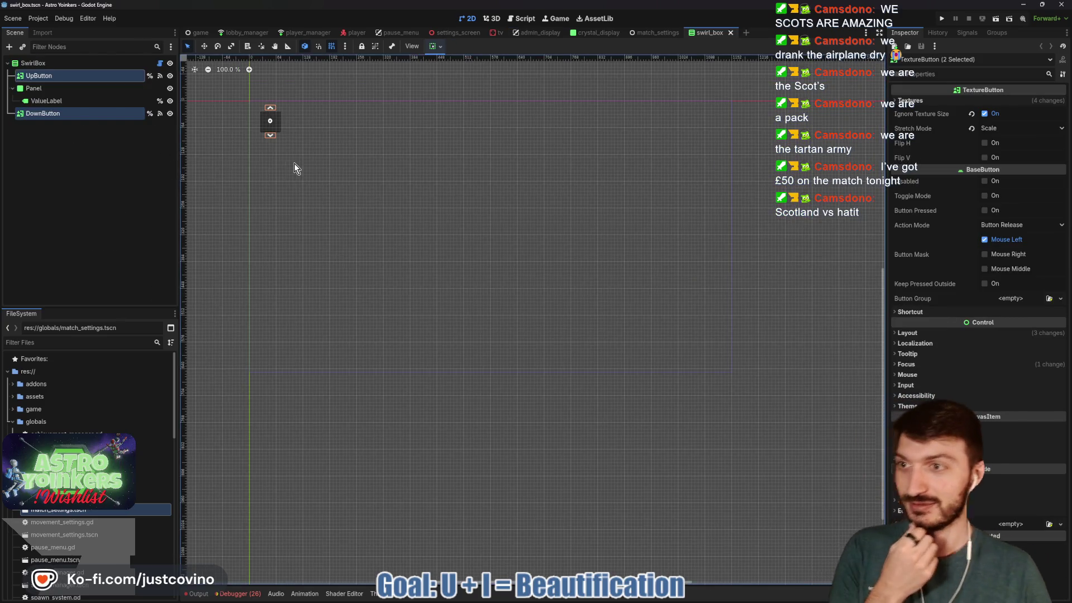
{"action": "scroll", "coordinate": [280, 163], "scroll_direction": "up", "scroll_amount": 4}
{"action": "left_click", "coordinate": [108, 167]}
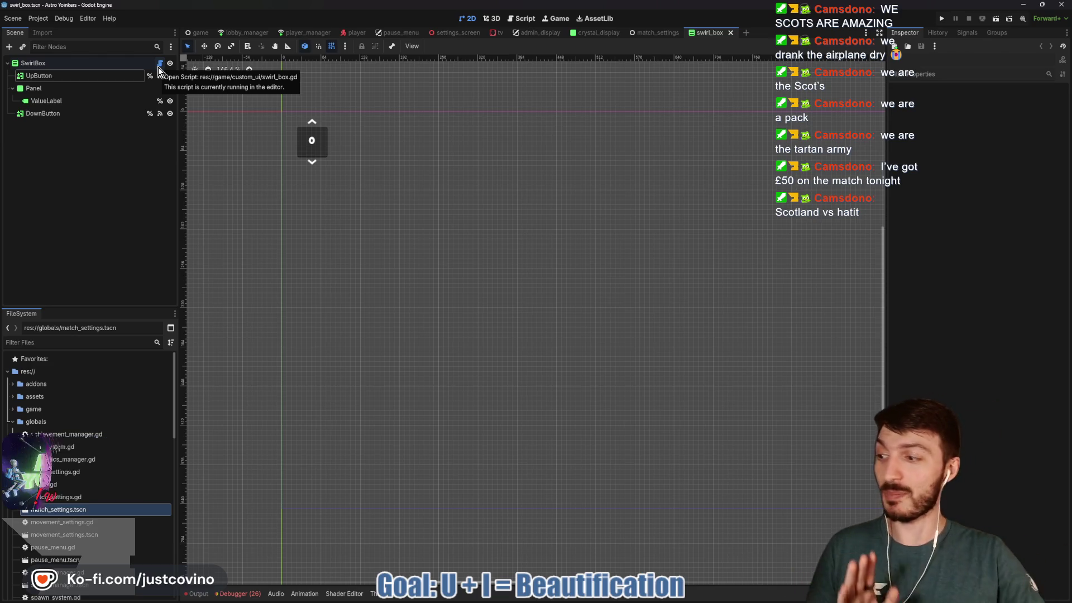
{"action": "left_click", "coordinate": [159, 67]}
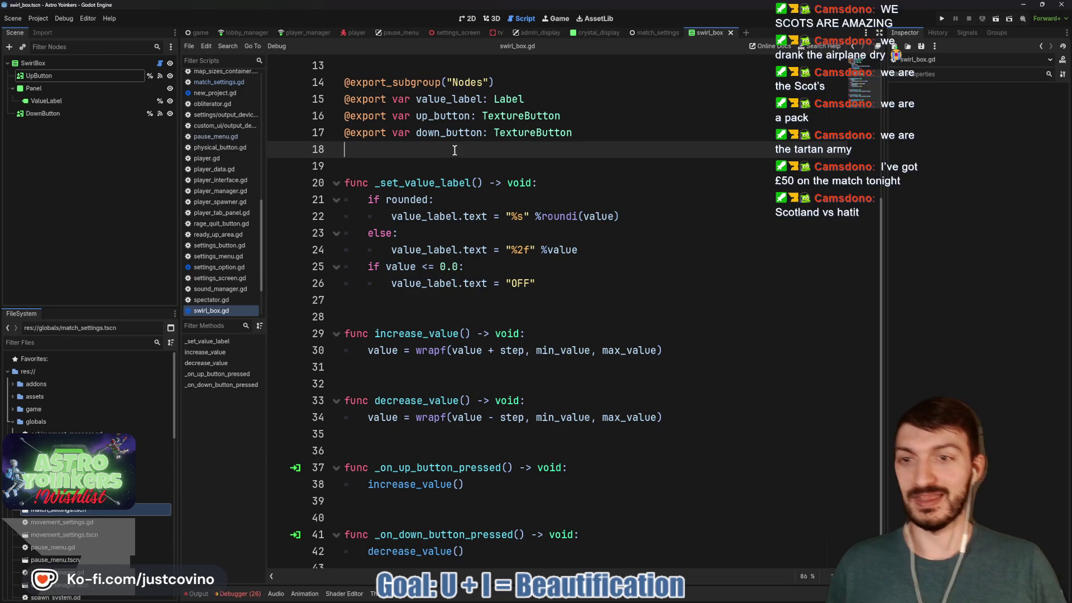
Paste the commented-out _process block below the exported variables in swirl_box.gd
{"action": "left_click", "coordinate": [430, 159]}
{"action": "key", "text": "Return"}
{"action": "key", "text": "Return"}
{"action": "key", "text": "Return"}
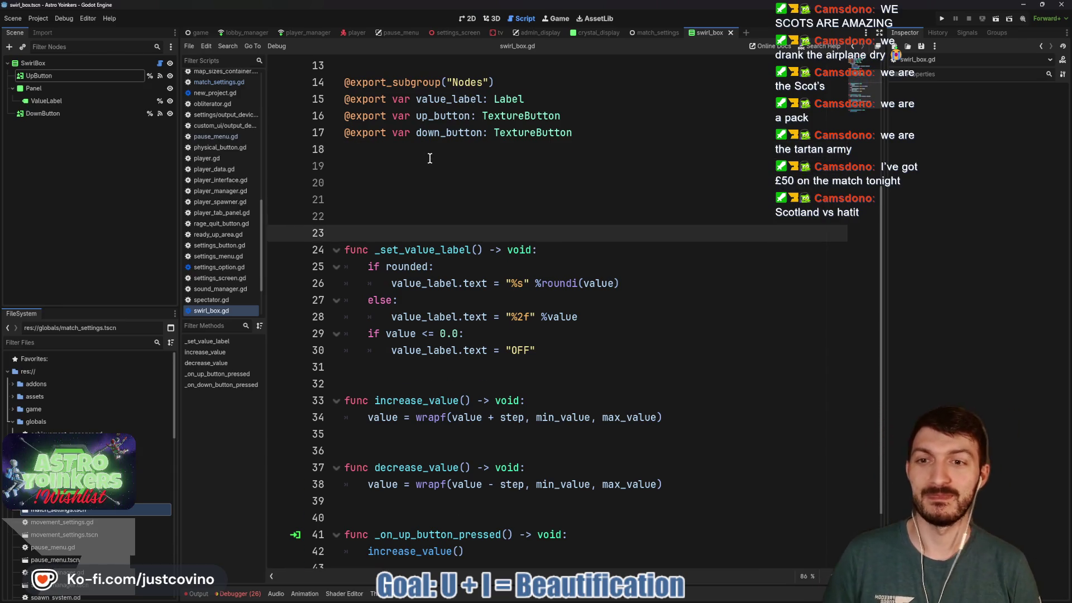
{"action": "key", "text": "Up"}
{"action": "key", "text": "Up"}
{"action": "key", "text": "Up"}
{"action": "type", "text": "#"}
{"action": "key", "text": "Escape"}
{"action": "key", "text": "ctrl+v"}
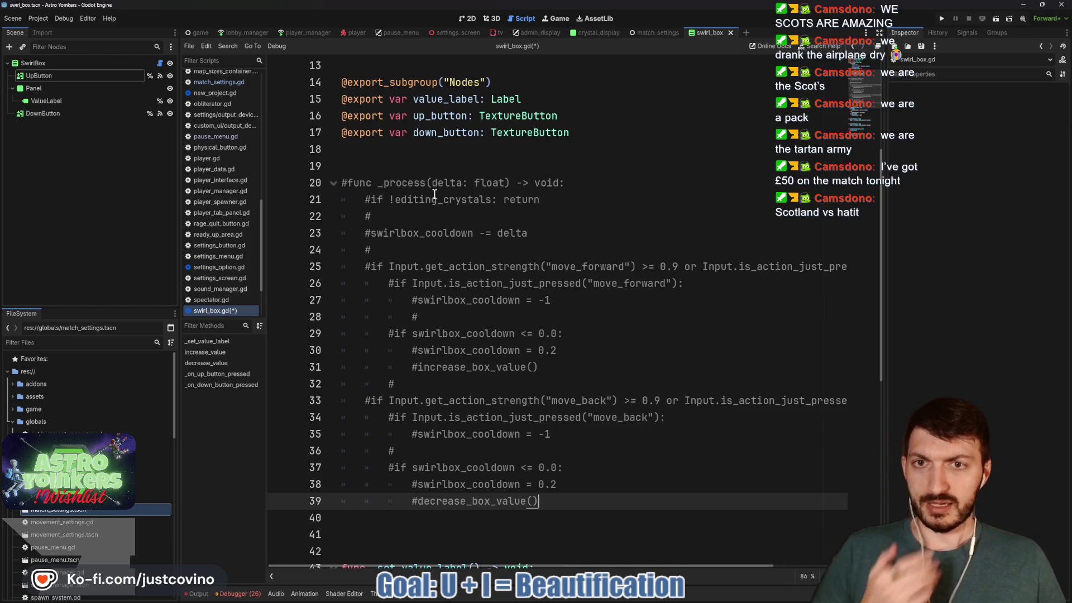
{"action": "scroll", "coordinate": [405, 153], "scroll_direction": "up", "scroll_amount": 4}
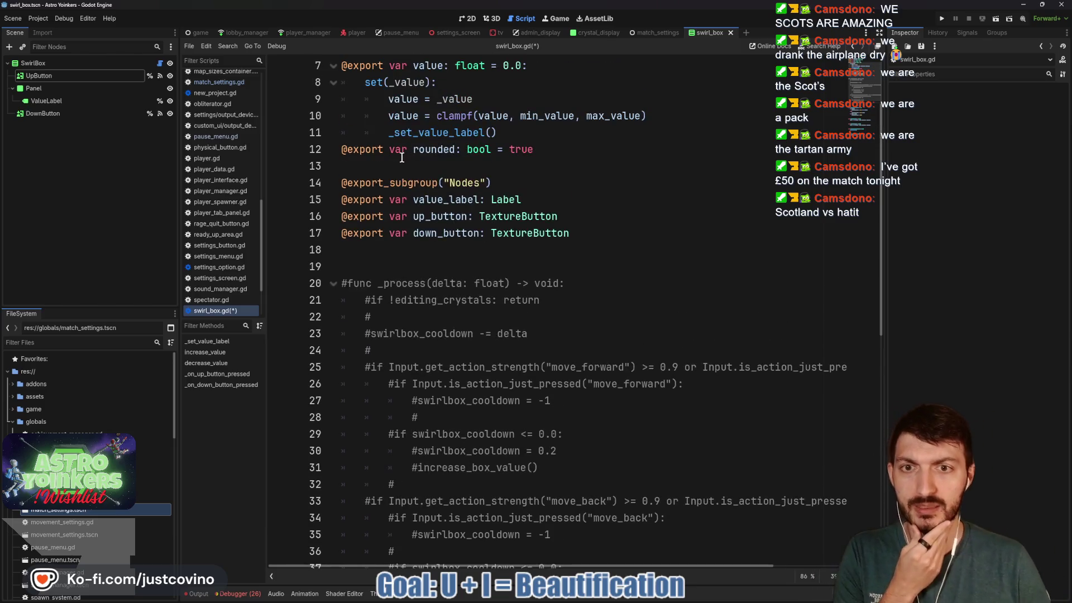
{"action": "scroll", "coordinate": [508, 211], "scroll_direction": "up", "scroll_amount": 1}
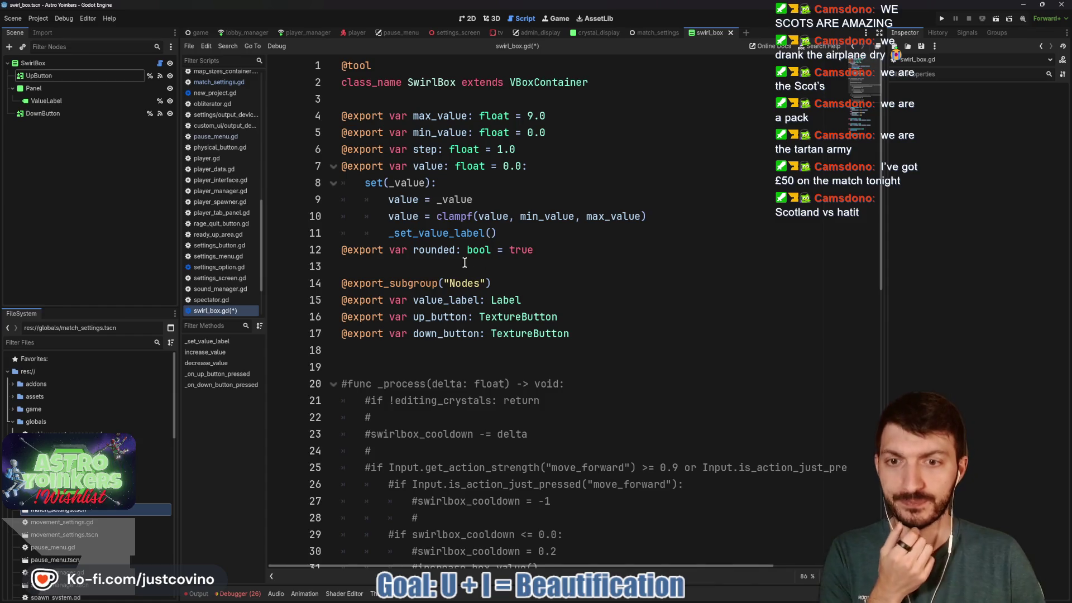
{"action": "scroll", "coordinate": [417, 292], "scroll_direction": "down", "scroll_amount": 2}
Declare var is_editing: bool = false and rename editing_crystals to is_editing in the guard line
{"action": "left_click", "coordinate": [374, 251]}
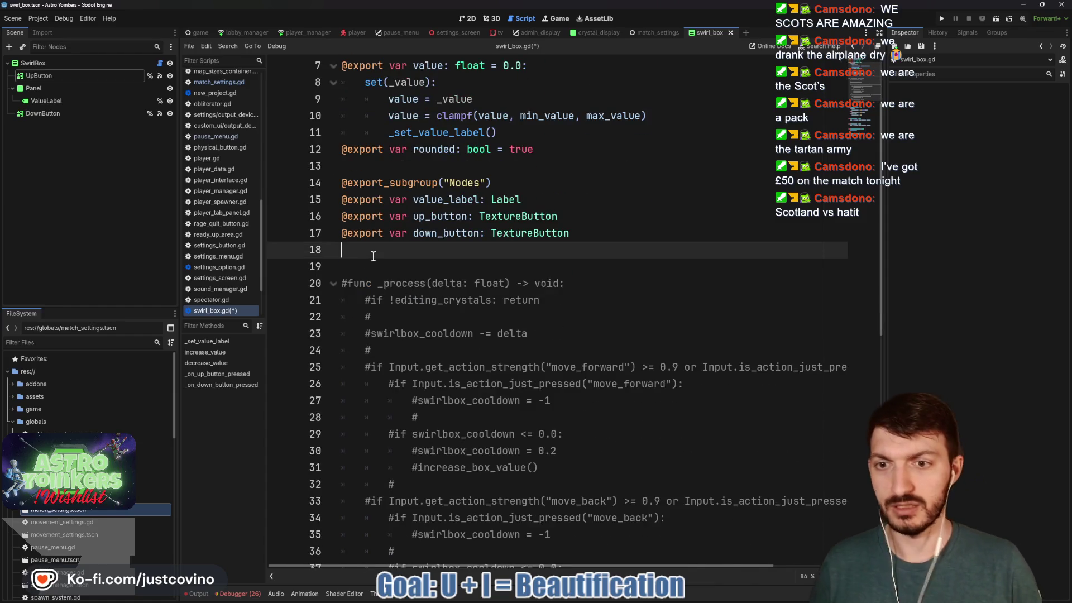
{"action": "key", "text": "Return"}
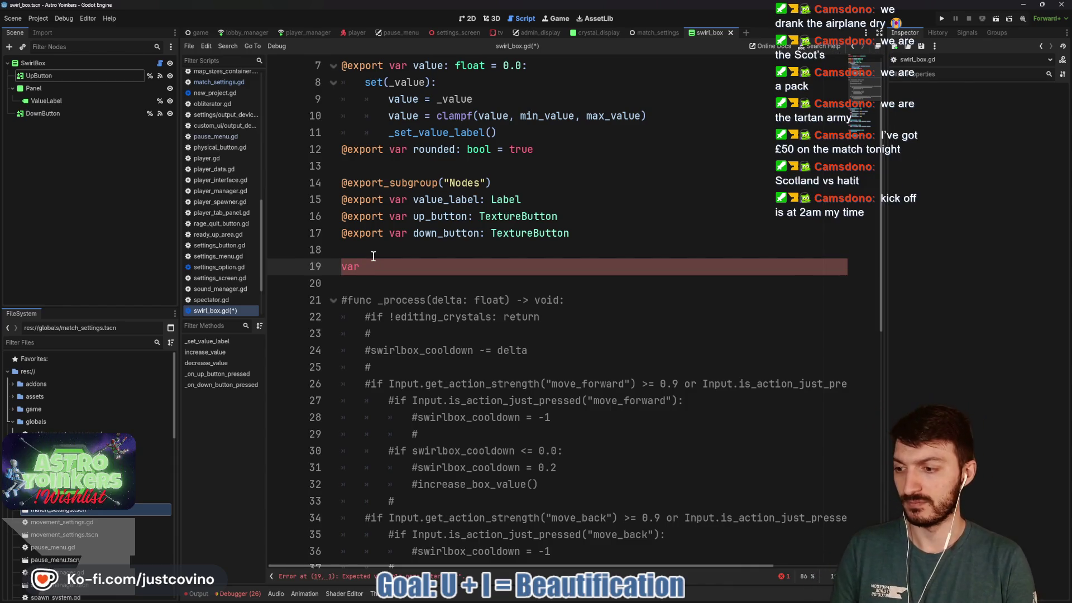
{"action": "type", "text": "ed"}
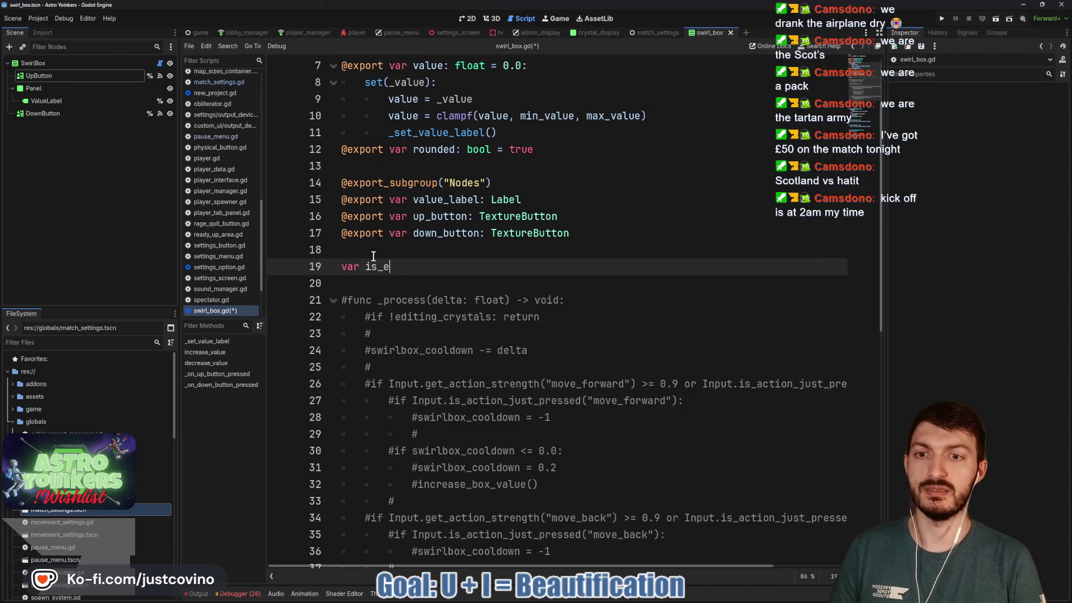
{"action": "type", "text": "iting: "}
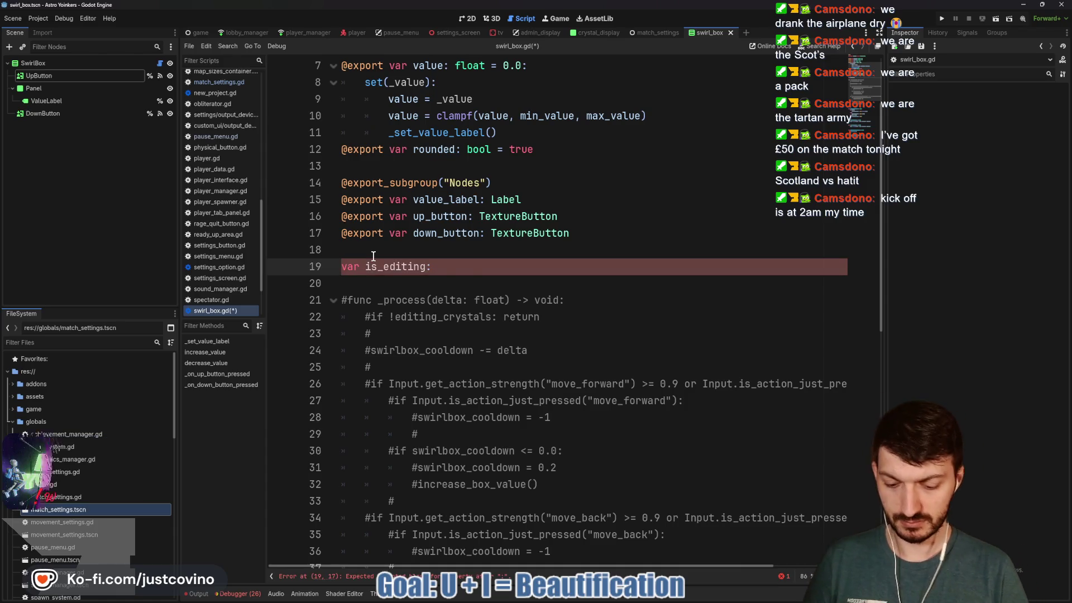
{"action": "type", "text": "bool = false"}
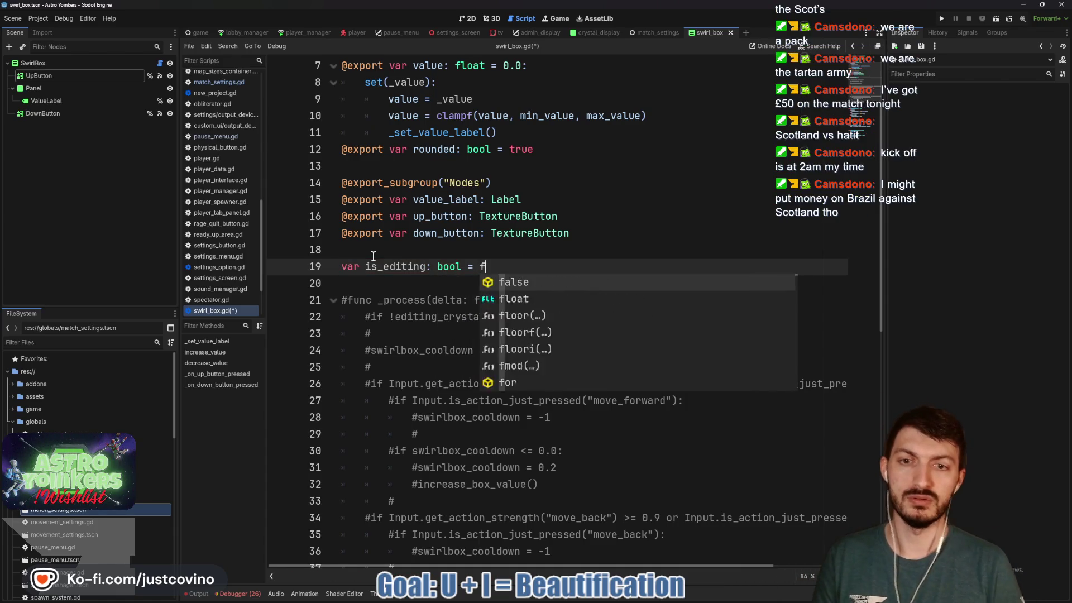
{"action": "key", "text": "Escape"}
{"action": "double_click", "coordinate": [431, 321]}
{"action": "key", "text": "BackSpace"}
{"action": "type", "text": "is_edit"}
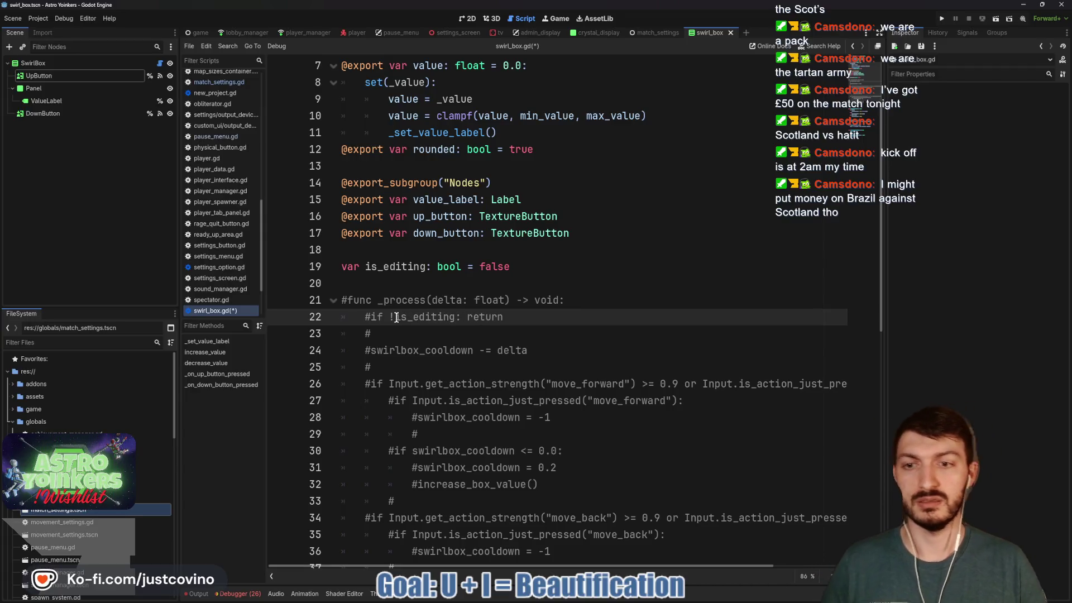
Uncomment the whole _process function with Ctrl+K
{"action": "mouse_move", "coordinate": [345, 298]}
{"action": "left_mouse_down"}
{"action": "mouse_move", "coordinate": [402, 386]}
{"action": "mouse_move", "coordinate": [520, 386]}
{"action": "mouse_move", "coordinate": [562, 411]}
{"action": "left_mouse_up"}
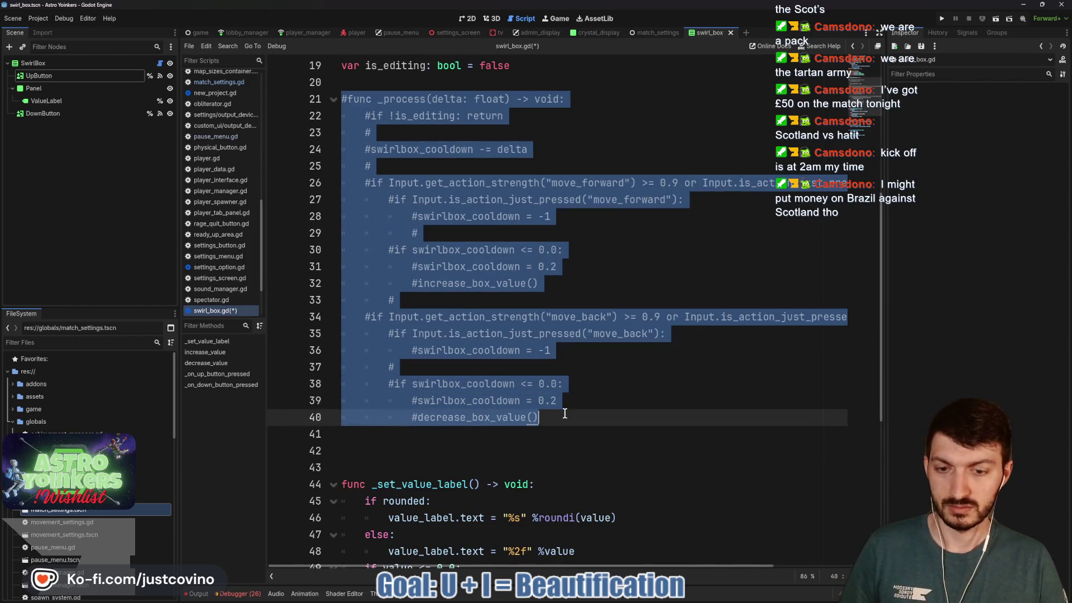
{"action": "key", "text": "ctrl+k"}
{"action": "left_click", "coordinate": [494, 362]}
{"action": "scroll", "coordinate": [495, 362], "scroll_direction": "up", "scroll_amount": 2}
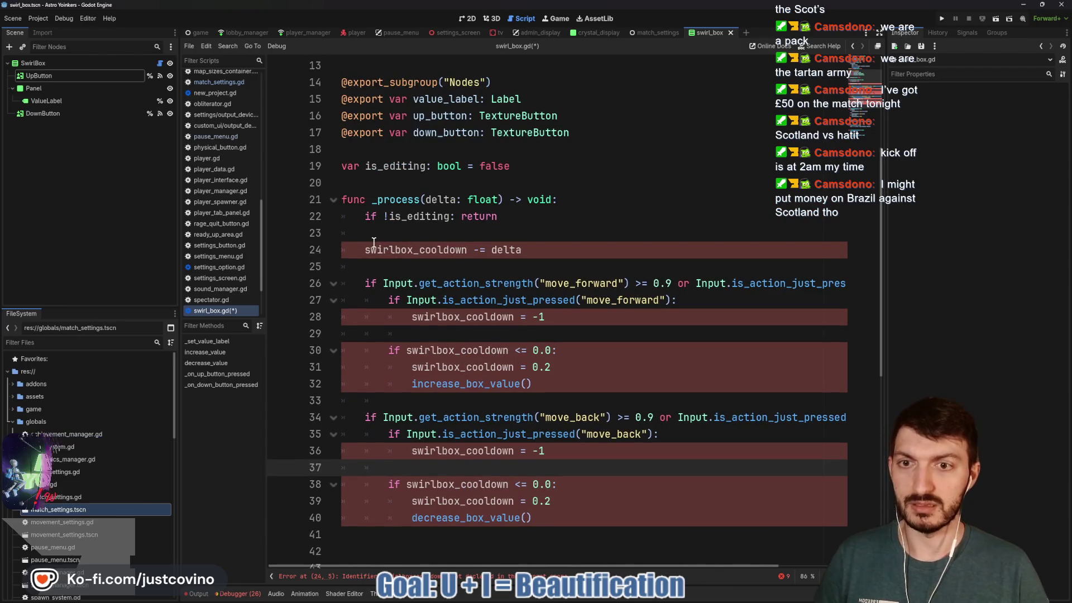
Add a cooldown float variable and strip every swirlbox_ prefix so references use cooldown
{"action": "left_click", "coordinate": [391, 179]}
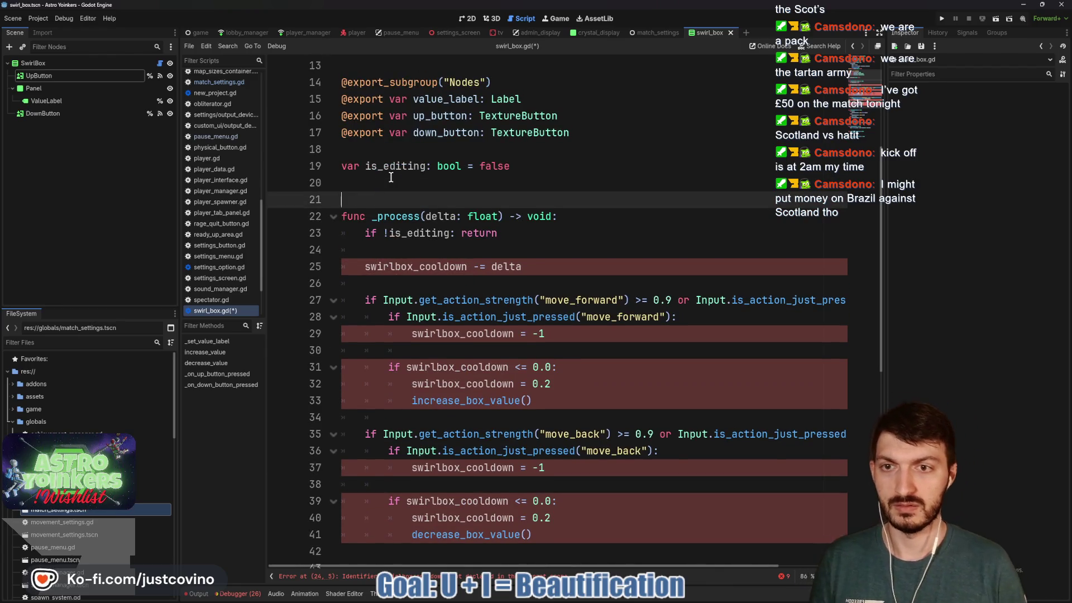
{"action": "key", "text": "Return"}
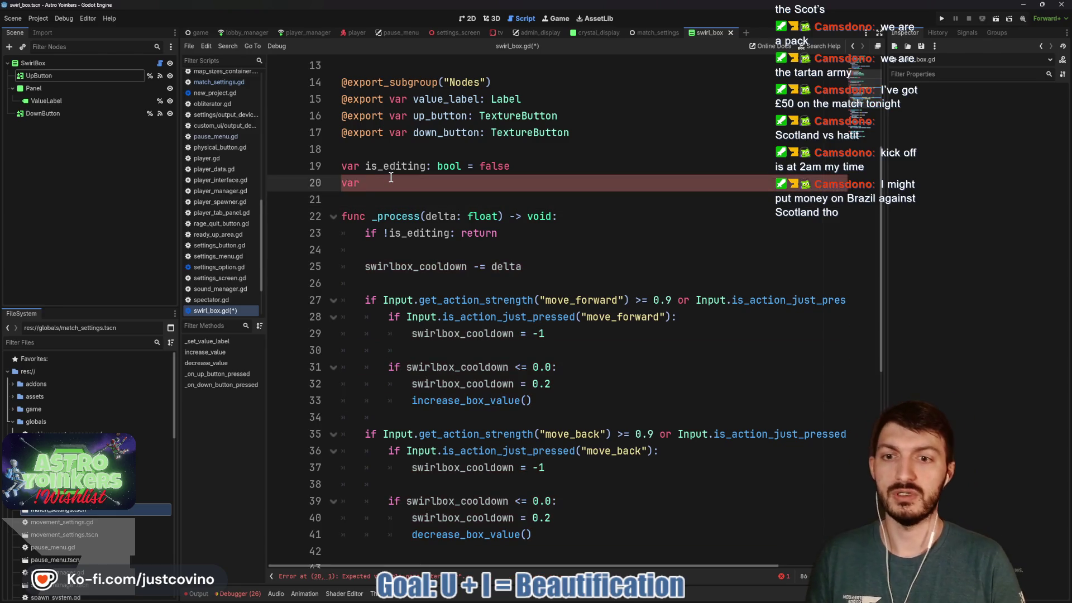
{"action": "type", "text": "cooldown: f"}
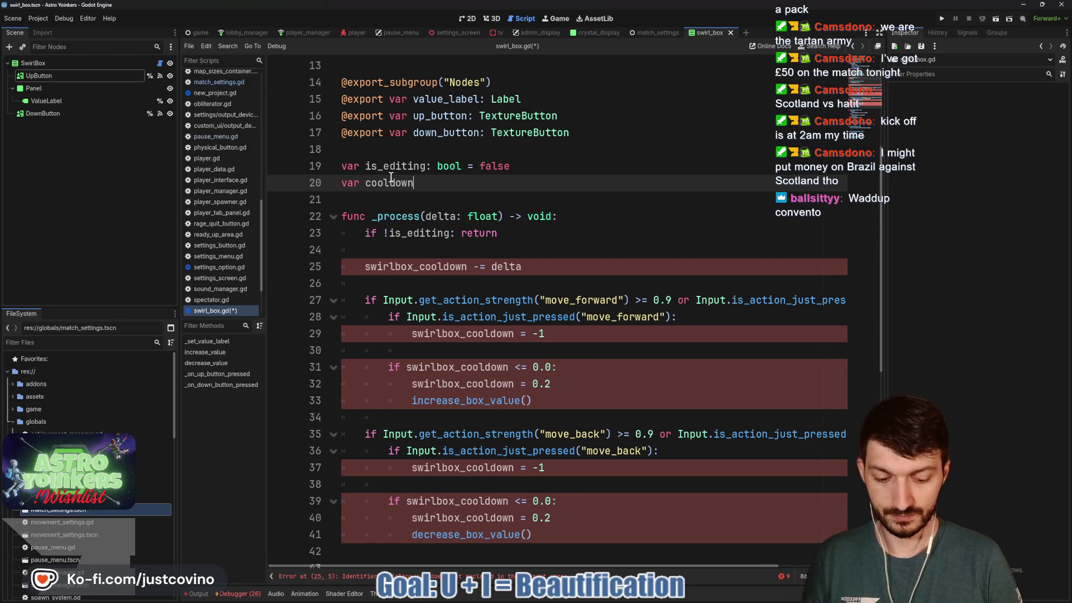
{"action": "type", "text": "loat ="}
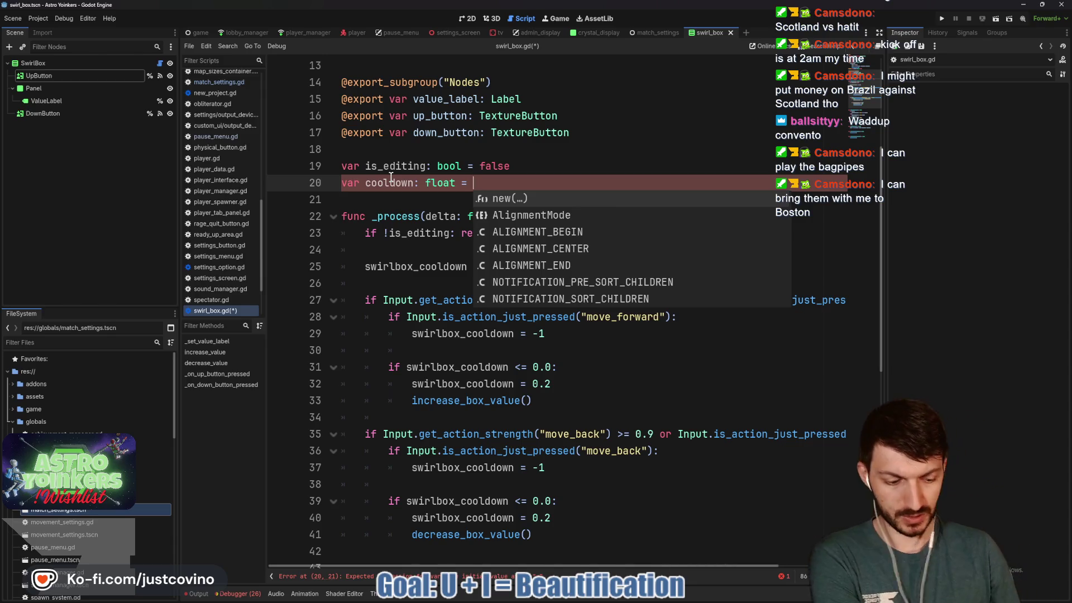
{"action": "type", "text": "0.2"}
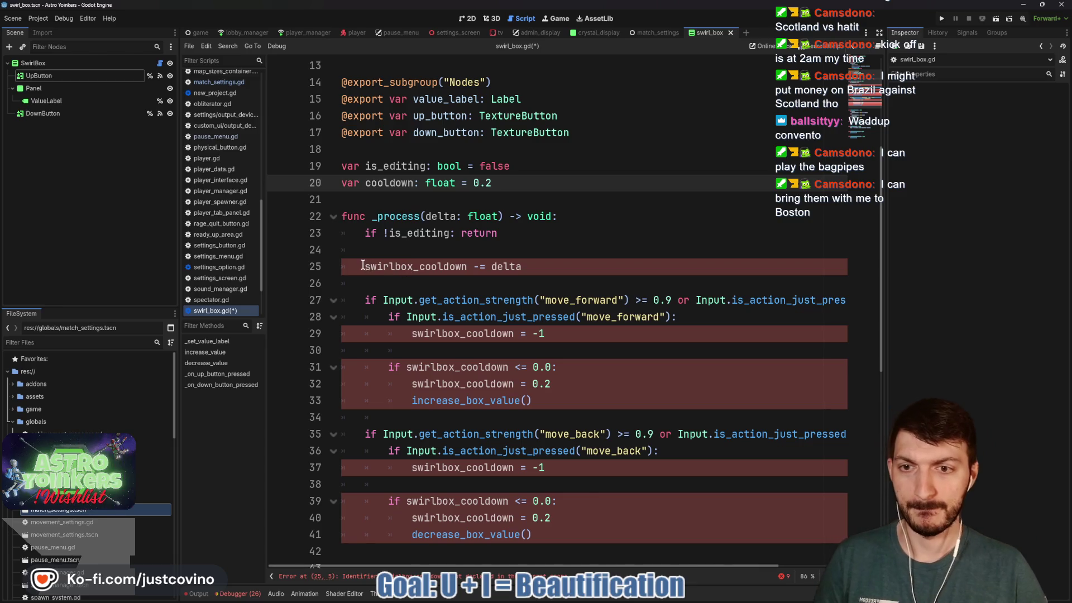
{"action": "left_click_drag", "start_coordinate": [365, 266], "coordinate": [415, 267]}
{"action": "key", "text": "ctrl+d"}
{"action": "key", "text": "ctrl+d"}
{"action": "key", "text": "ctrl+d"}
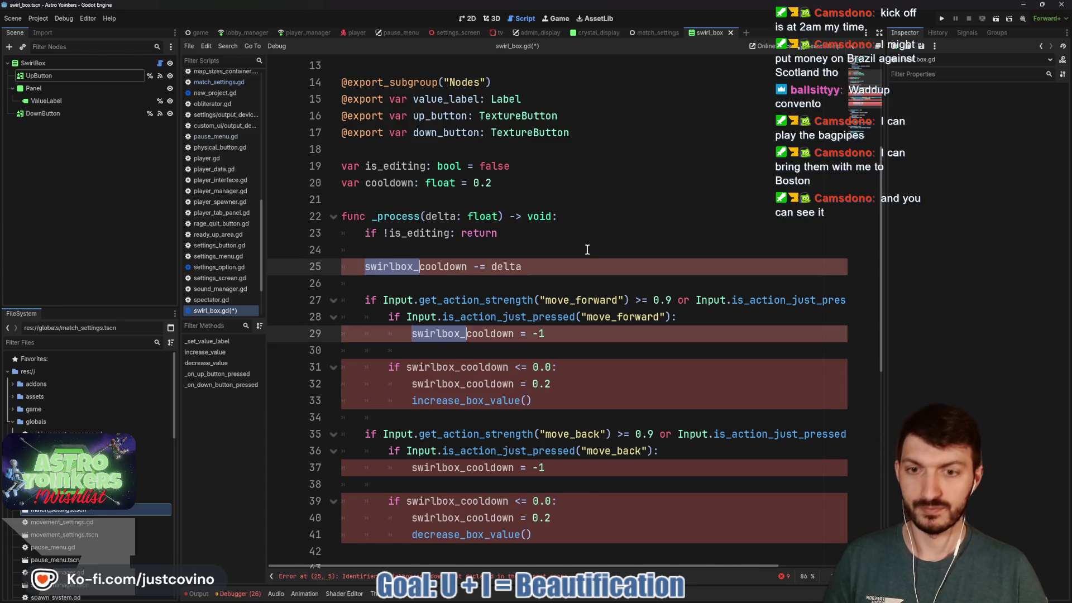
{"action": "key", "text": "ctrl+d"}
{"action": "key", "text": "ctrl+d"}
{"action": "key", "text": "ctrl+d"}
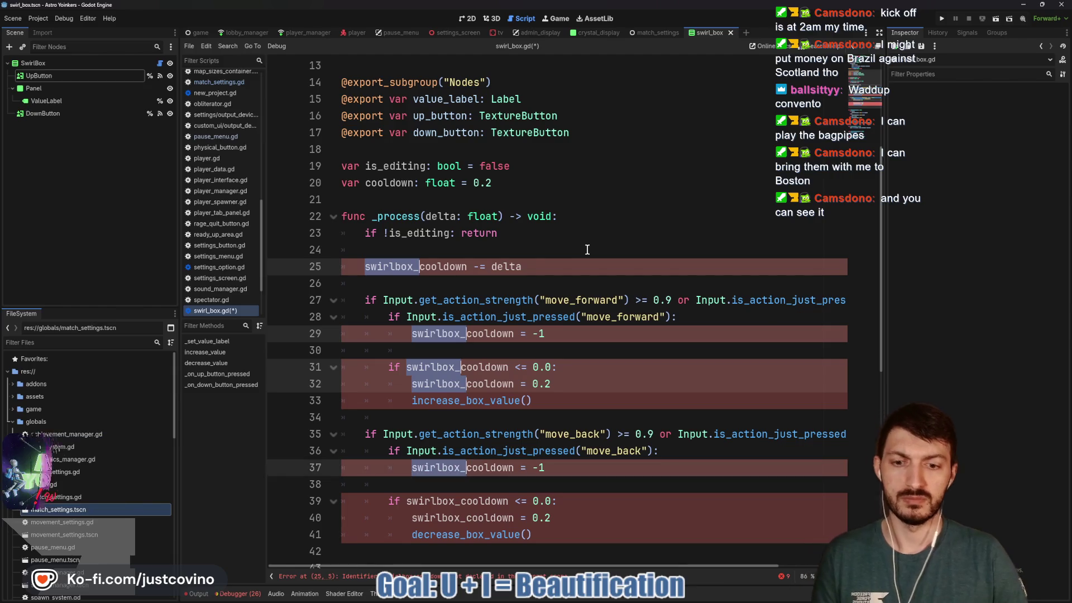
{"action": "key", "text": "BackSpace"}
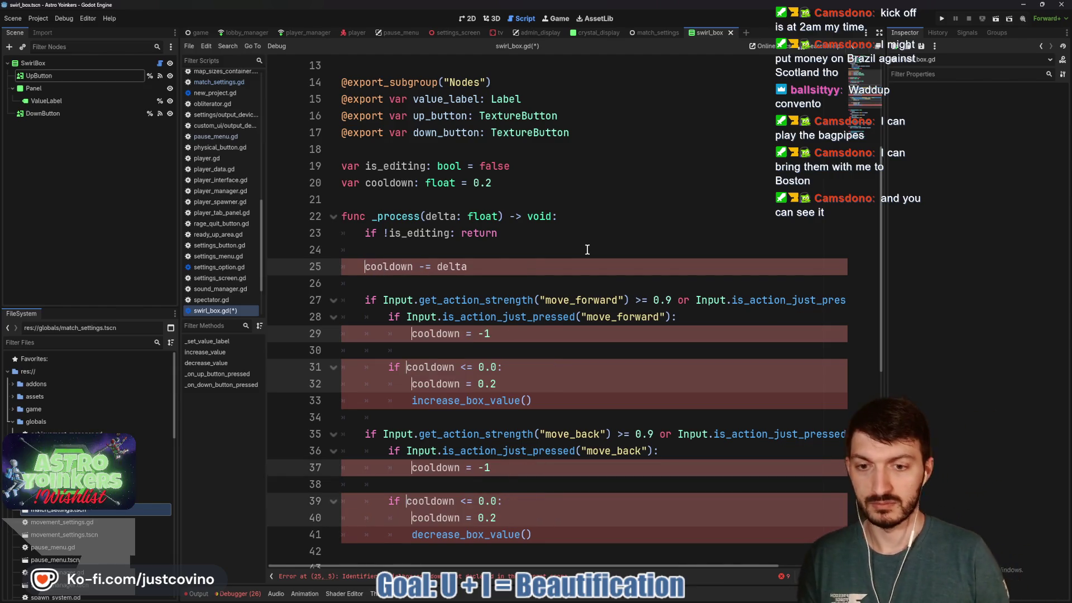
{"action": "left_click", "coordinate": [535, 365]}
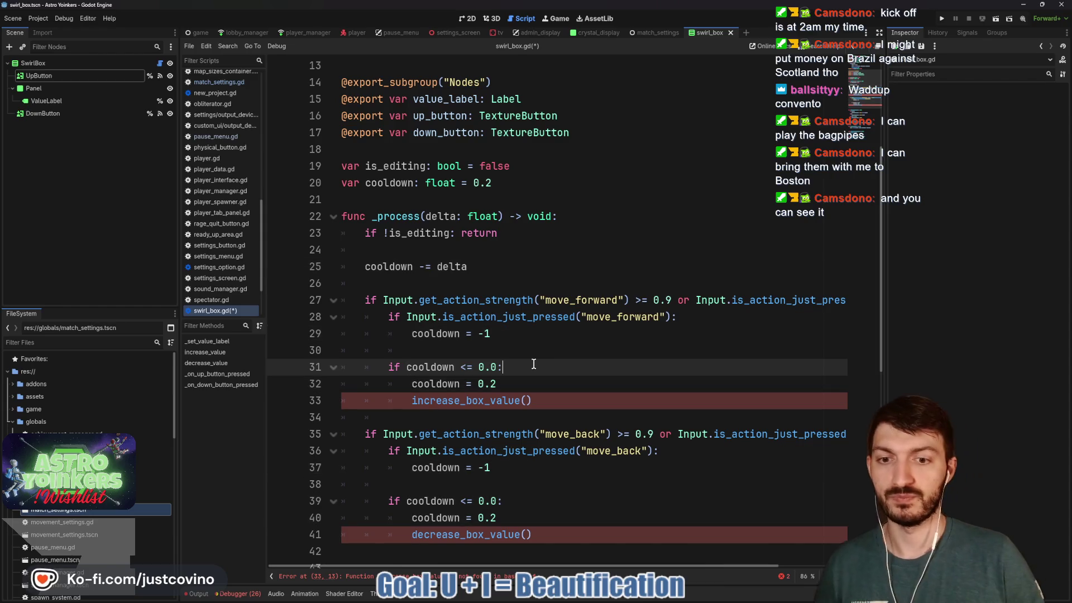
Replace decrease_box_value() and increase_box_value() with decrease_value() and increase_value(), then save
{"action": "scroll", "coordinate": [618, 233], "scroll_direction": "down", "scroll_amount": 5}
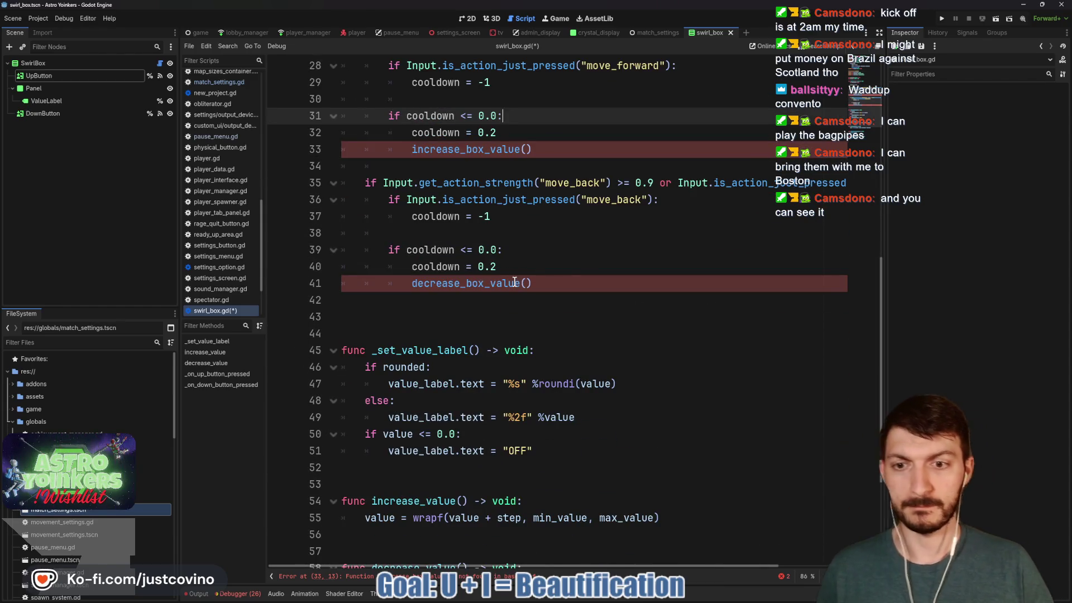
{"action": "scroll", "coordinate": [515, 281], "scroll_direction": "down", "scroll_amount": 1}
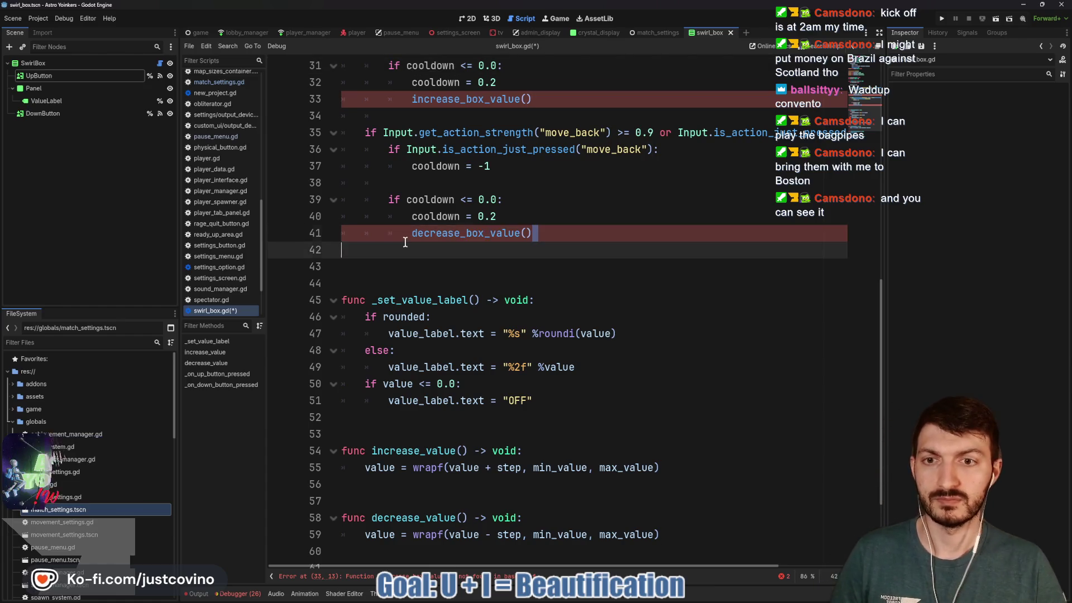
{"action": "left_click_drag", "start_coordinate": [541, 233], "coordinate": [412, 233]}
{"action": "type", "text": "decre"}
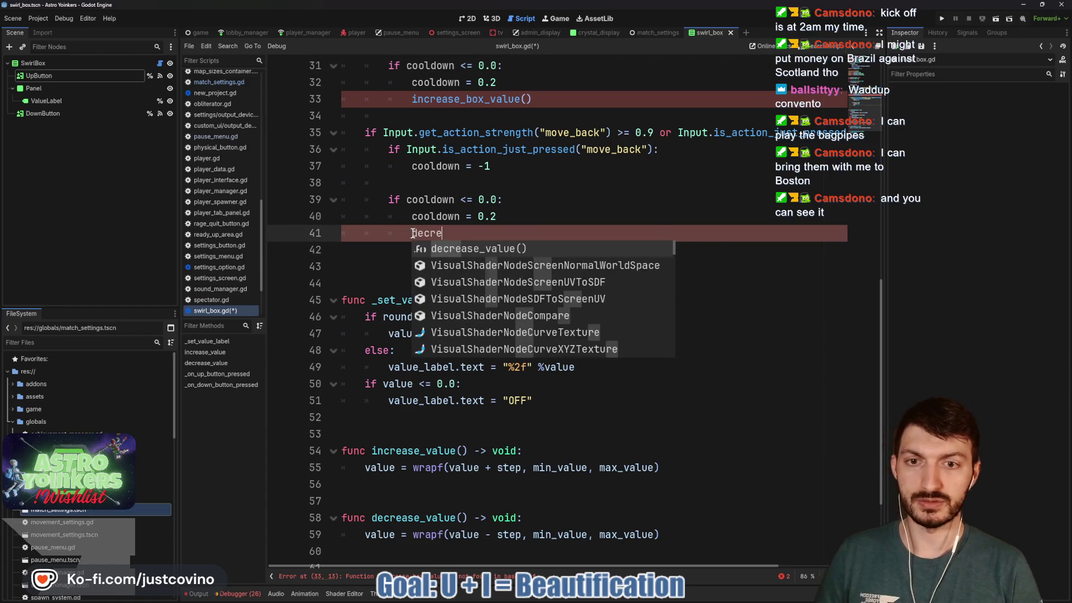
{"action": "key", "text": "Return"}
{"action": "left_click_drag", "start_coordinate": [537, 99], "coordinate": [413, 99]}
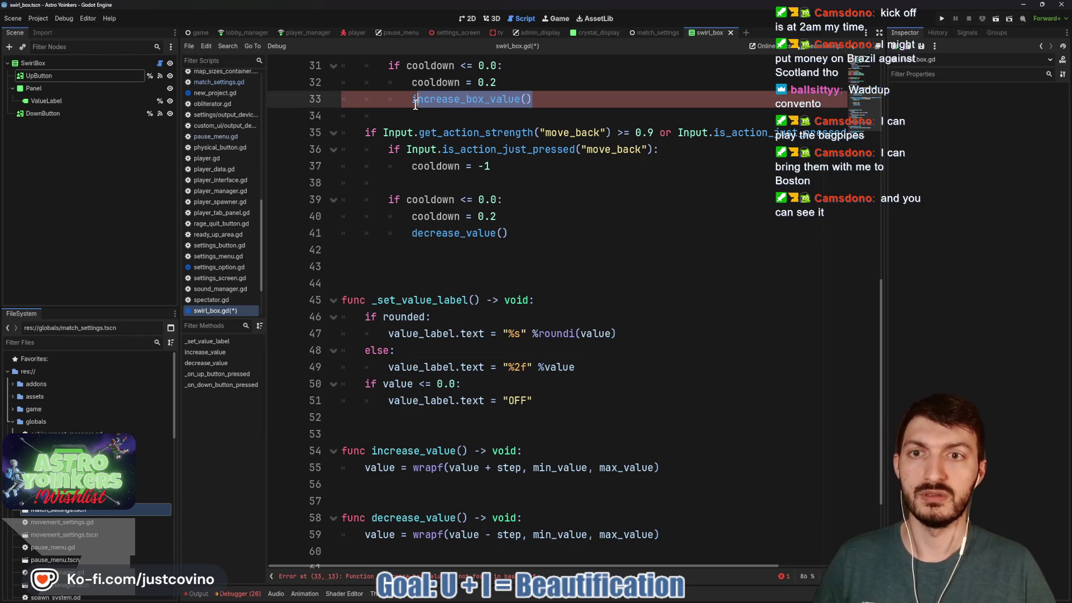
{"action": "type", "text": "incre"}
{"action": "key", "text": "Return"}
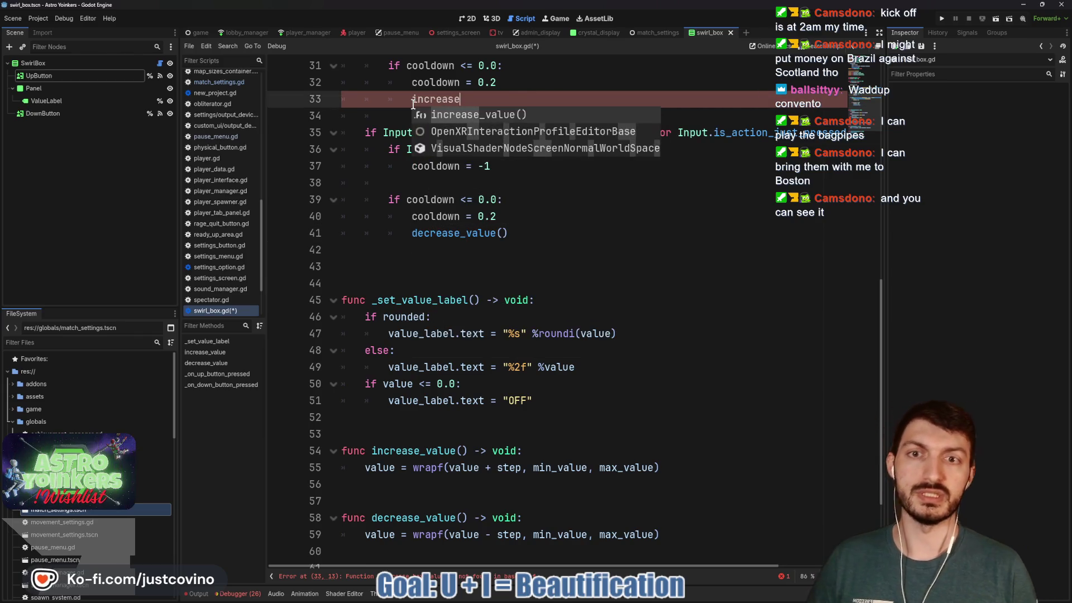
{"action": "left_click", "coordinate": [555, 181]}
{"action": "key", "text": "ctrl+s"}
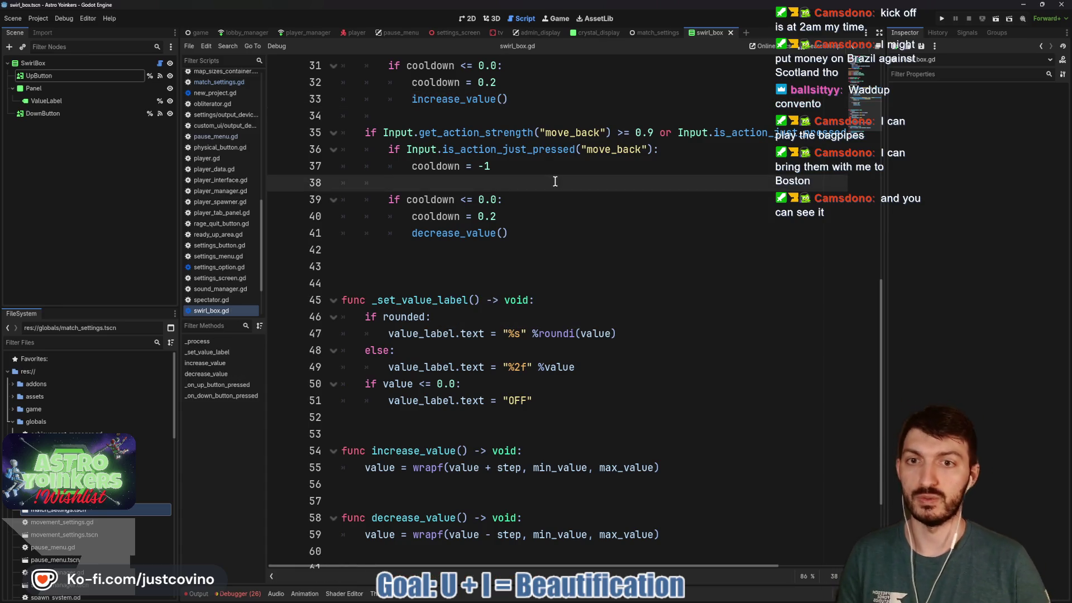
Remove the extra blank line after _process, save swirl_box.gd, and review the script
{"action": "scroll", "coordinate": [545, 191], "scroll_direction": "up", "scroll_amount": 4}
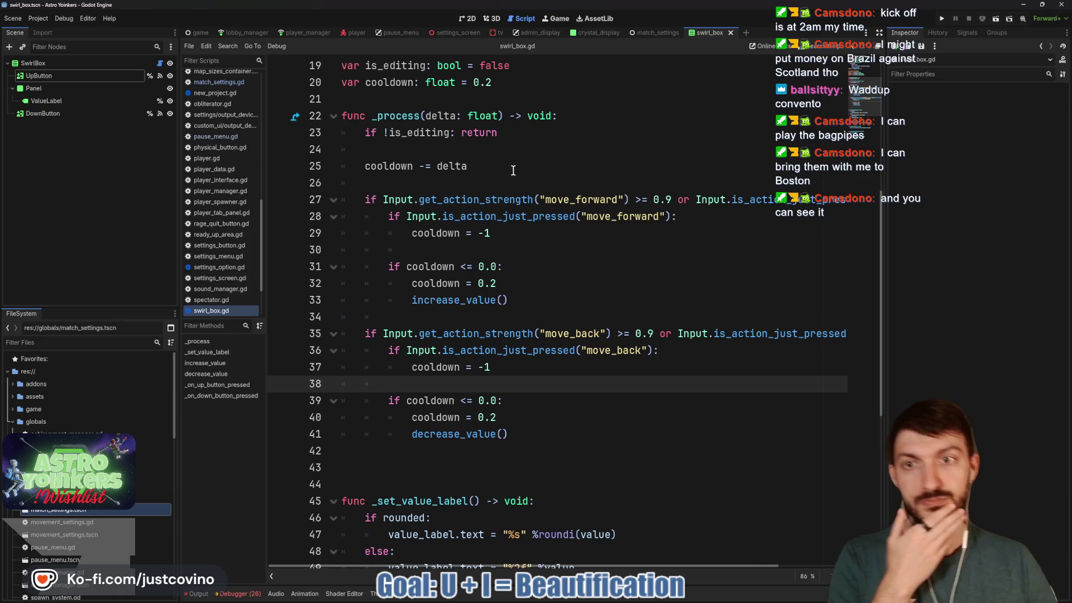
{"action": "scroll", "coordinate": [441, 323], "scroll_direction": "down", "scroll_amount": 3}
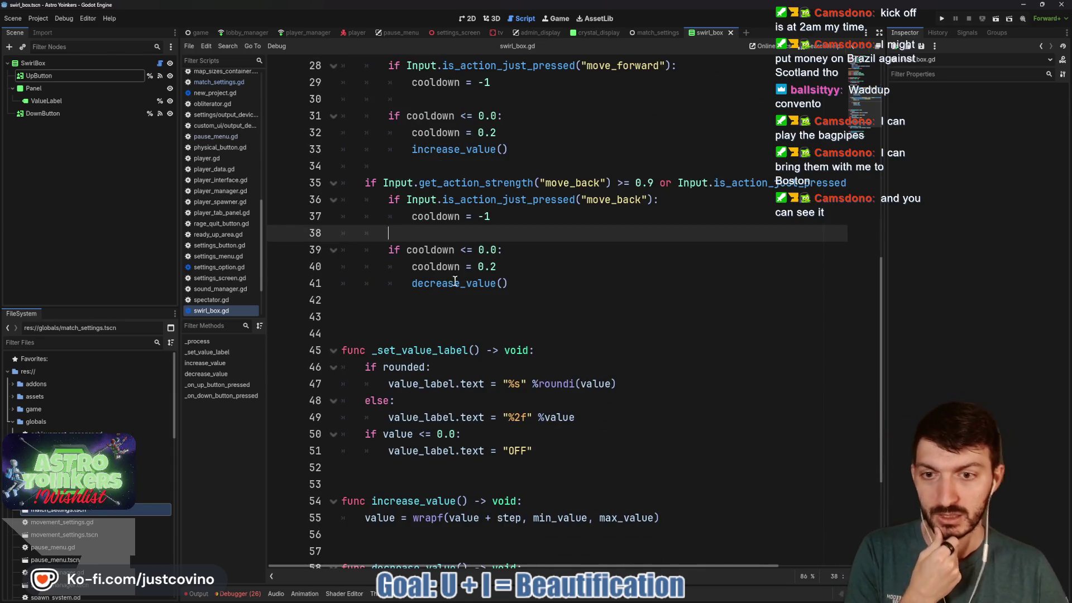
{"action": "left_click", "coordinate": [442, 323]}
{"action": "key", "text": "BackSpace"}
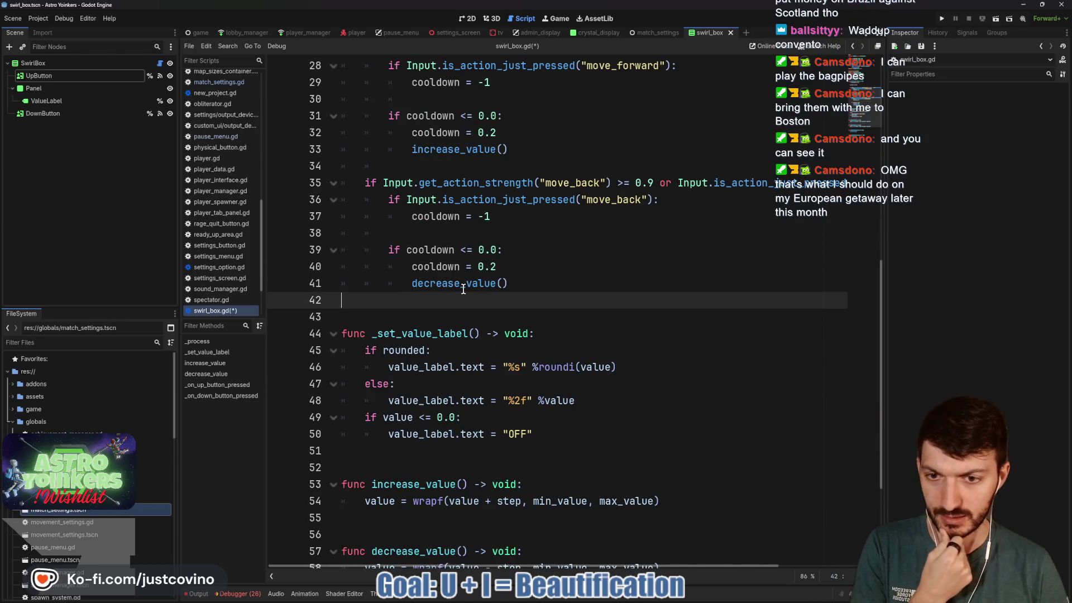
{"action": "scroll", "coordinate": [598, 363], "scroll_direction": "down", "scroll_amount": 3}
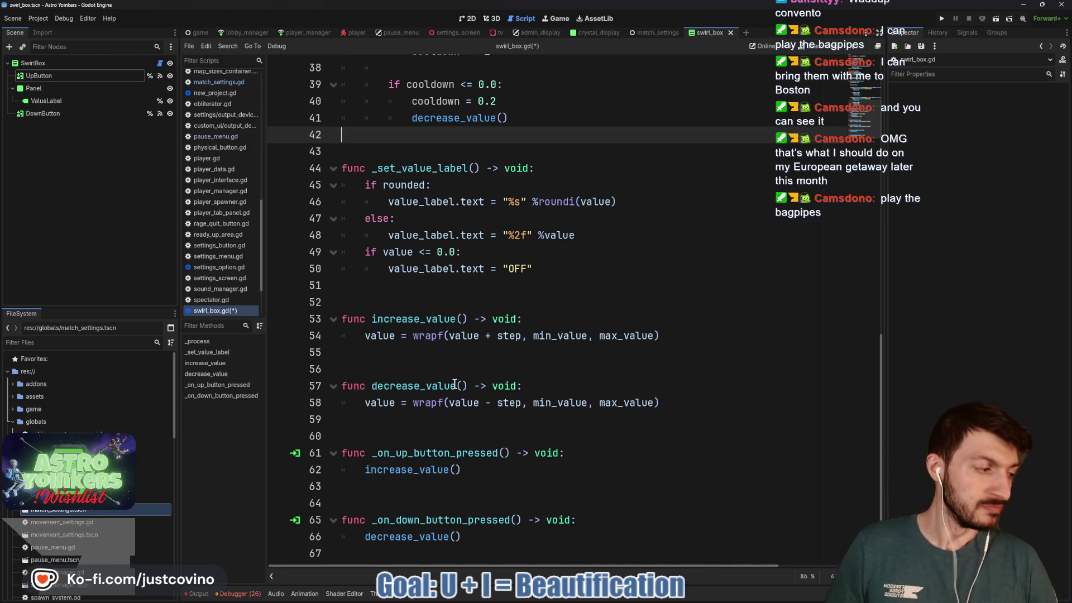
{"action": "left_click", "coordinate": [384, 308]}
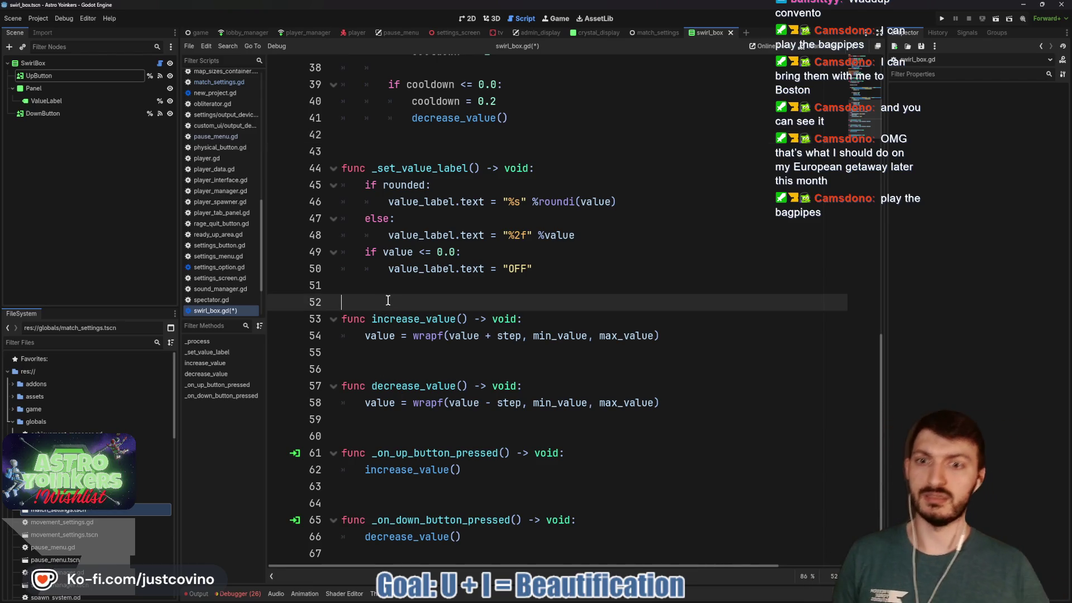
{"action": "key", "text": "ctrl+s"}
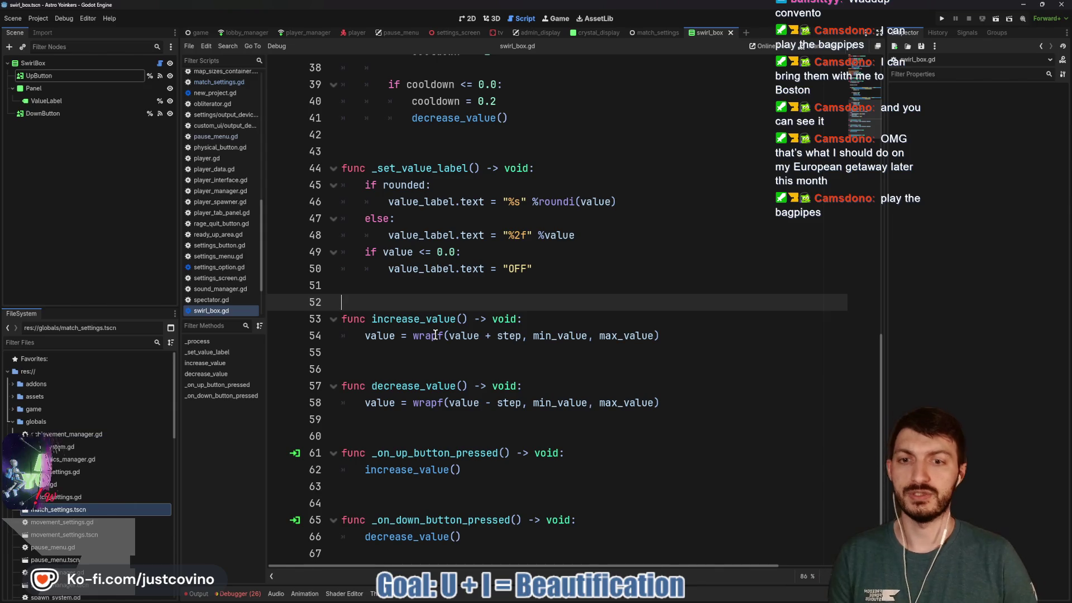
{"action": "scroll", "coordinate": [427, 340], "scroll_direction": "up", "scroll_amount": 6}
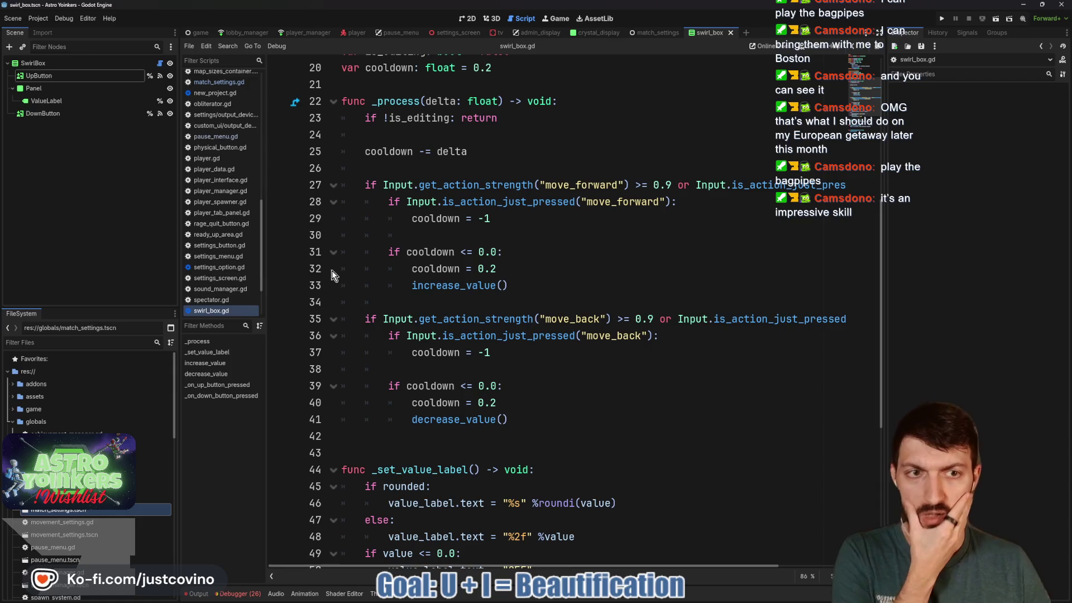
{"action": "scroll", "coordinate": [434, 266], "scroll_direction": "down", "scroll_amount": 1}
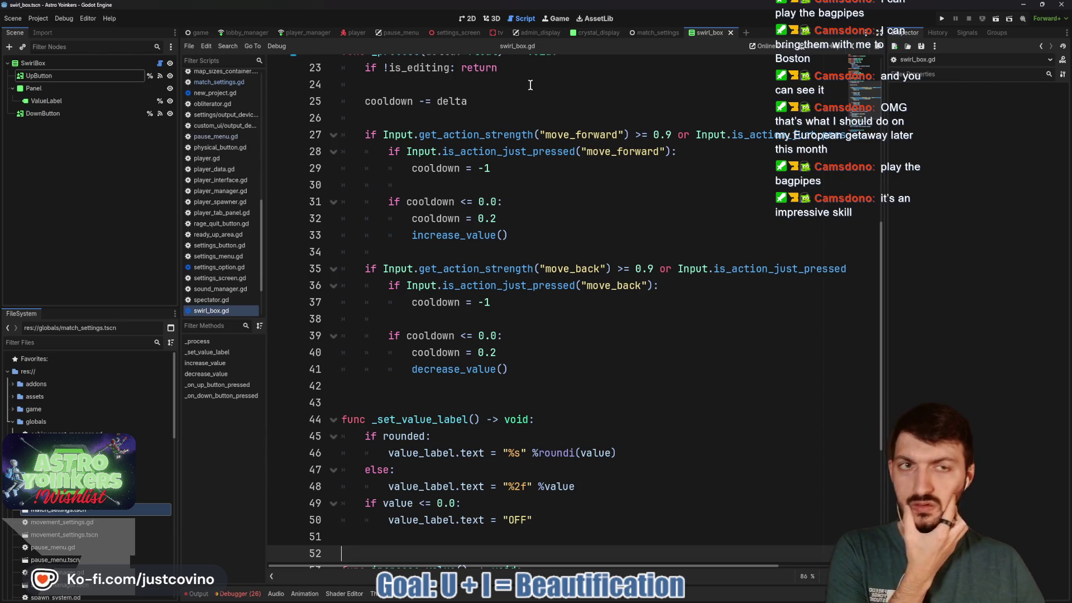
Select SwirlBox, view it in 2D with its signals listed, then return to swirl_box.gd at line 21
{"action": "left_click", "coordinate": [93, 63]}
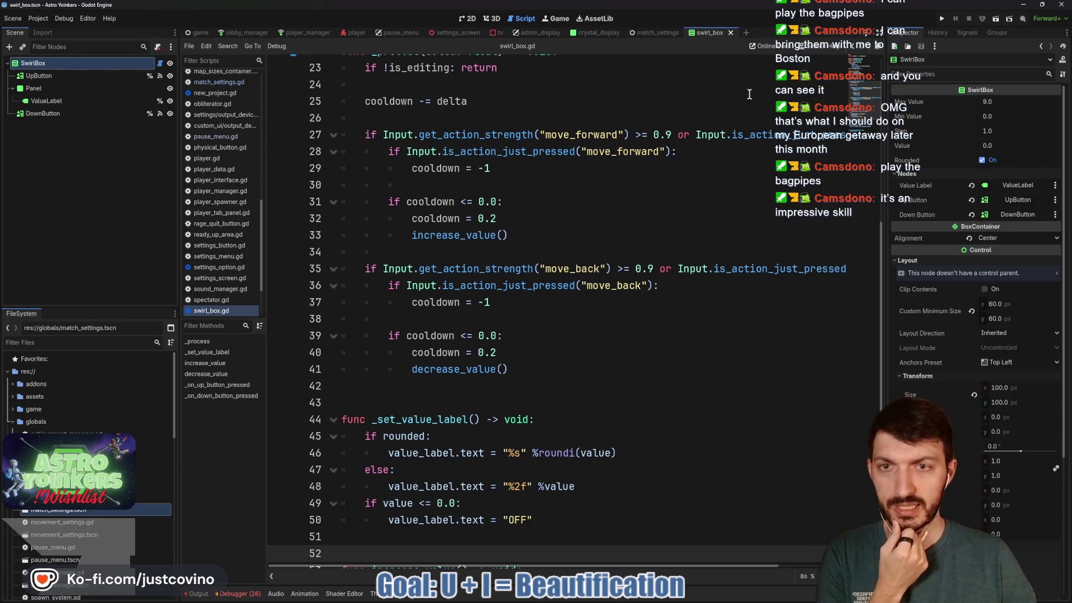
{"action": "left_click", "coordinate": [468, 20]}
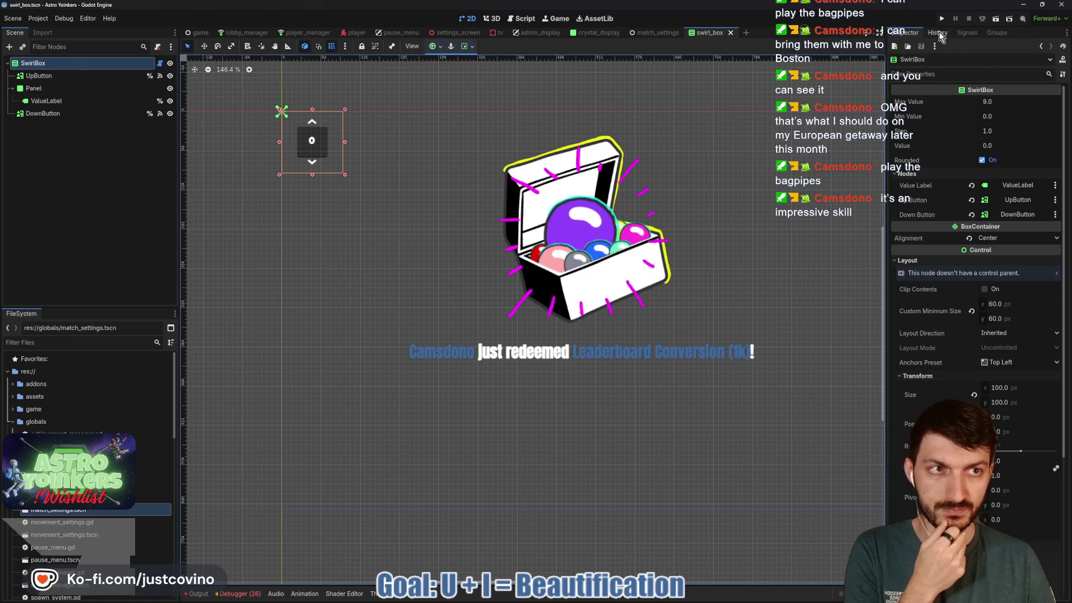
{"action": "left_click", "coordinate": [957, 32]}
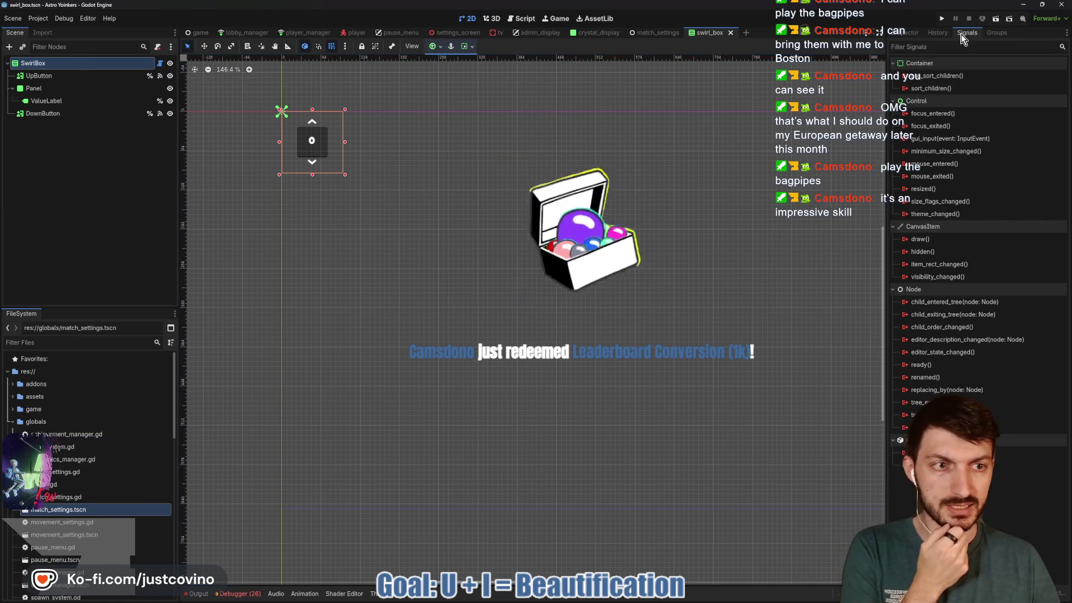
{"action": "left_click", "coordinate": [160, 63]}
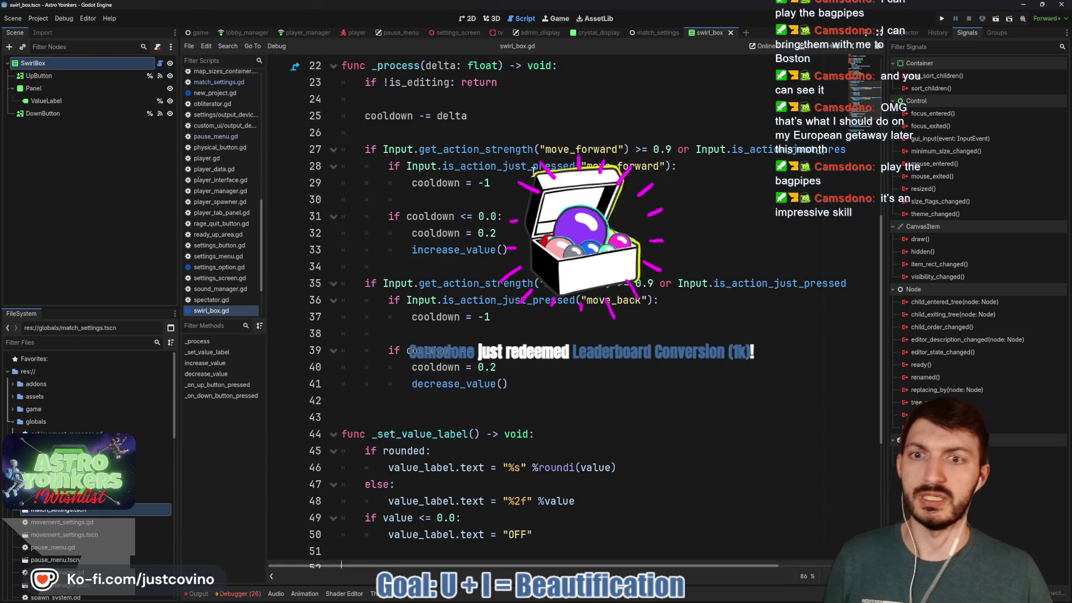
{"action": "left_click", "coordinate": [507, 302]}
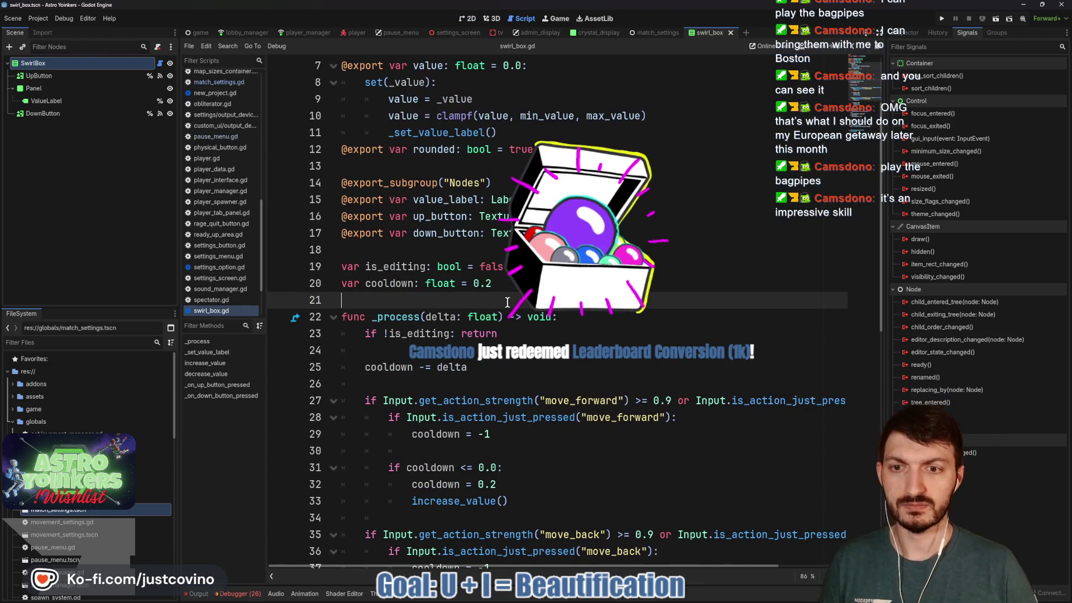
Above _process, write func _ready() with mouse_entered.connect(_on_mouse_entered)
{"action": "key", "text": "Return"}
{"action": "key", "text": "Return"}
{"action": "key", "text": "Return"}
{"action": "key", "text": "Up"}
{"action": "key", "text": "Up"}
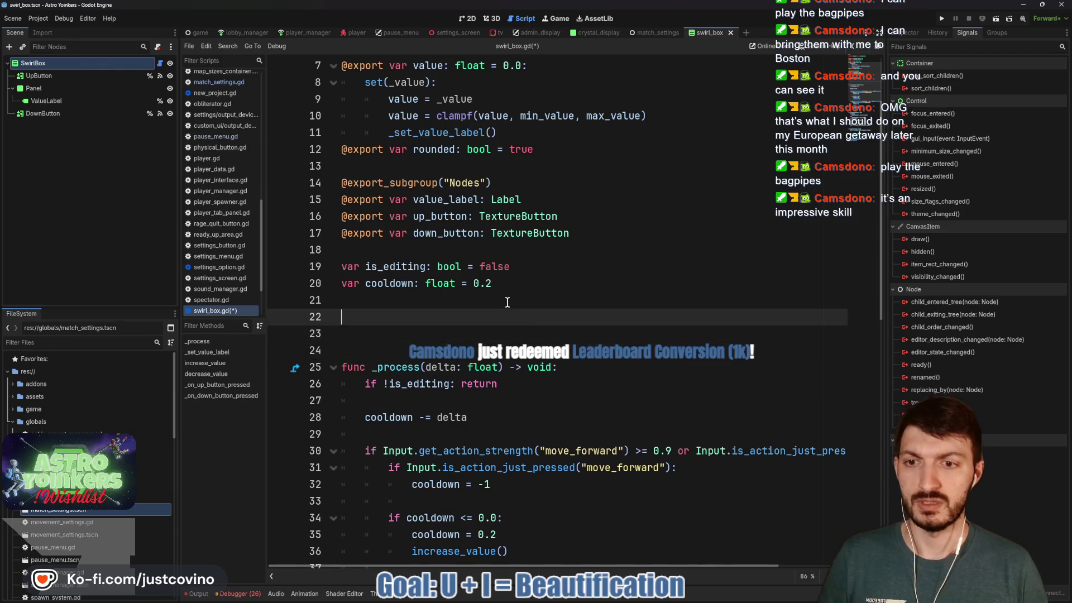
{"action": "key", "text": "Return"}
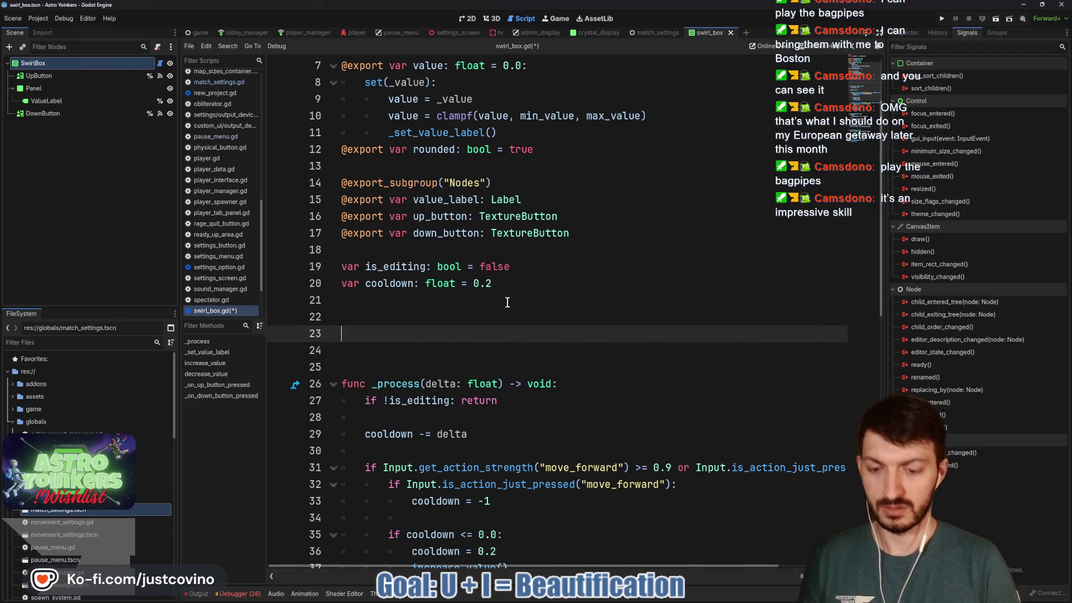
{"action": "type", "text": "func _rea"}
{"action": "key", "text": "Return"}
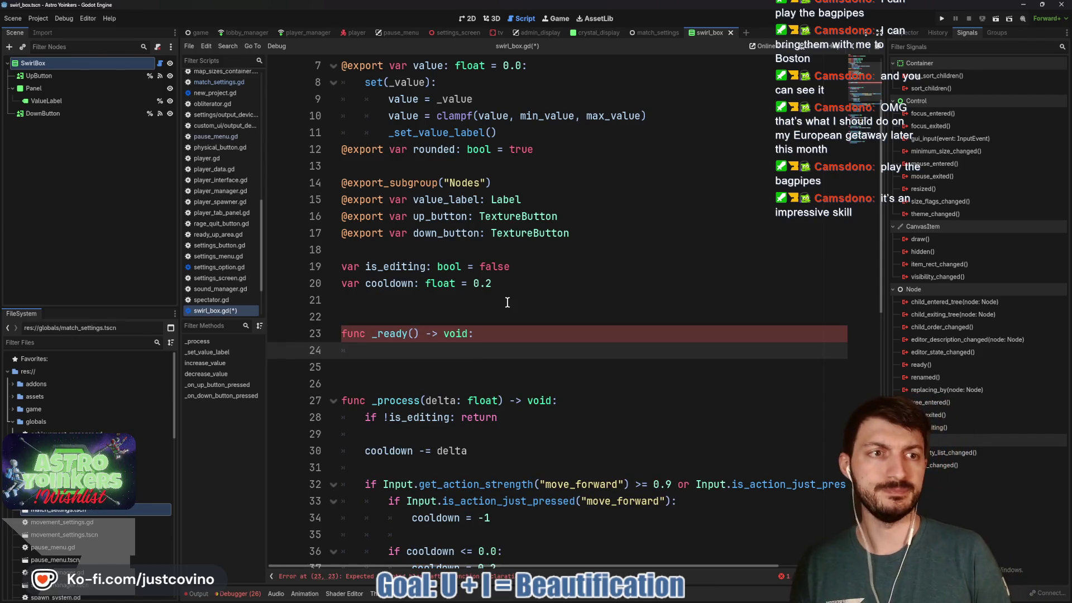
{"action": "type", "text": "mouse"}
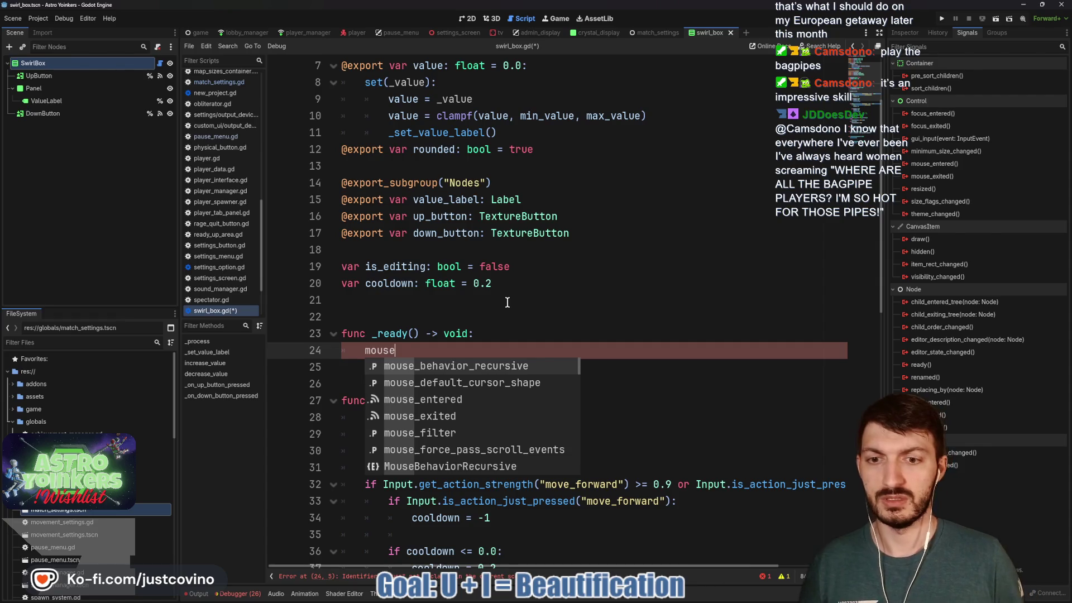
{"action": "key", "text": "Down"}
{"action": "key", "text": "Down"}
{"action": "key", "text": "Return"}
{"action": "type", "text": ".conn"}
{"action": "key", "text": "Return"}
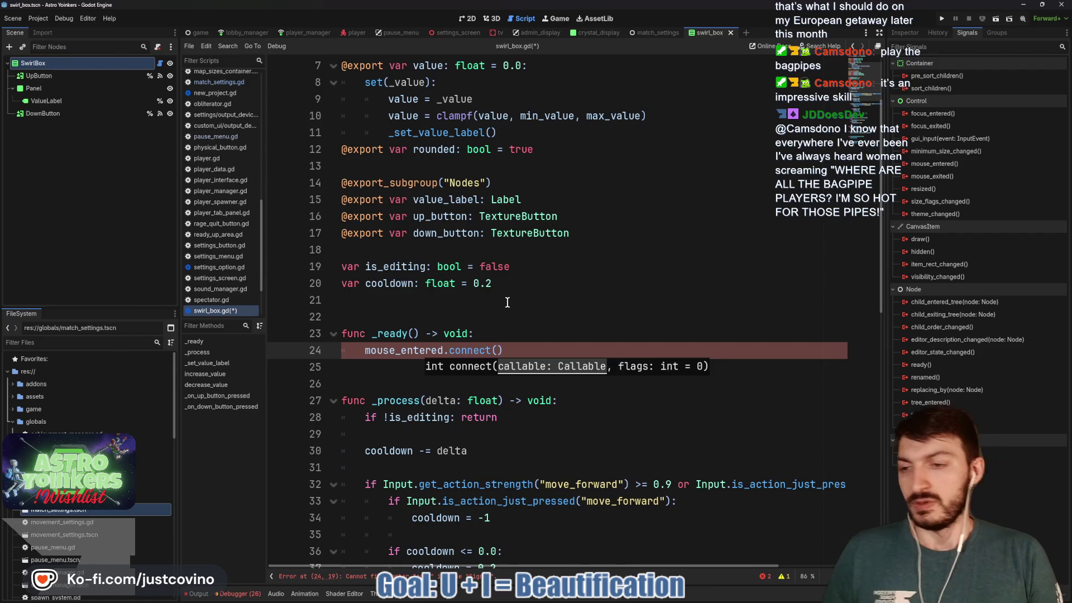
{"action": "type", "text": "on_mouse_en"}
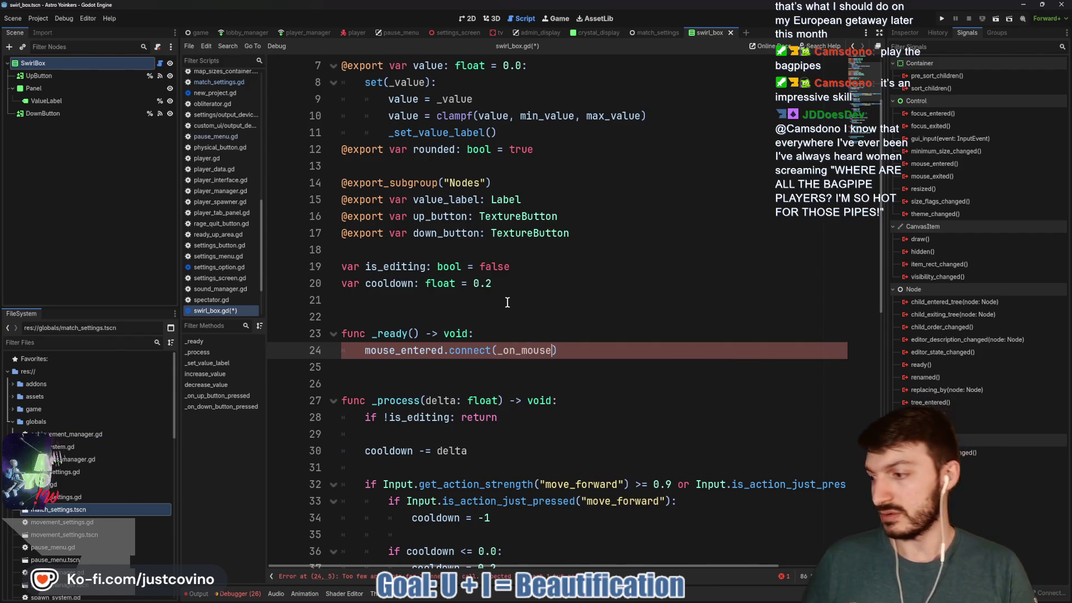
{"action": "type", "text": "tered"}
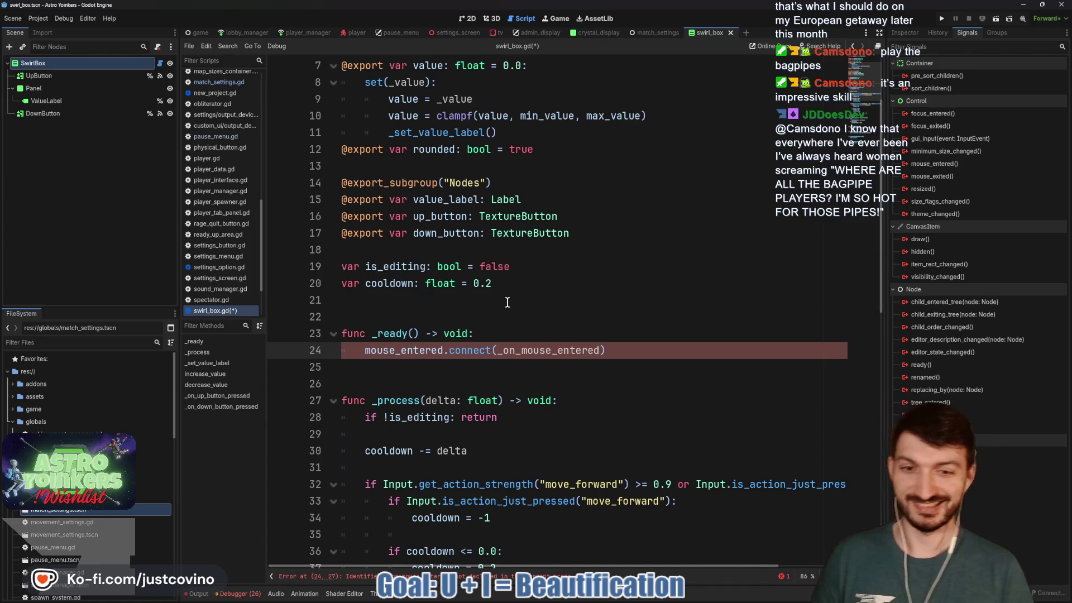
Add a second line connecting mouse_exited to _on_mouse_exited
{"action": "key", "text": "Return"}
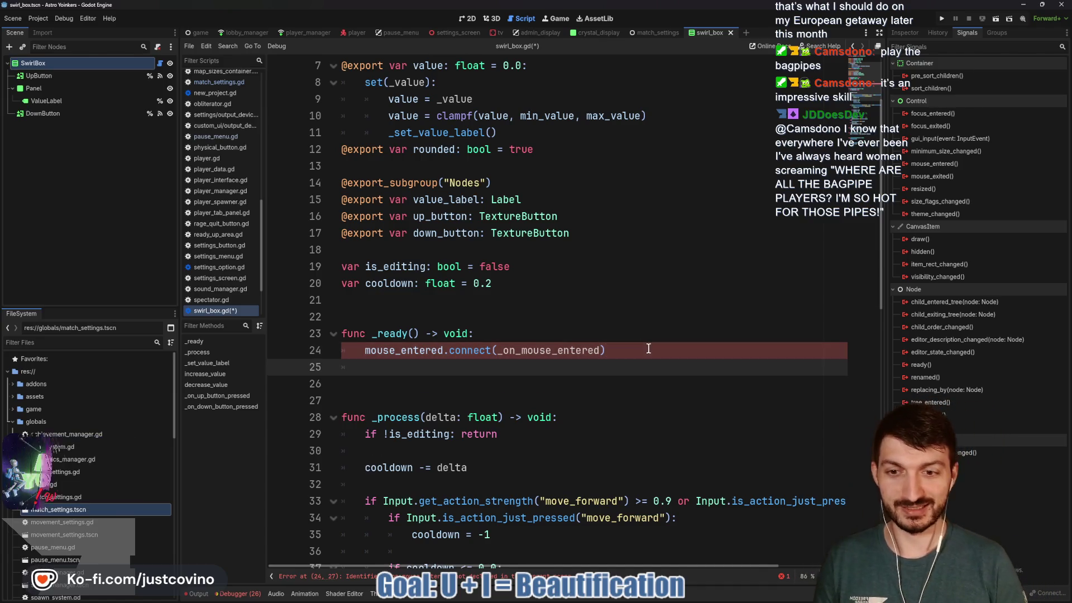
{"action": "type", "text": "mouse_ex"}
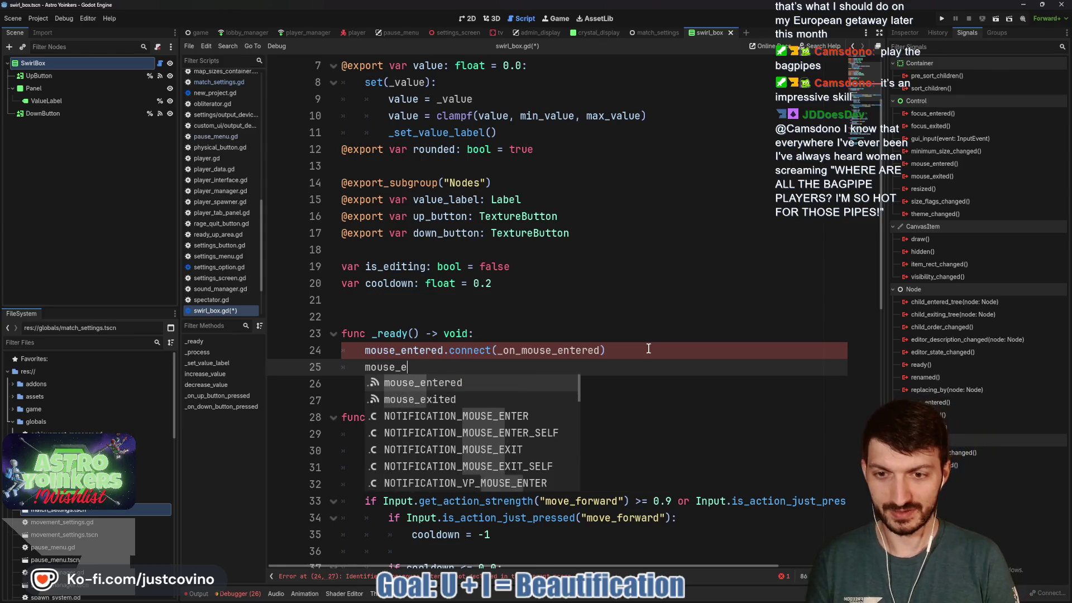
{"action": "key", "text": "Return"}
{"action": "type", "text": ".c"}
{"action": "key", "text": "Return"}
{"action": "type", "text": "_on"}
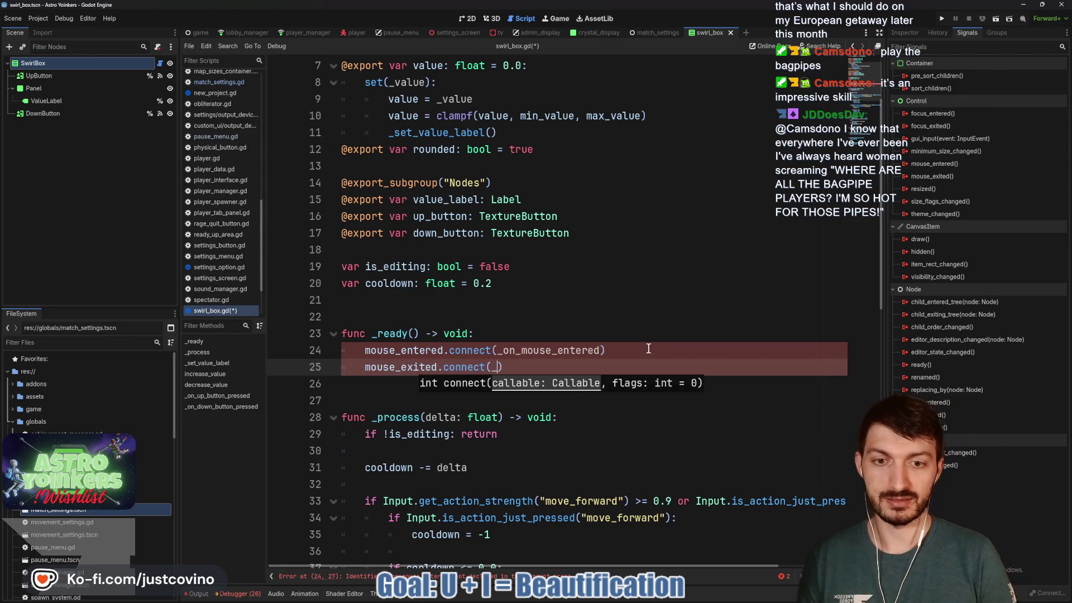
{"action": "type", "text": "_mouse_exited"}
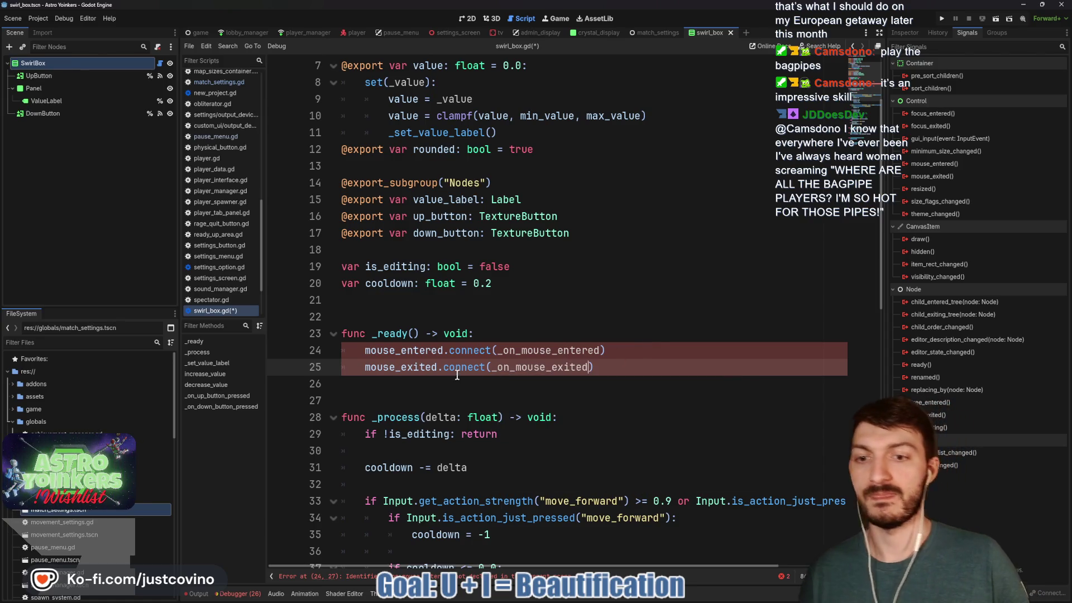
{"action": "scroll", "coordinate": [455, 377], "scroll_direction": "down", "scroll_amount": 12}
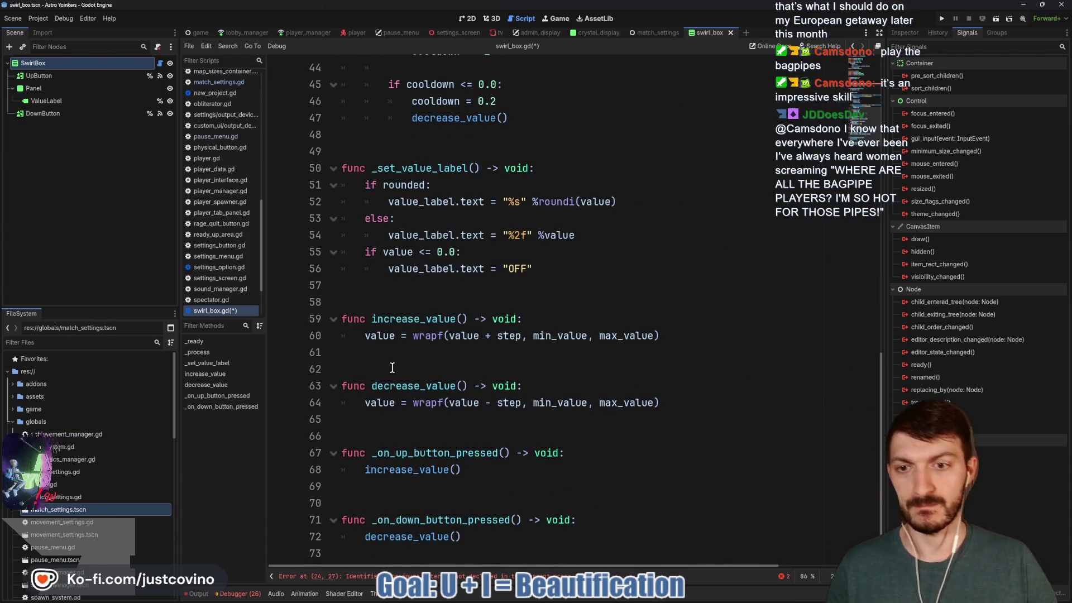
After decrease_value, add func _on_mouse_entered() -> void: setting is_editing = true
{"action": "left_click", "coordinate": [357, 429]}
{"action": "key", "text": "Return"}
{"action": "key", "text": "Return"}
{"action": "key", "text": "Return"}
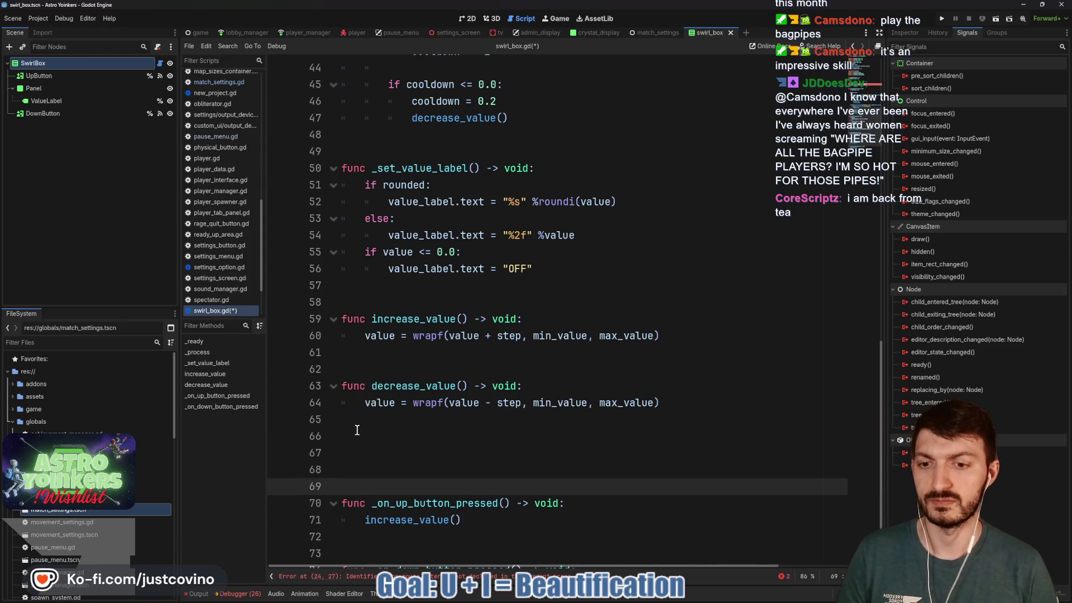
{"action": "key", "text": "Up"}
{"action": "key", "text": "Up"}
{"action": "type", "text": "func _"}
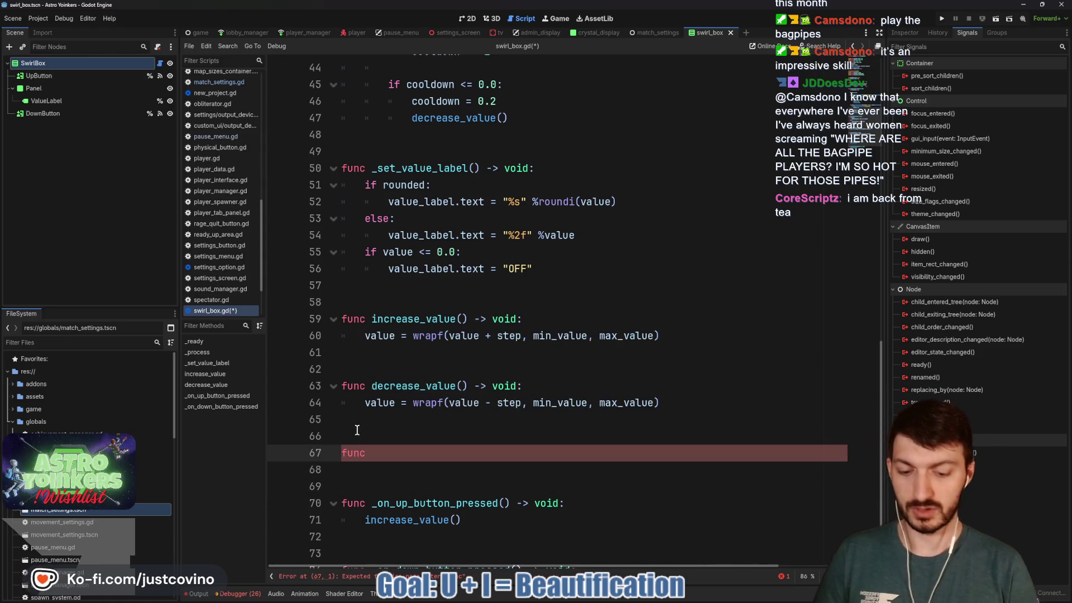
{"action": "type", "text": "on_mouse_entere"}
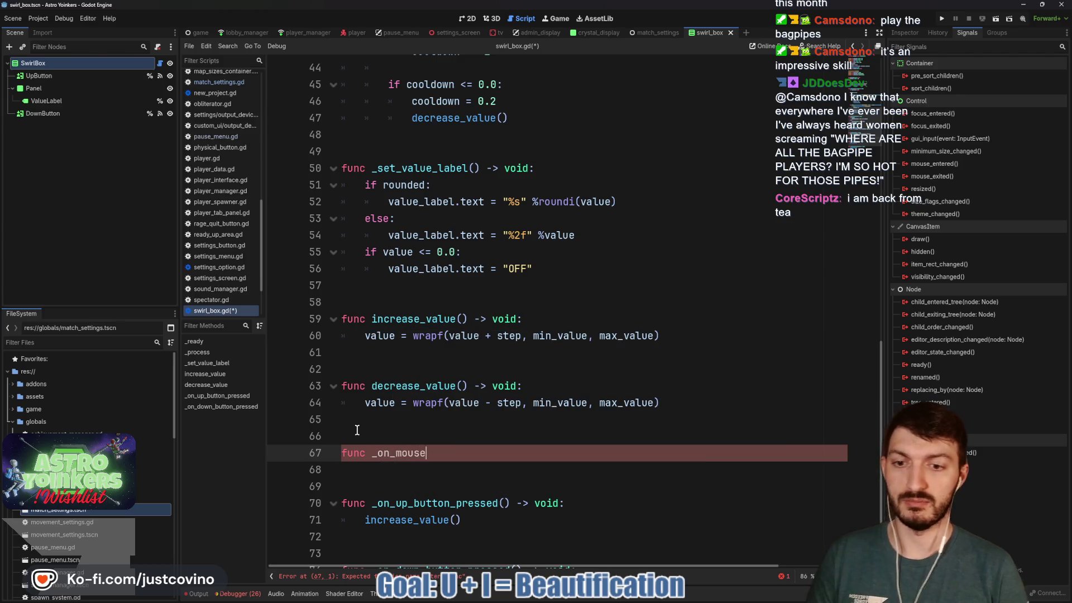
{"action": "type", "text": "d() -> void:"}
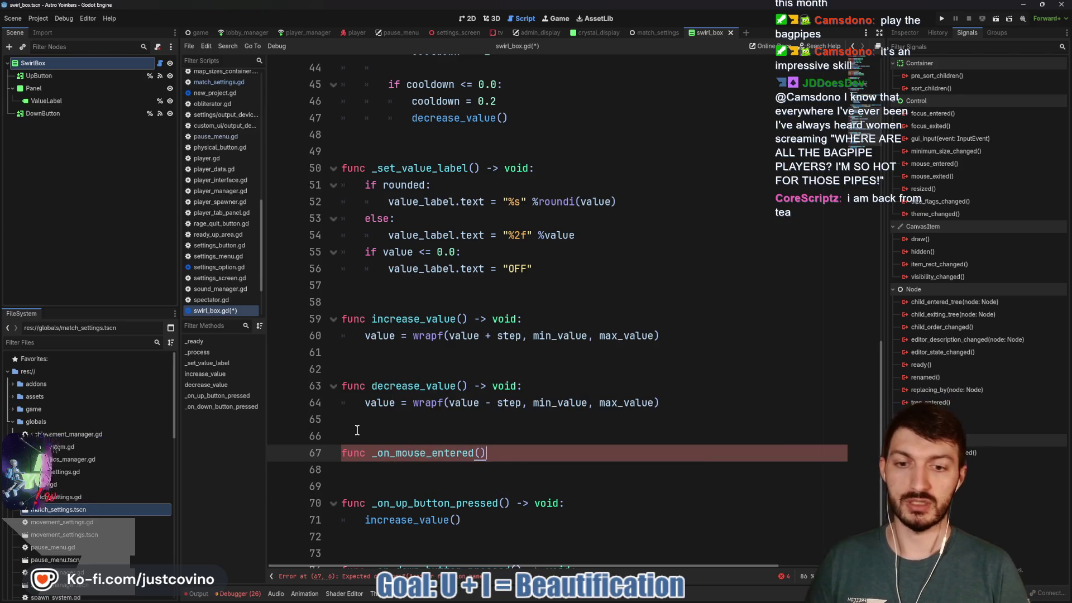
{"action": "key", "text": "Return"}
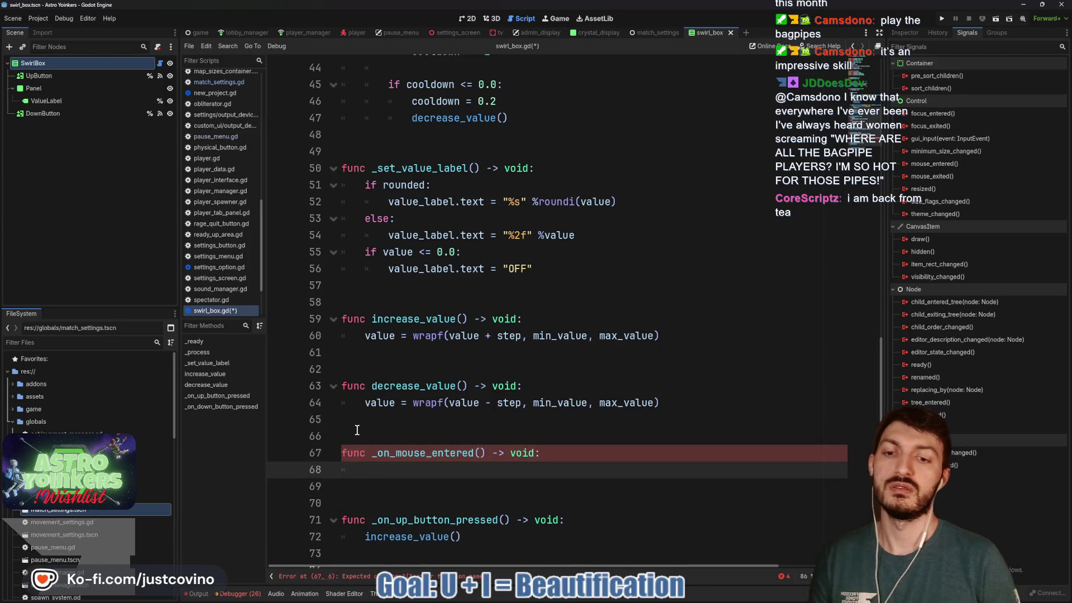
{"action": "type", "text": "is_editing = true"}
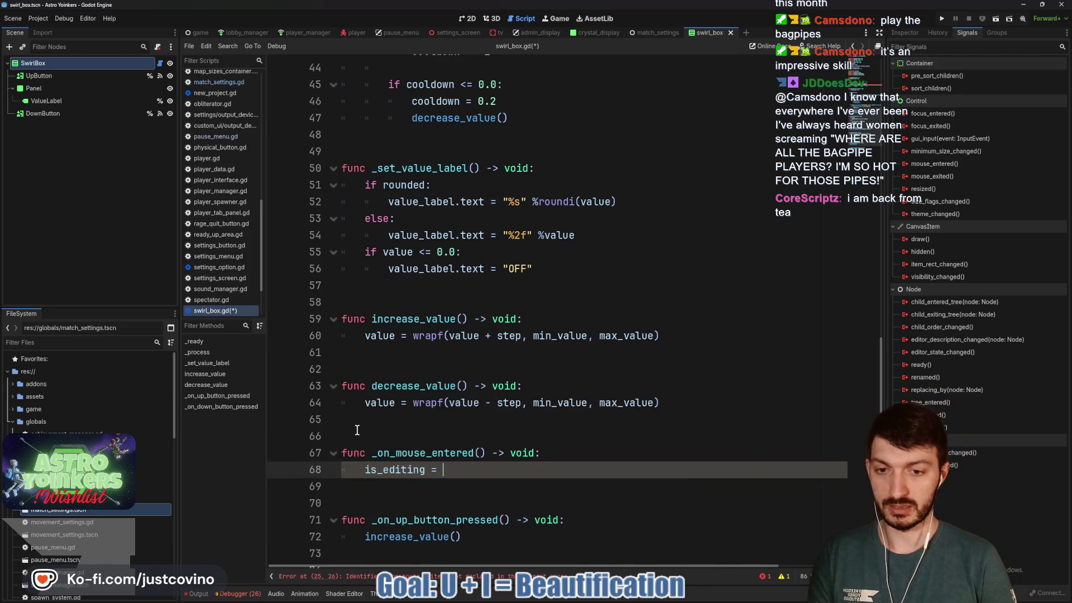
{"action": "key", "text": "Return"}
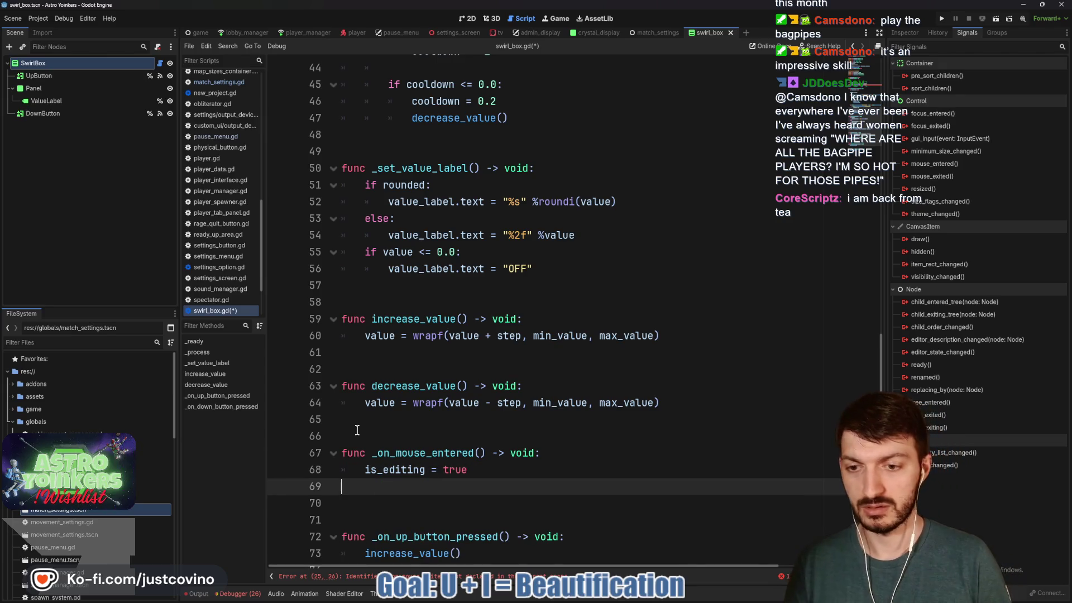
{"action": "key", "text": "Return"}
Add func _on_mouse_exited() -> void: setting is_editing = false
{"action": "type", "text": "func _on_mouse_e"}
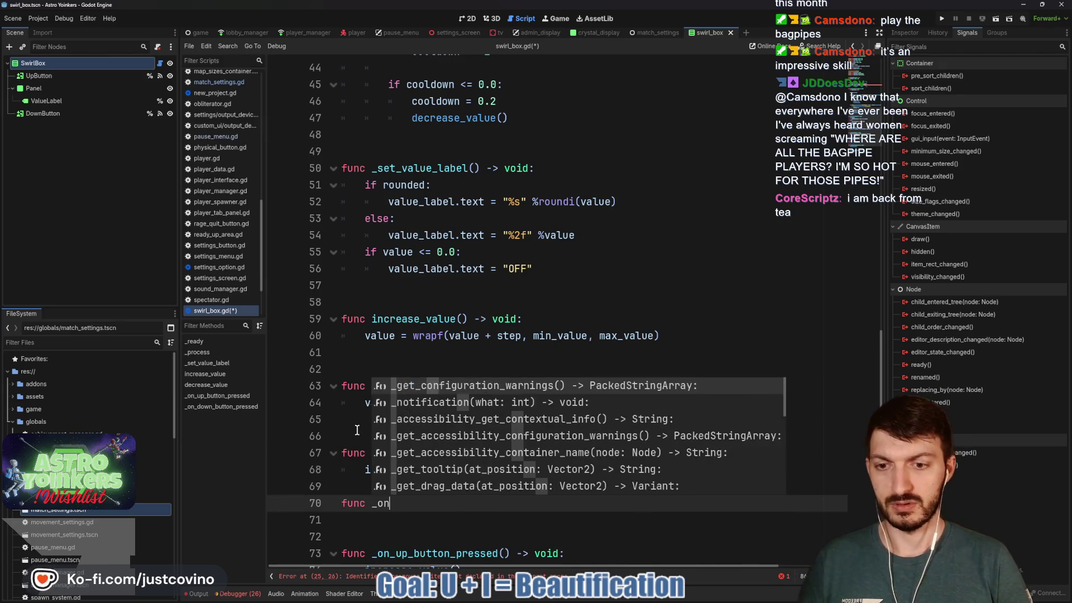
{"action": "type", "text": "xited() -"}
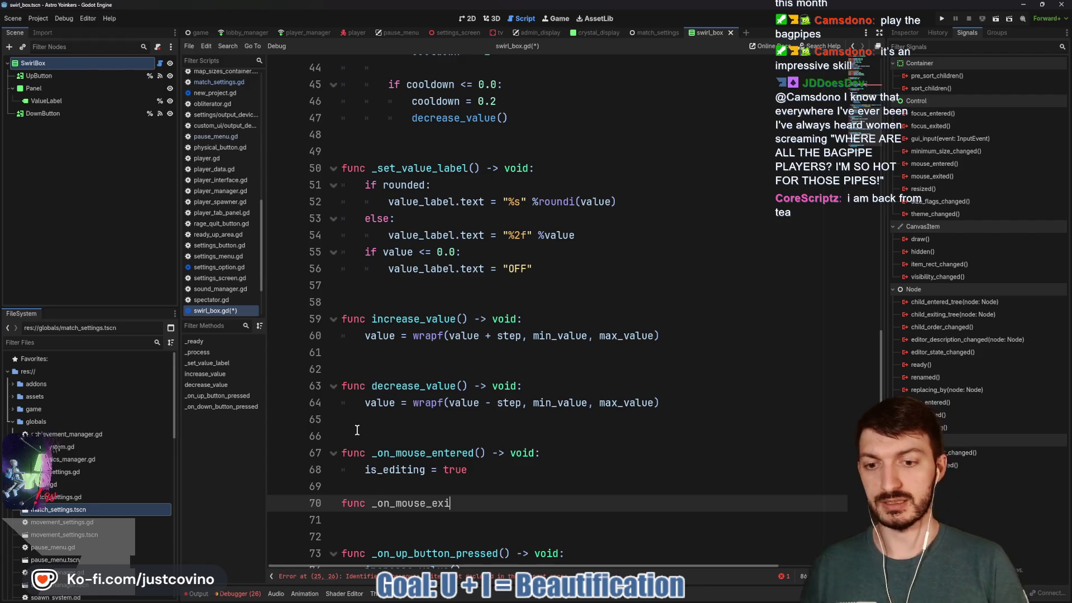
{"action": "type", "text": "> void:"}
{"action": "key", "text": "Return"}
{"action": "type", "text": "is_ed"}
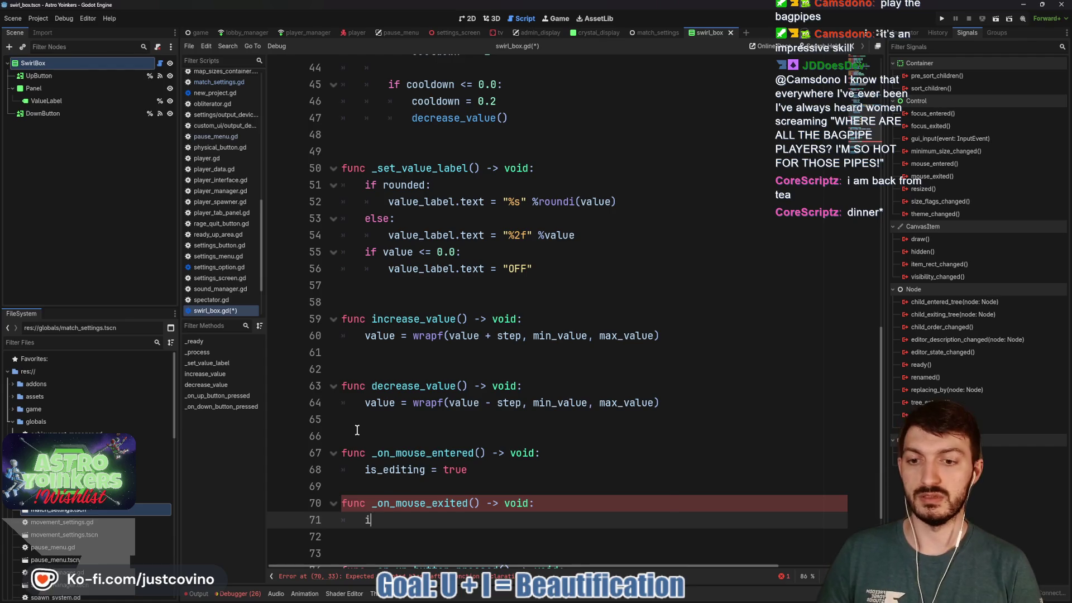
{"action": "key", "text": "Return"}
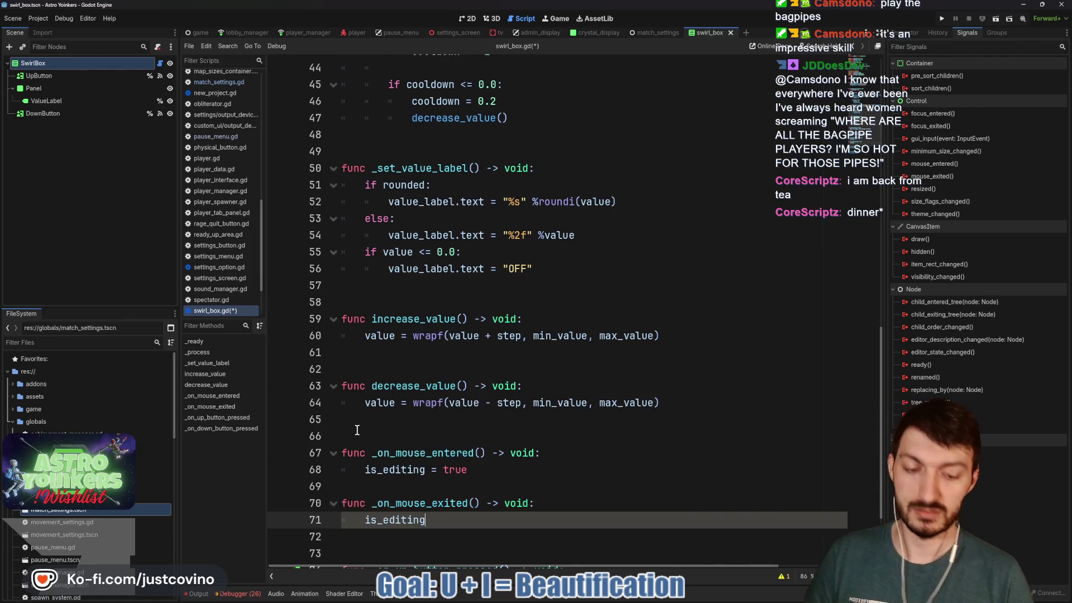
{"action": "type", "text": "fals"}
{"action": "key", "text": "Return"}
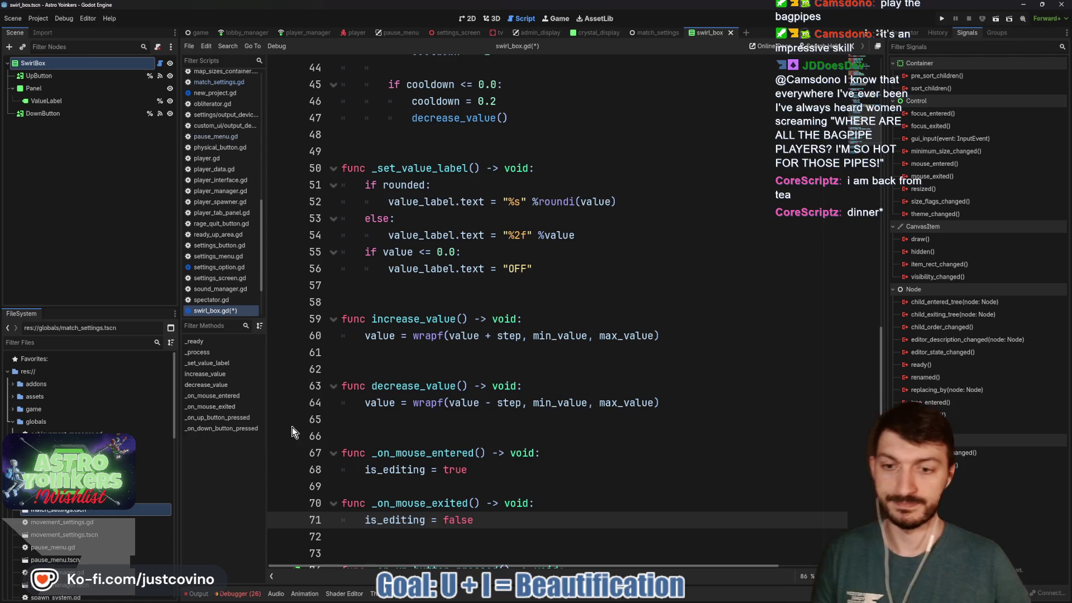
Add blank lines between the handlers, save swirl_box.gd, and switch to the match_settings script
{"action": "left_click", "coordinate": [356, 487]}
{"action": "key", "text": "Return"}
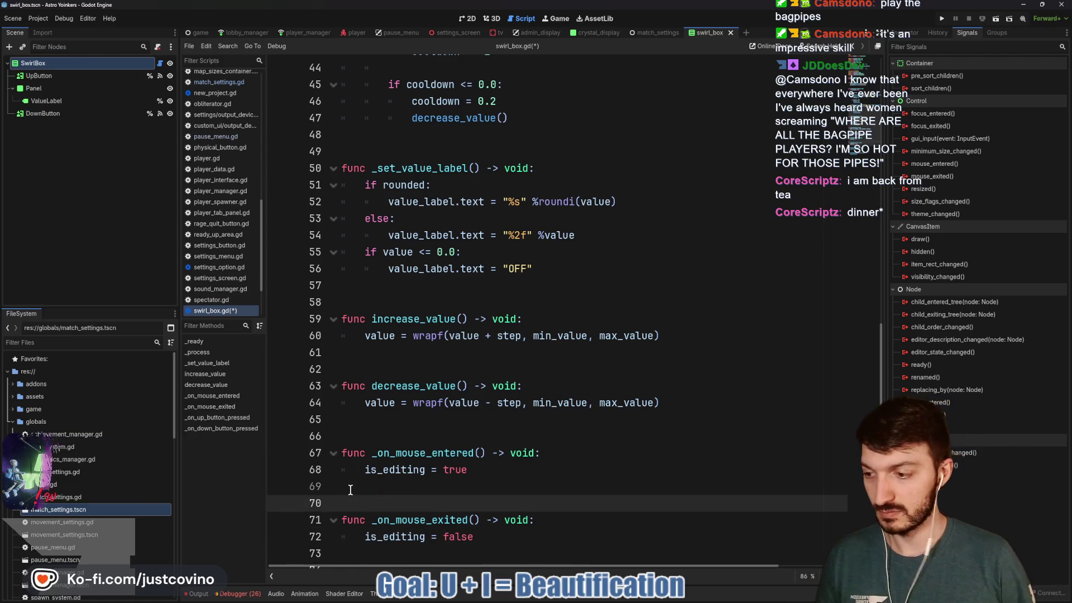
{"action": "scroll", "coordinate": [464, 431], "scroll_direction": "down", "scroll_amount": 2}
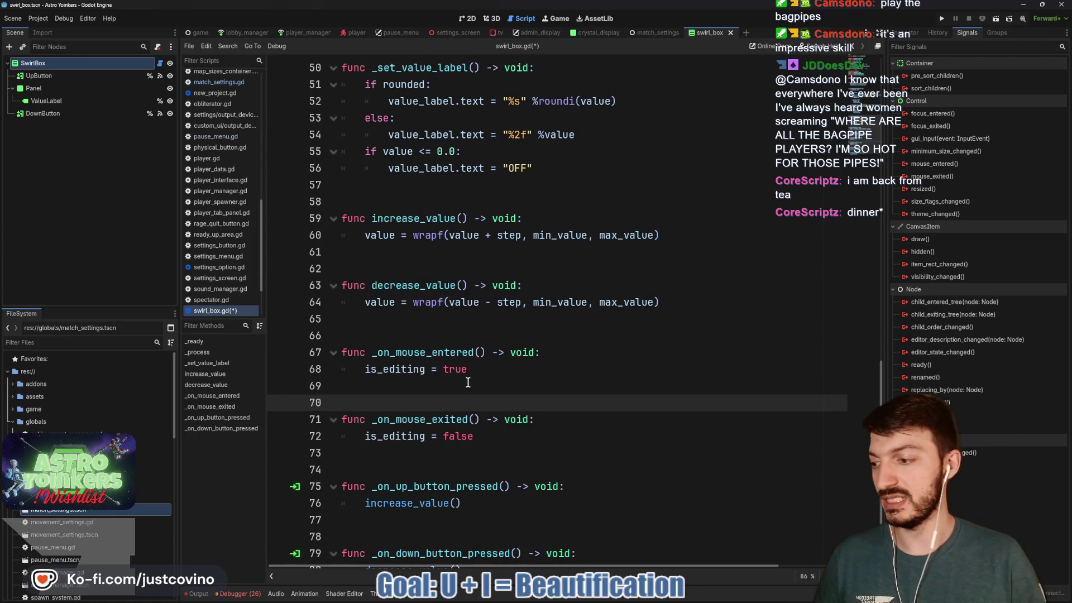
{"action": "left_click", "coordinate": [386, 467]}
{"action": "key", "text": "ctrl+s"}
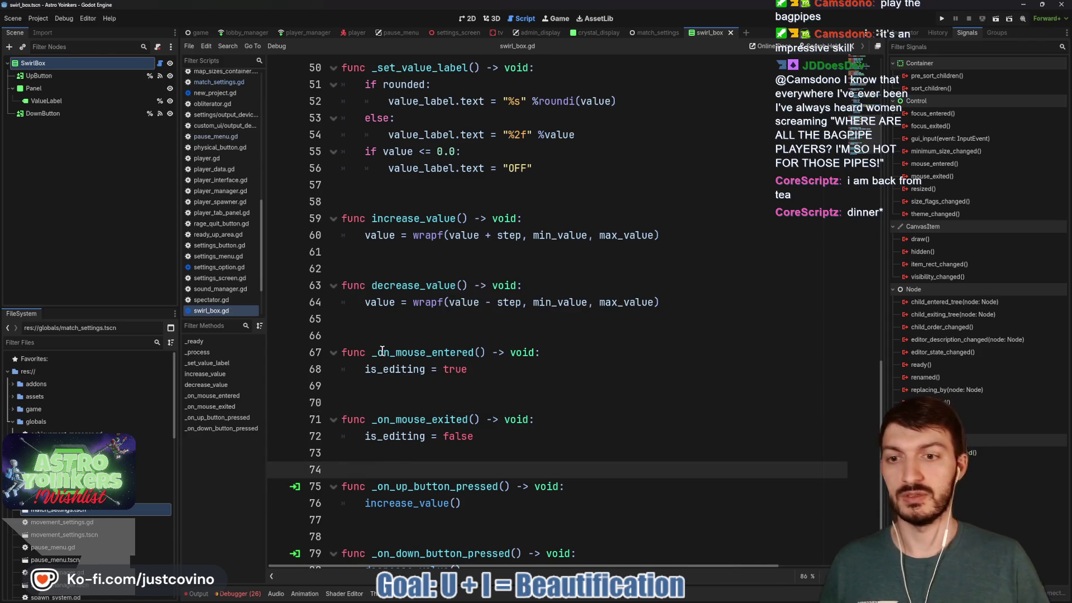
{"action": "scroll", "coordinate": [445, 355], "scroll_direction": "up", "scroll_amount": 7}
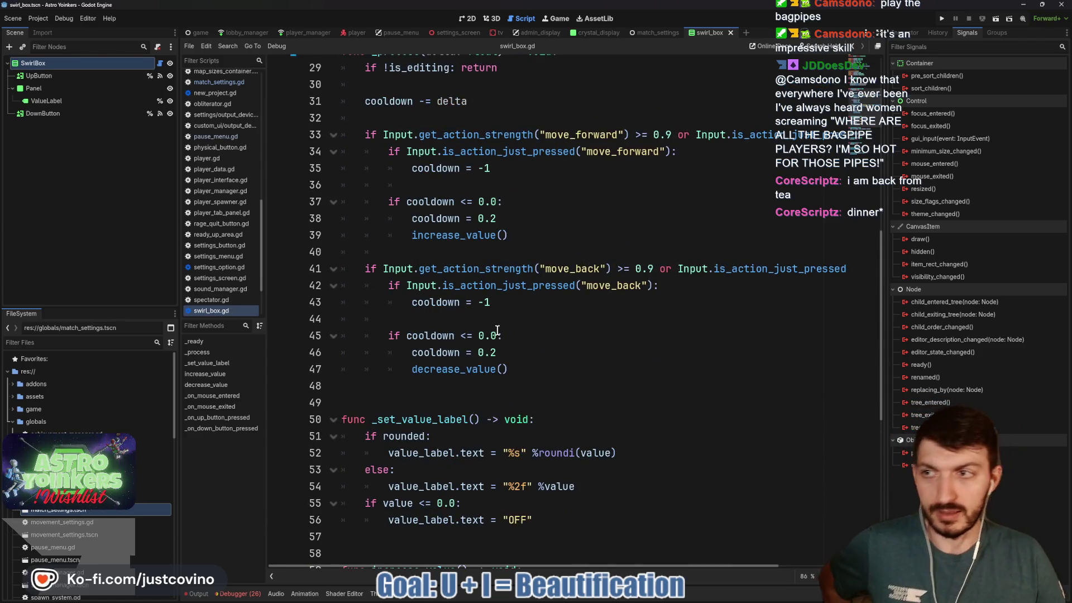
{"action": "left_click", "coordinate": [646, 34]}
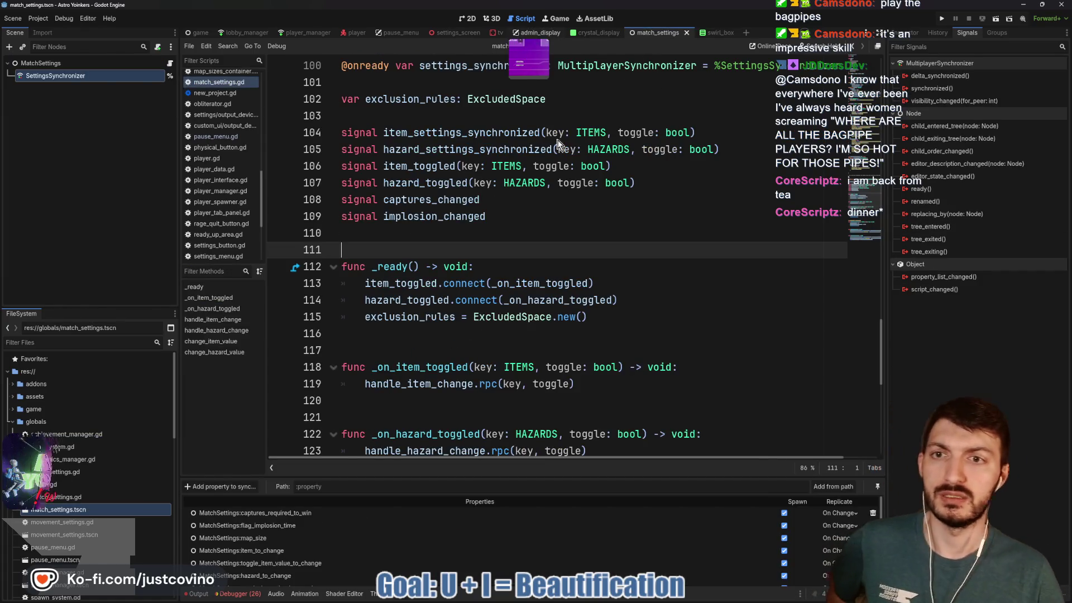
Switch to admin_display and show its scene in the 2D view
{"action": "left_click", "coordinate": [537, 33]}
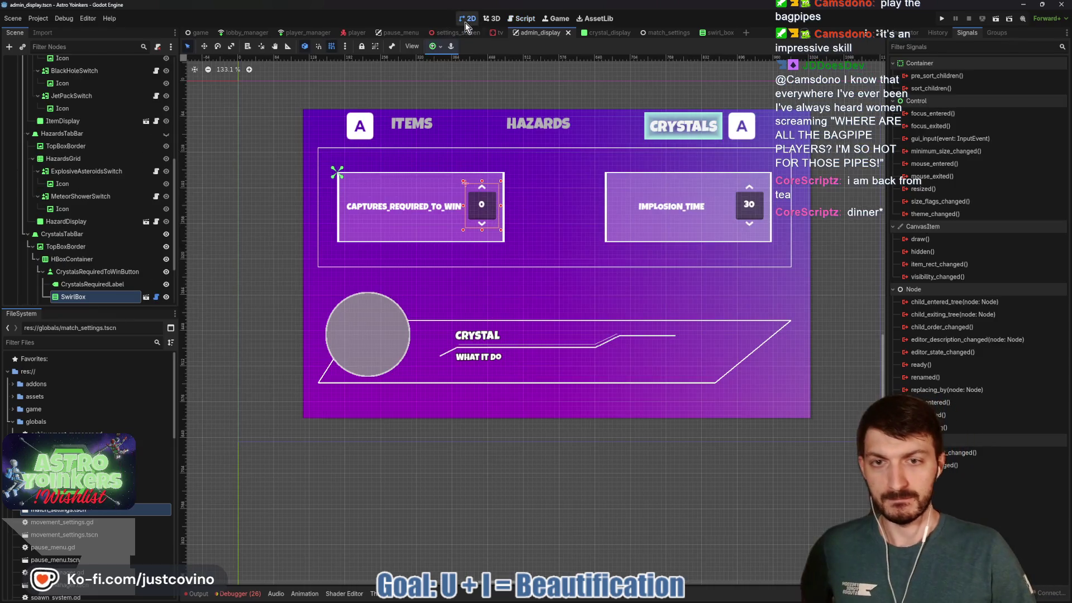
{"action": "left_click", "coordinate": [467, 18]}
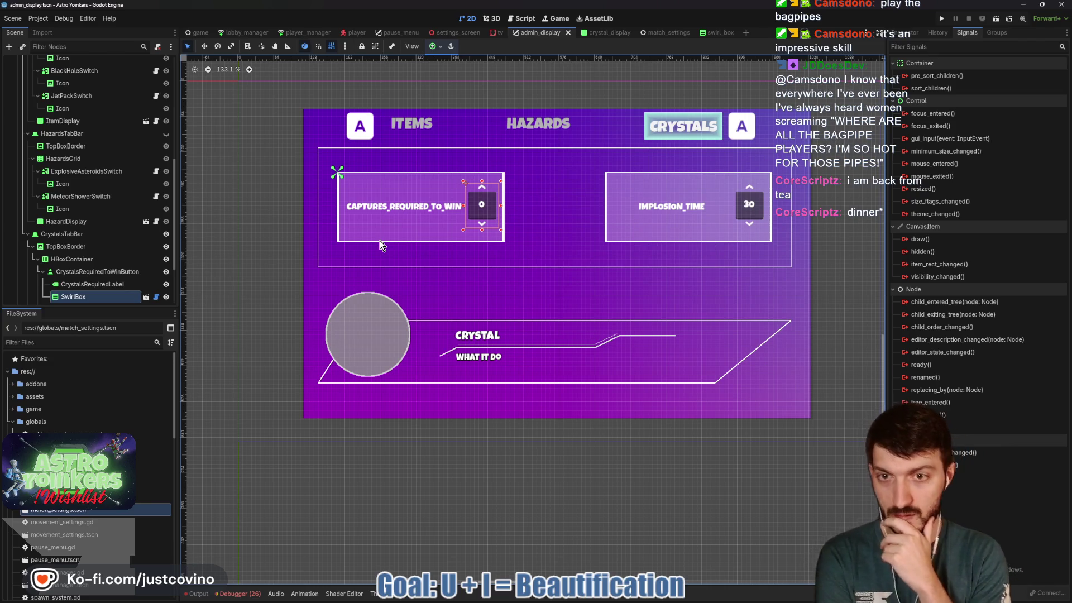
Rename the CrystalsRequiredToWinButton node to CapturesRequiredToWinButton
{"action": "left_click", "coordinate": [71, 271]}
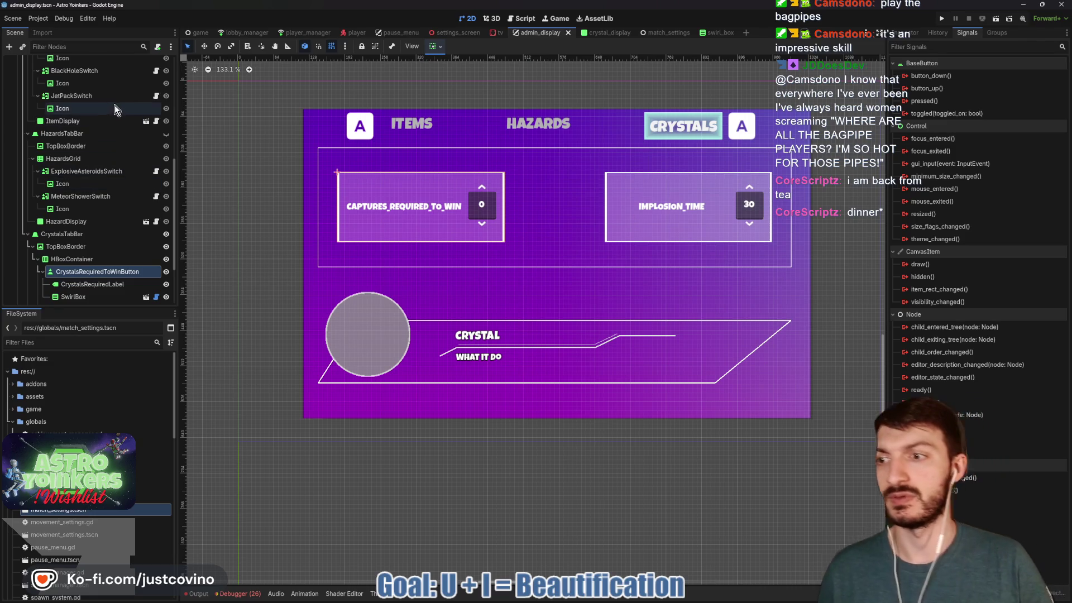
{"action": "left_click", "coordinate": [77, 272]}
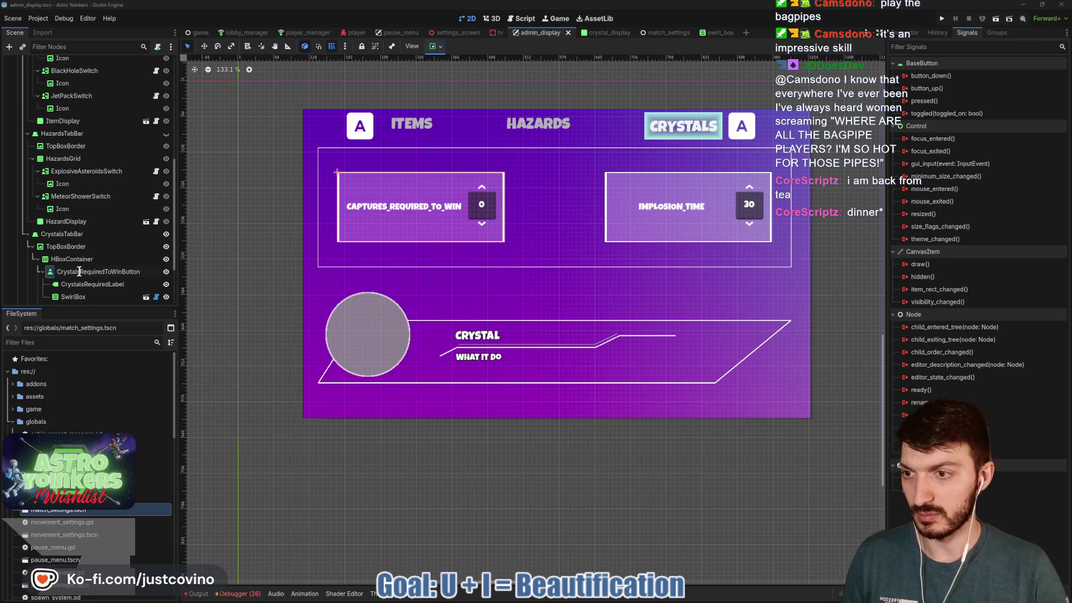
{"action": "key", "text": "shift+Home"}
{"action": "type", "text": "Captures"}
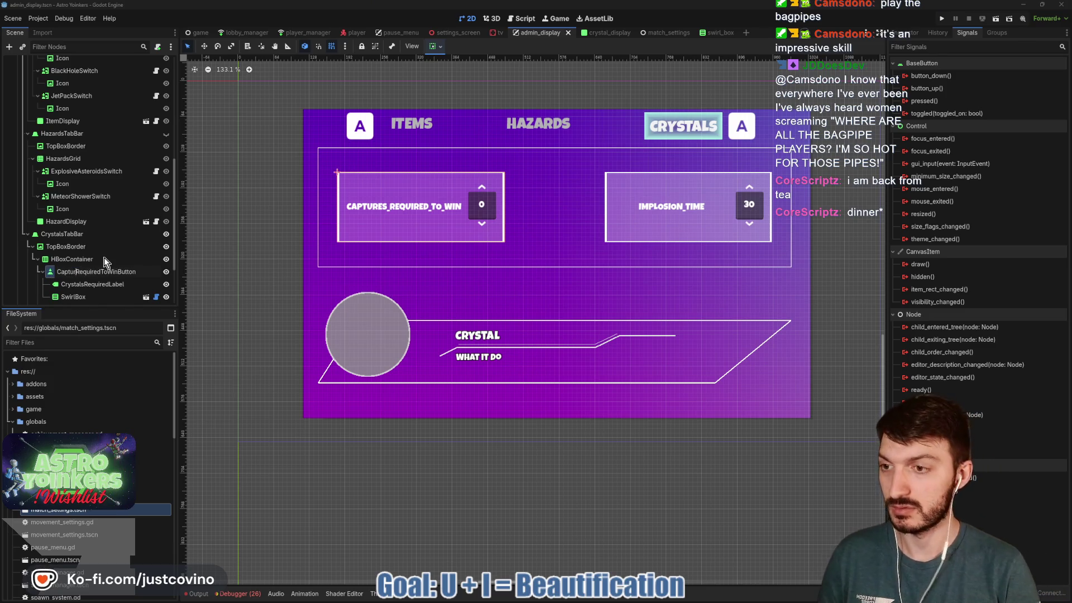
{"action": "key", "text": "Return"}
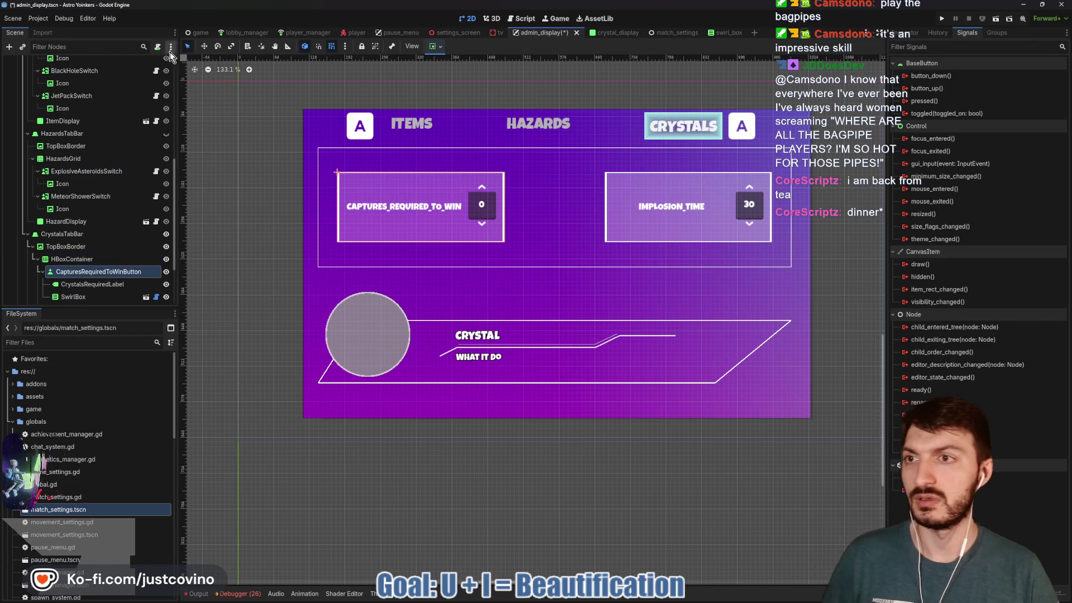
Attach a new script, captures_required_to_win_button.gd, to the renamed button
{"action": "left_click", "coordinate": [159, 46]}
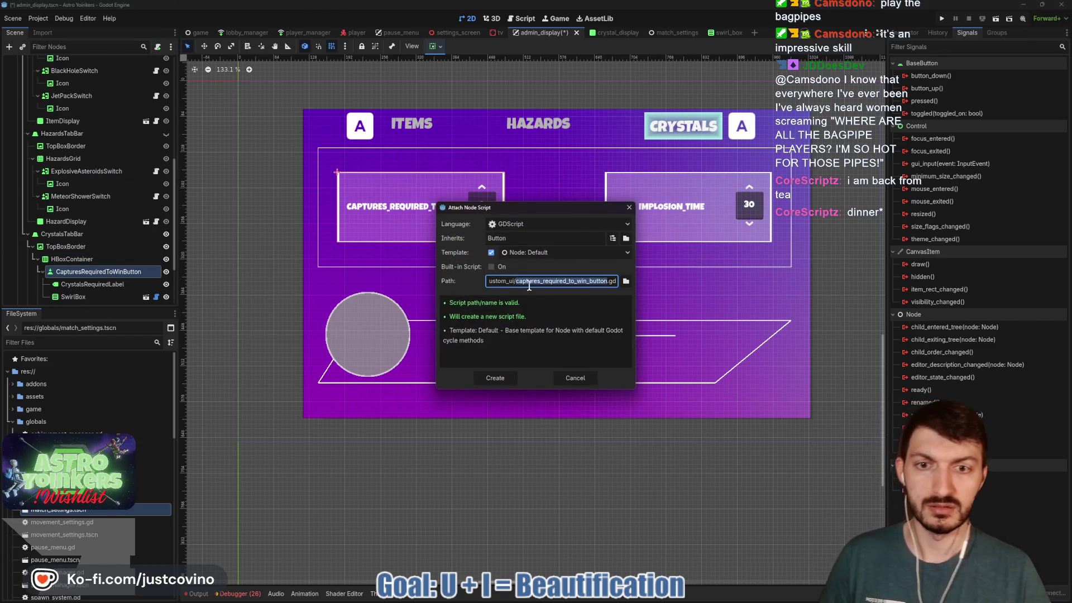
{"action": "left_click_drag", "start_coordinate": [515, 281], "coordinate": [459, 285]}
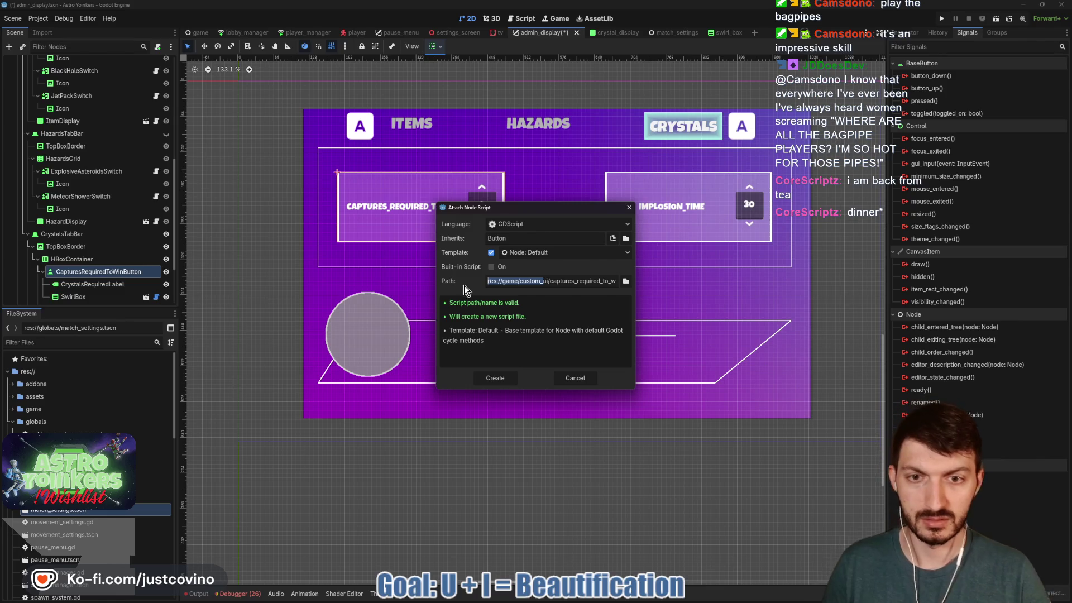
{"action": "left_click", "coordinate": [564, 281]}
{"action": "left_click_drag", "start_coordinate": [584, 281], "coordinate": [637, 273]}
{"action": "left_click", "coordinate": [492, 380]}
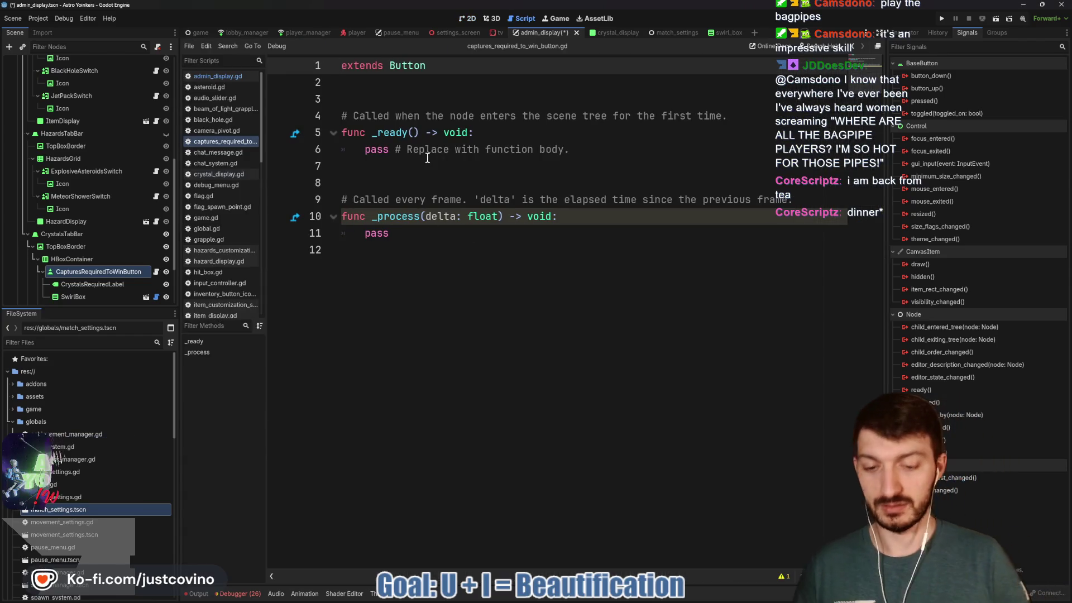
Add a '#class_name CaptureRequiredToWinButton' line, delete the template code, and save
{"action": "type", "text": "#class"}
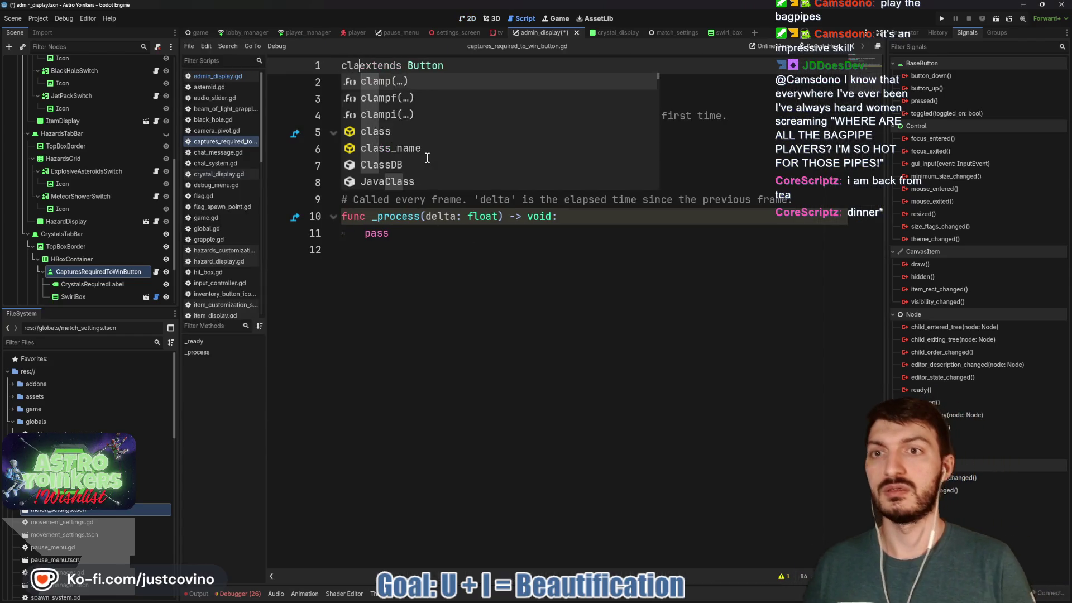
{"action": "type", "text": "_name"}
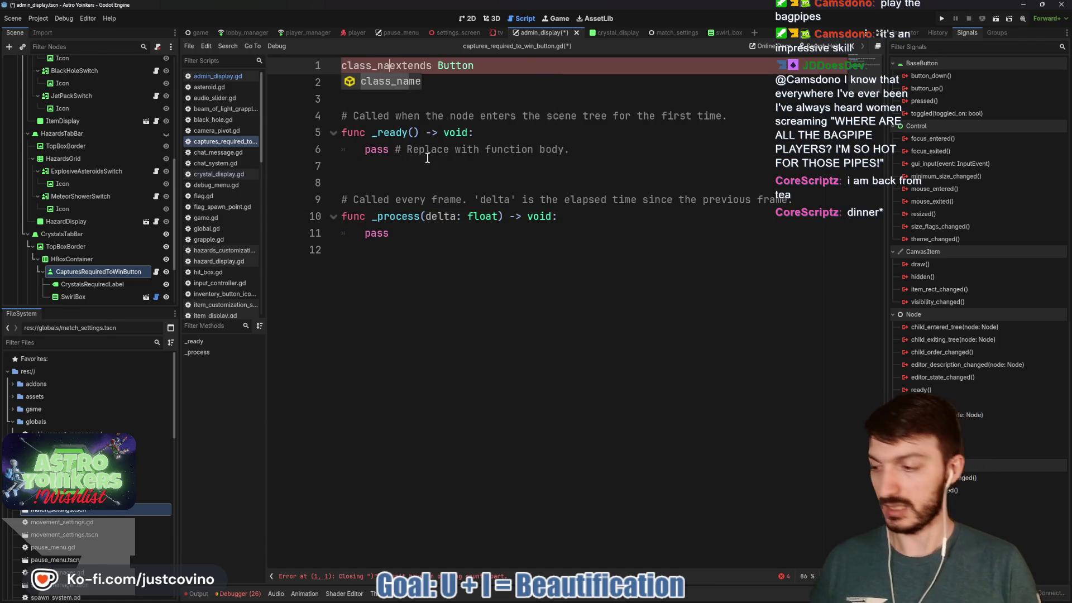
{"action": "type", "text": " Capture"}
{"action": "type", "text": "RequiredTo"}
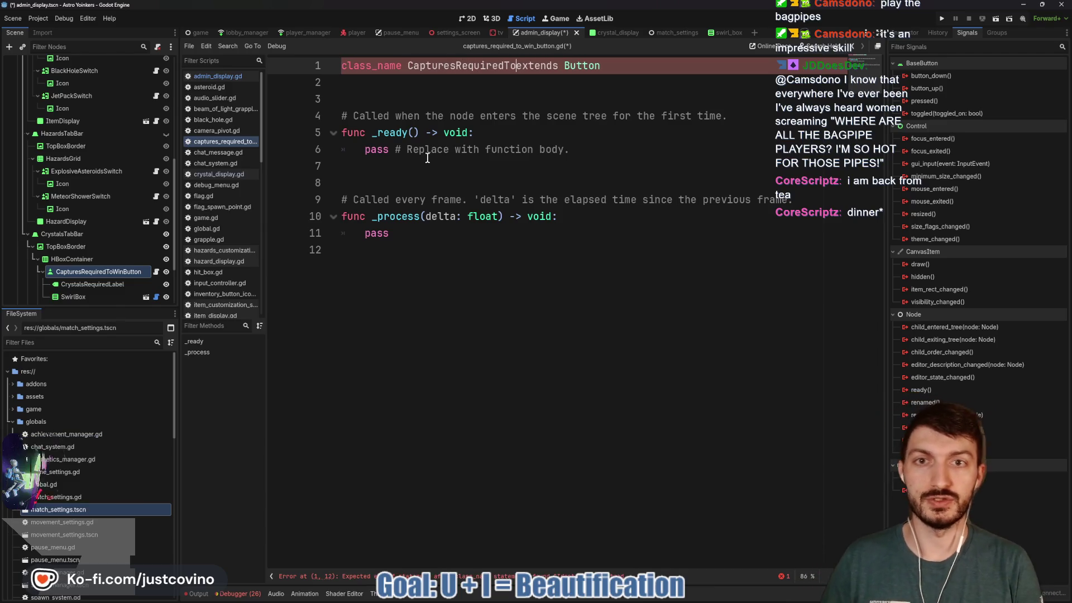
{"action": "type", "text": "WinButton"}
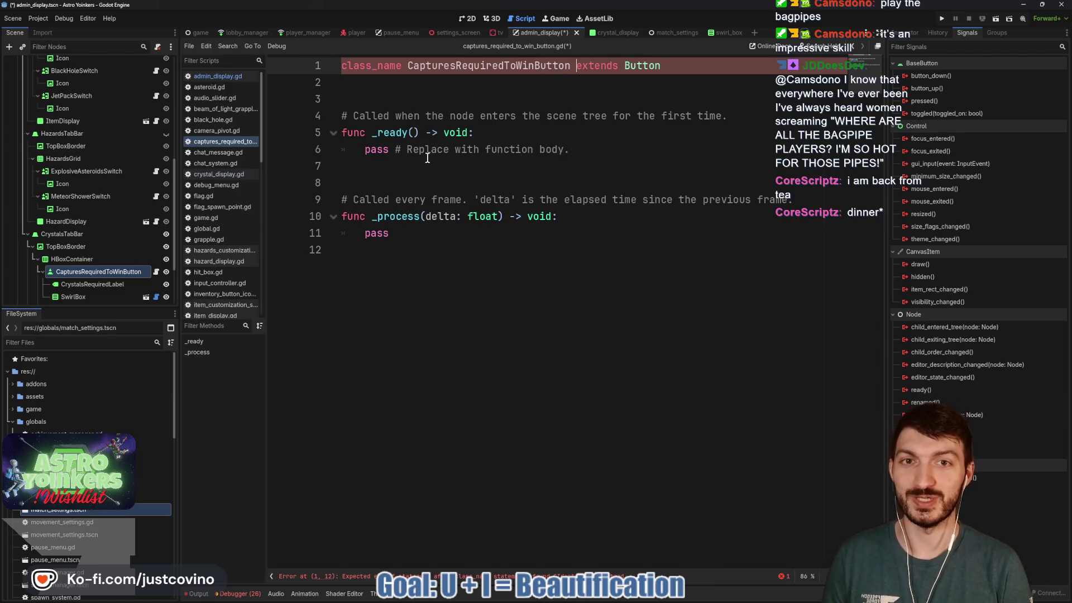
{"action": "mouse_move", "coordinate": [402, 238]}
{"action": "left_mouse_down"}
{"action": "mouse_move", "coordinate": [347, 134]}
{"action": "mouse_move", "coordinate": [317, 118]}
{"action": "left_mouse_up"}
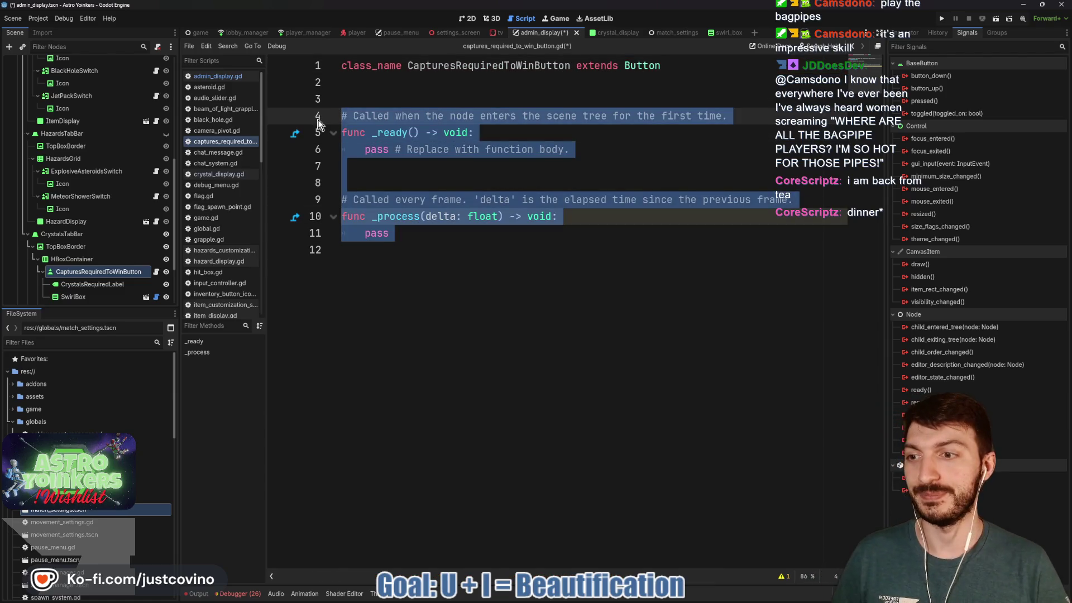
{"action": "key", "text": "BackSpace"}
{"action": "key", "text": "ctrl+s"}
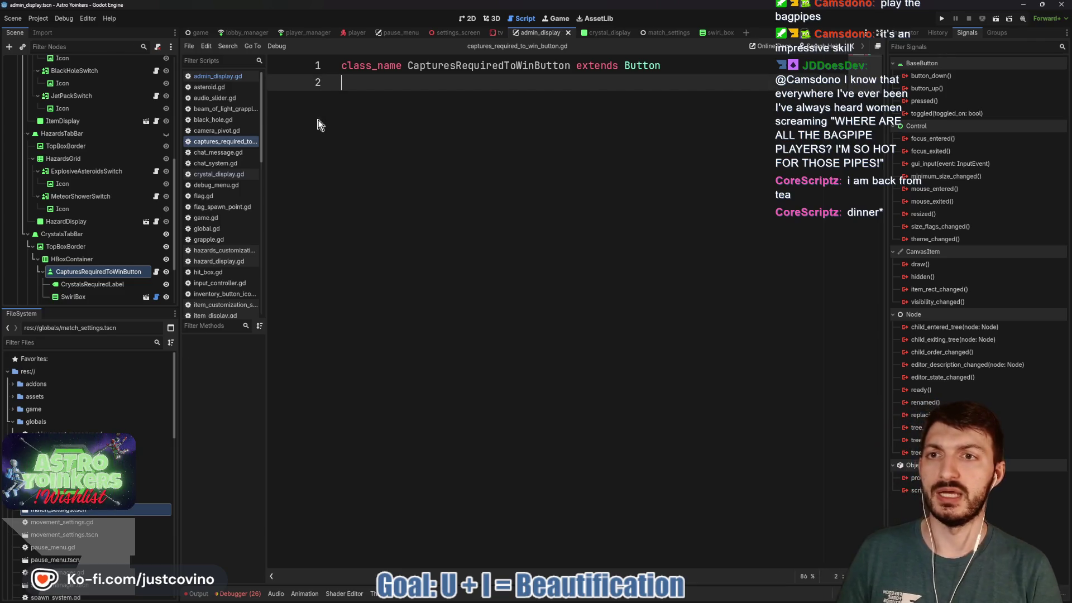
Write _ready connecting pressed to _on_pressed, and drag SwirlBox in as an exported swirl_box variable
{"action": "key", "text": "Return"}
{"action": "key", "text": "Return"}
{"action": "key", "text": "Return"}
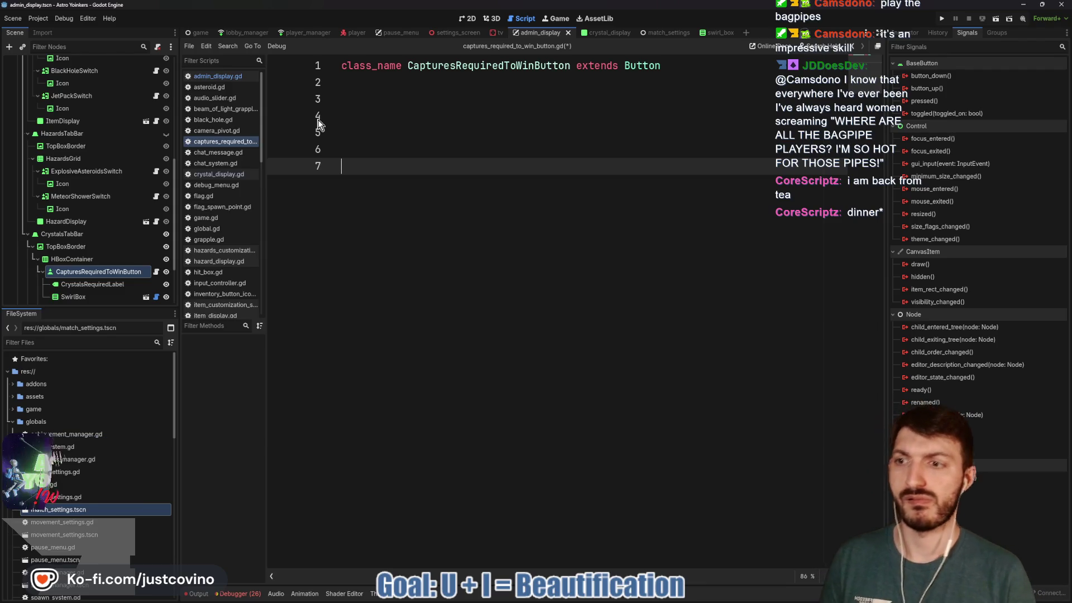
{"action": "type", "text": "func"}
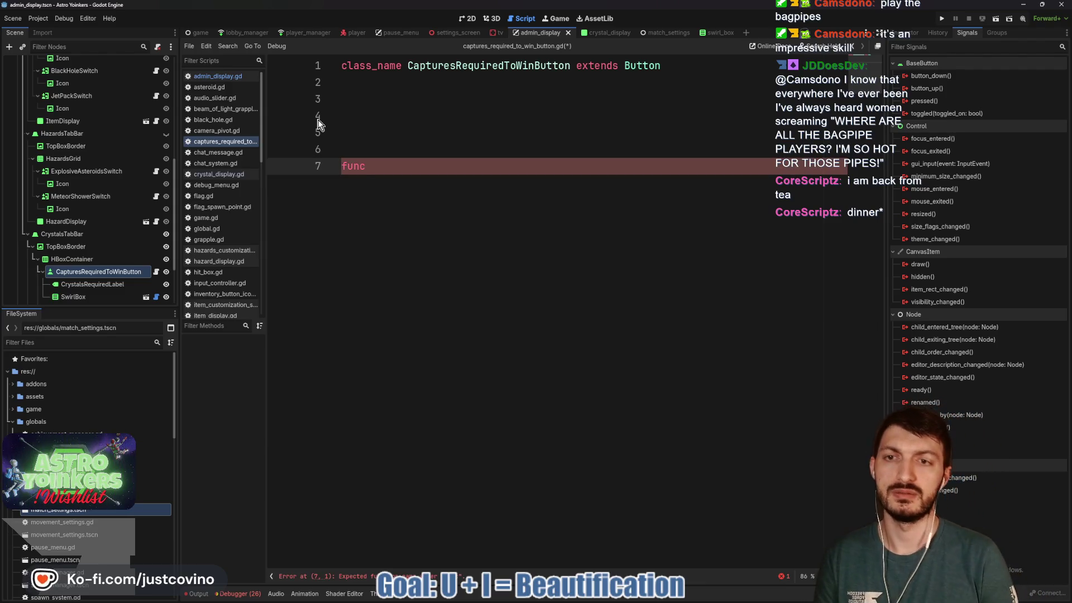
{"action": "type", "text": "_r"}
{"action": "key", "text": "Return"}
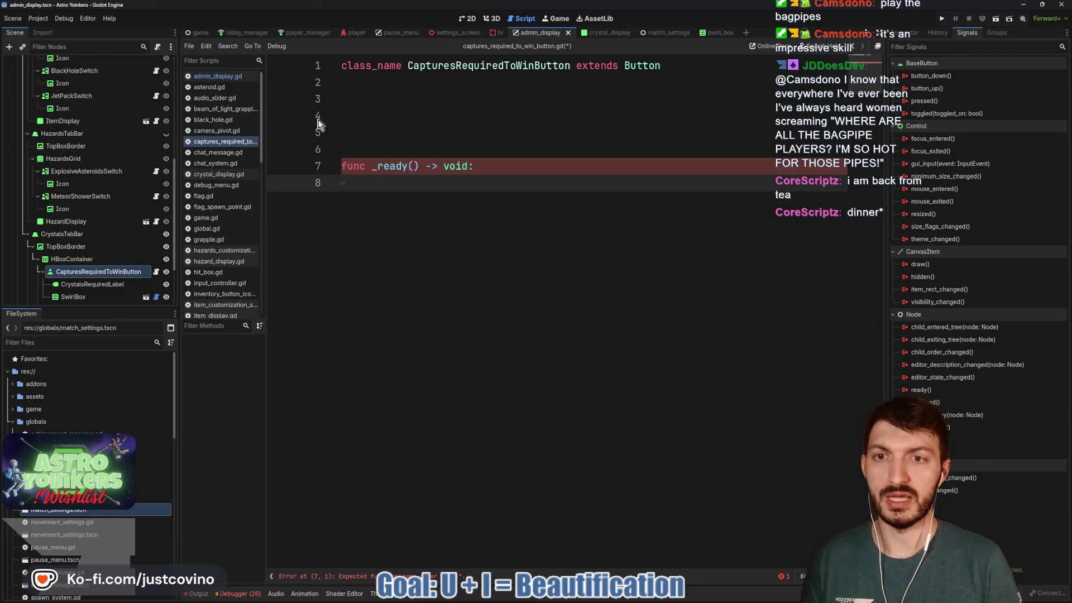
{"action": "type", "text": "ressed."}
{"action": "key", "text": "Return"}
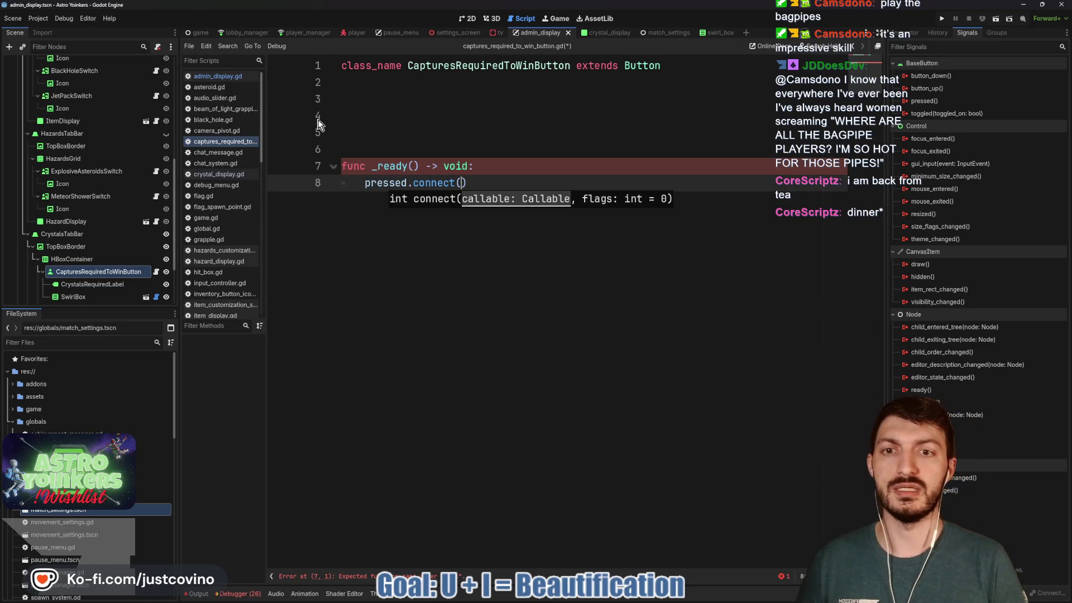
{"action": "type", "text": "_on_pressed"}
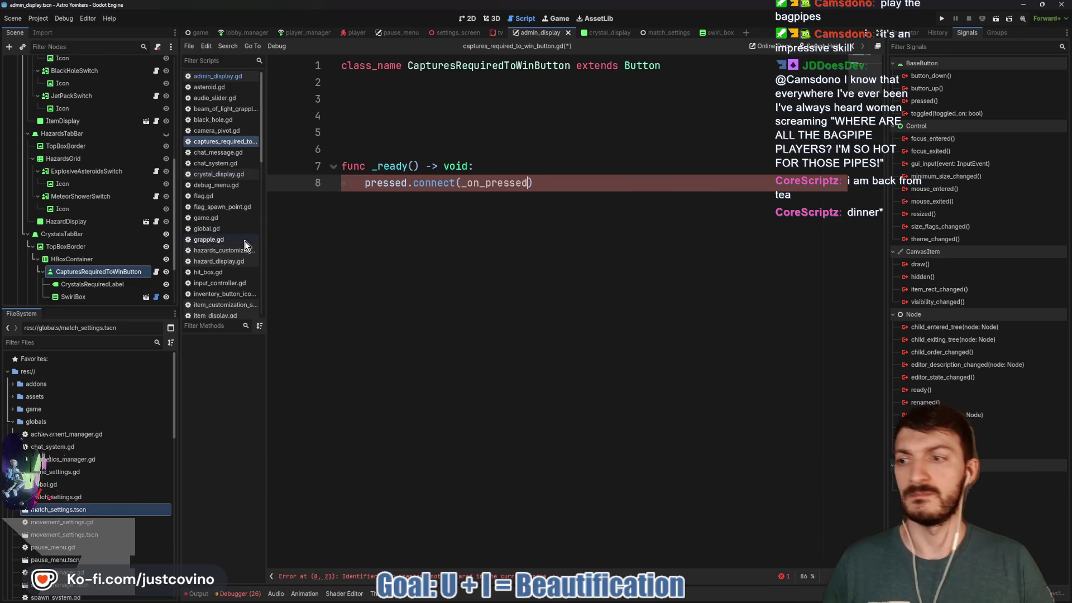
{"action": "mouse_move", "coordinate": [77, 299]}
{"action": "left_mouse_down"}
{"action": "mouse_move", "coordinate": [324, 182]}
{"action": "mouse_move", "coordinate": [350, 117]}
{"action": "left_mouse_up"}
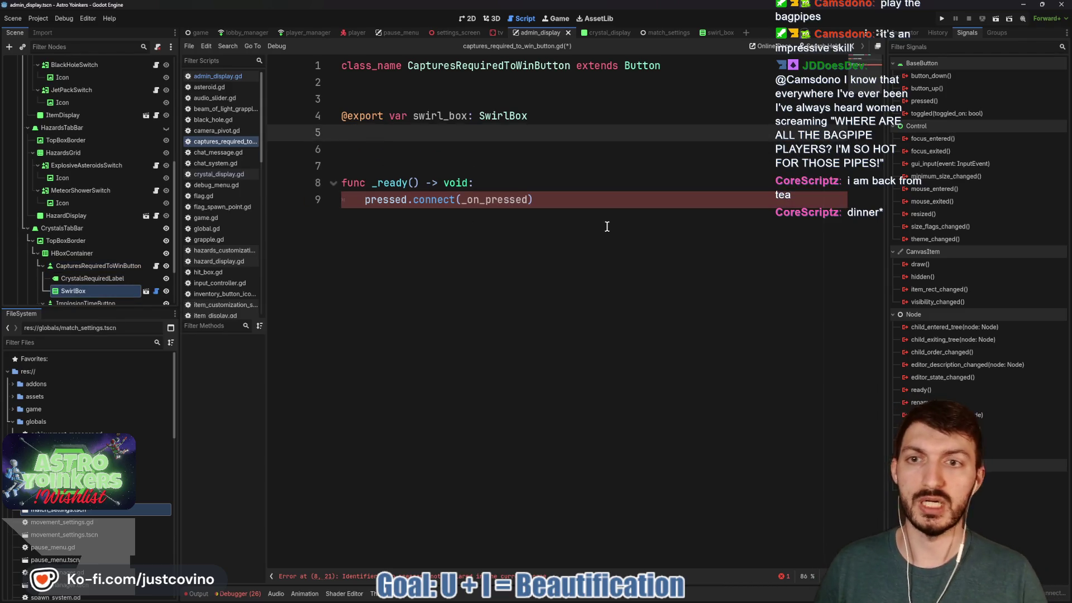
Add an _on_pressed handler setting swirl_box.is_editing = true, then inspect CapturesRequiredToWinButton's properties
{"action": "left_click", "coordinate": [537, 212]}
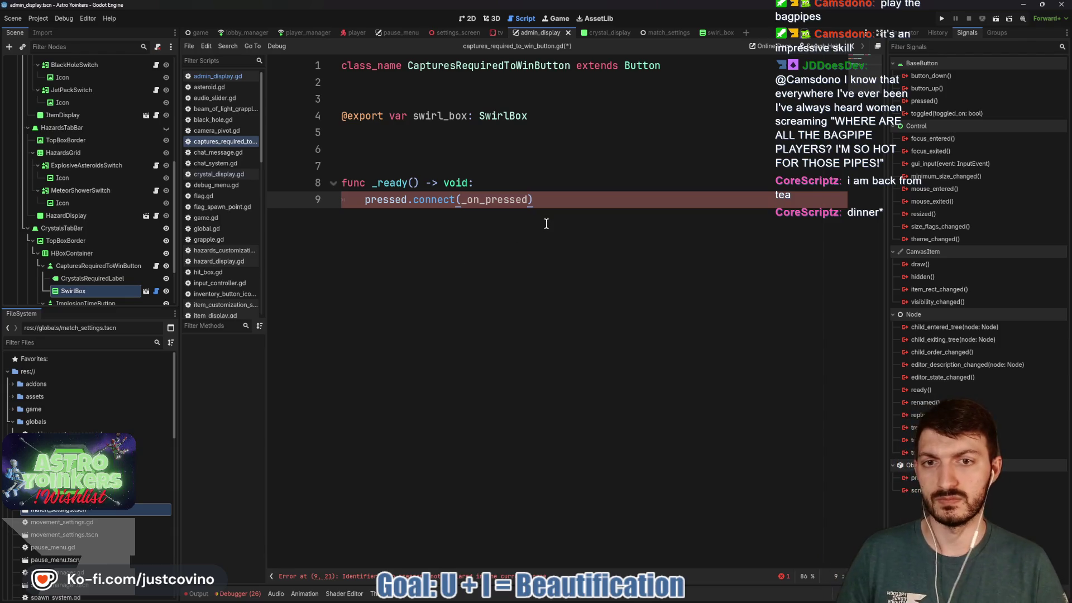
{"action": "key", "text": "Return"}
{"action": "key", "text": "Return"}
{"action": "key", "text": "Return"}
{"action": "type", "text": "on_pressed()"}
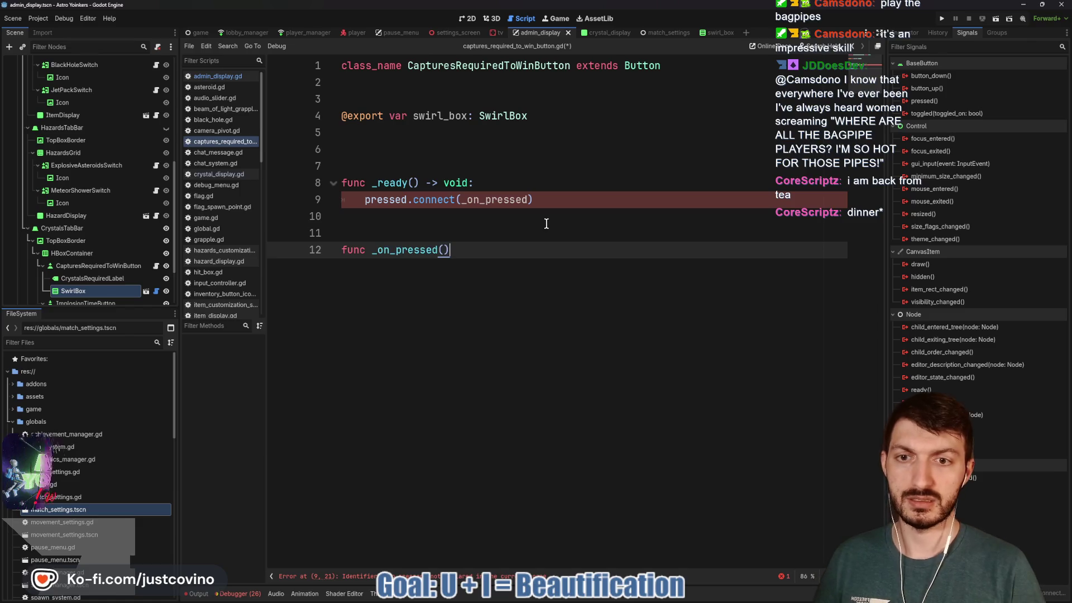
{"action": "type", "text": " -> void:"}
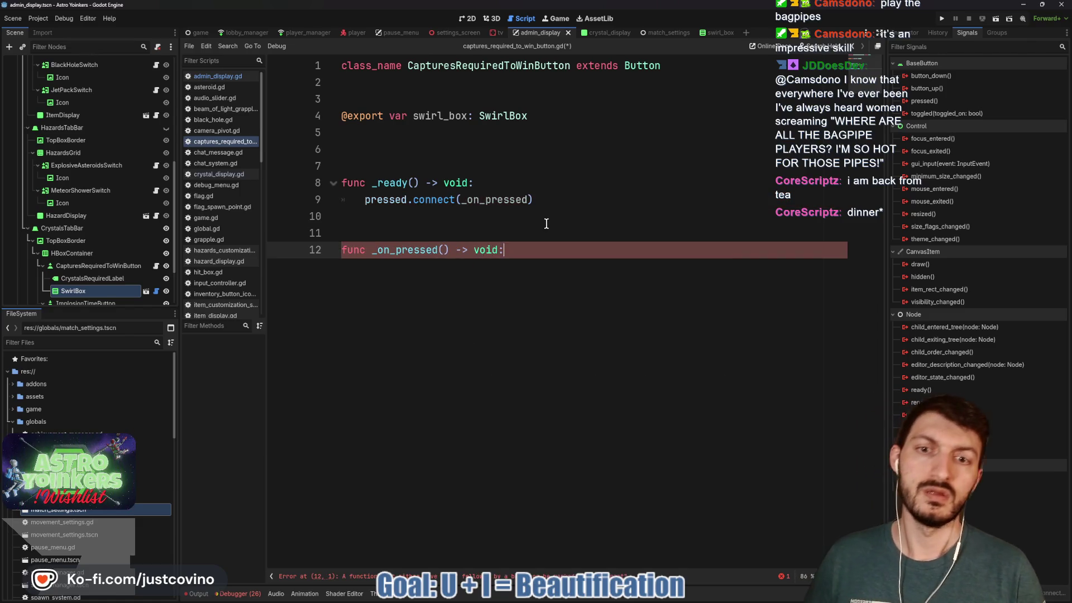
{"action": "key", "text": "Return"}
{"action": "type", "text": "swirl_box.is_editing = "}
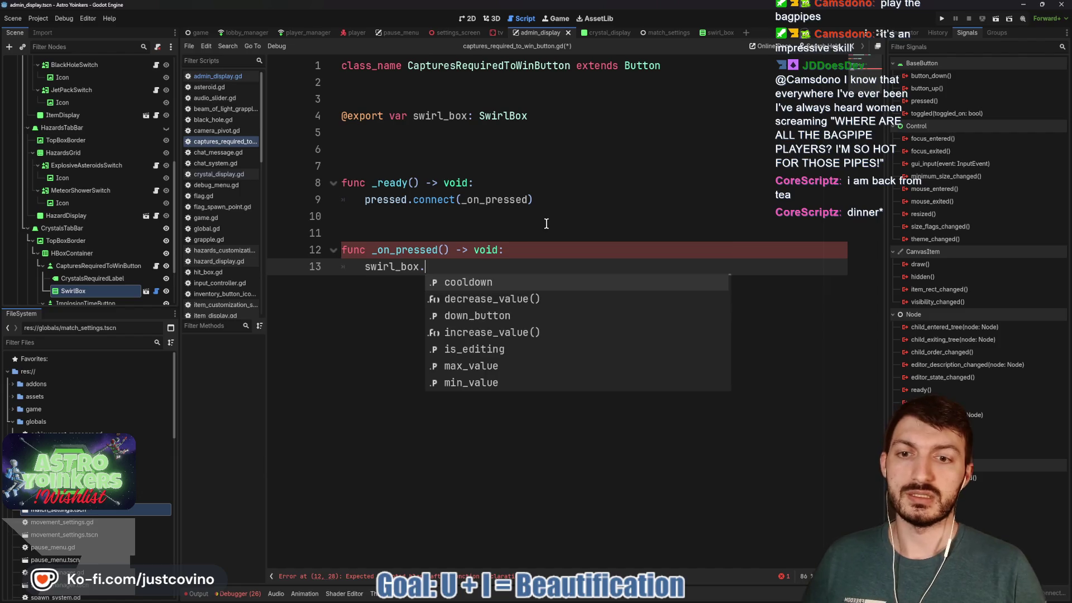
{"action": "type", "text": "true"}
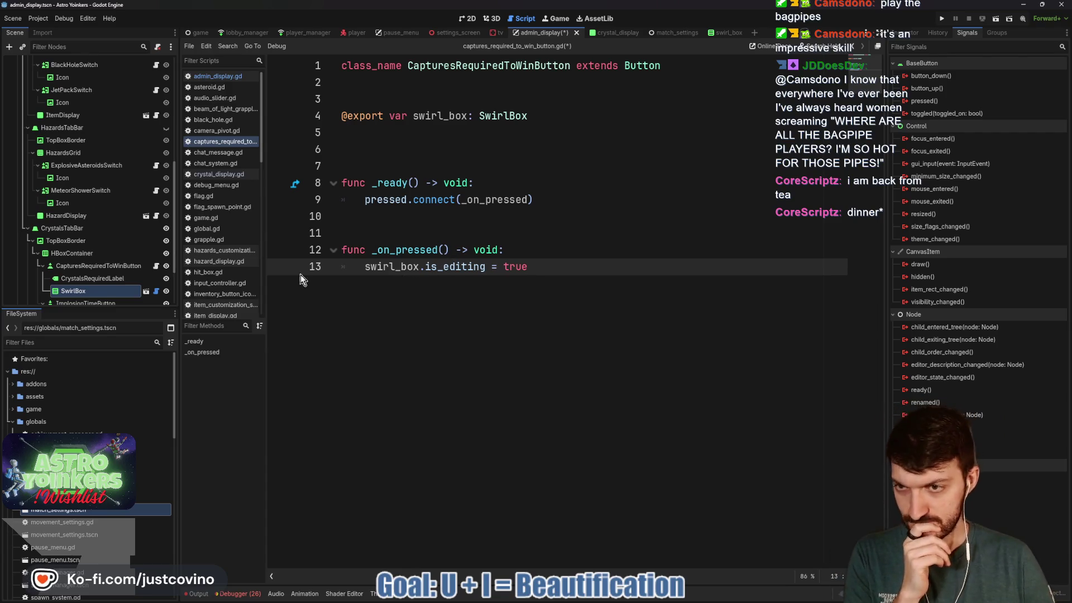
{"action": "left_click", "coordinate": [85, 267]}
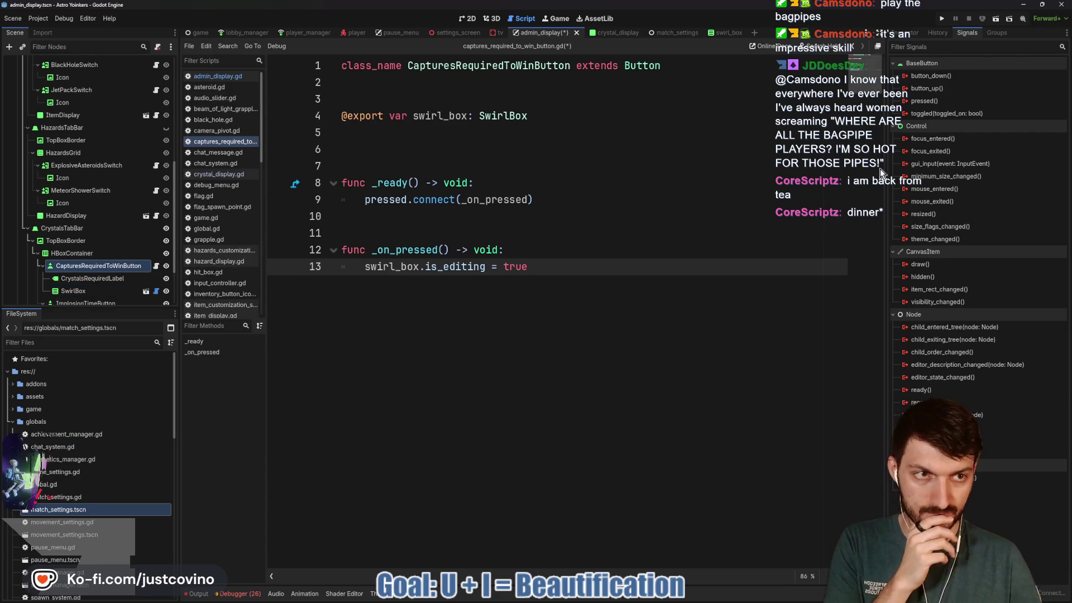
{"action": "left_click", "coordinate": [903, 33]}
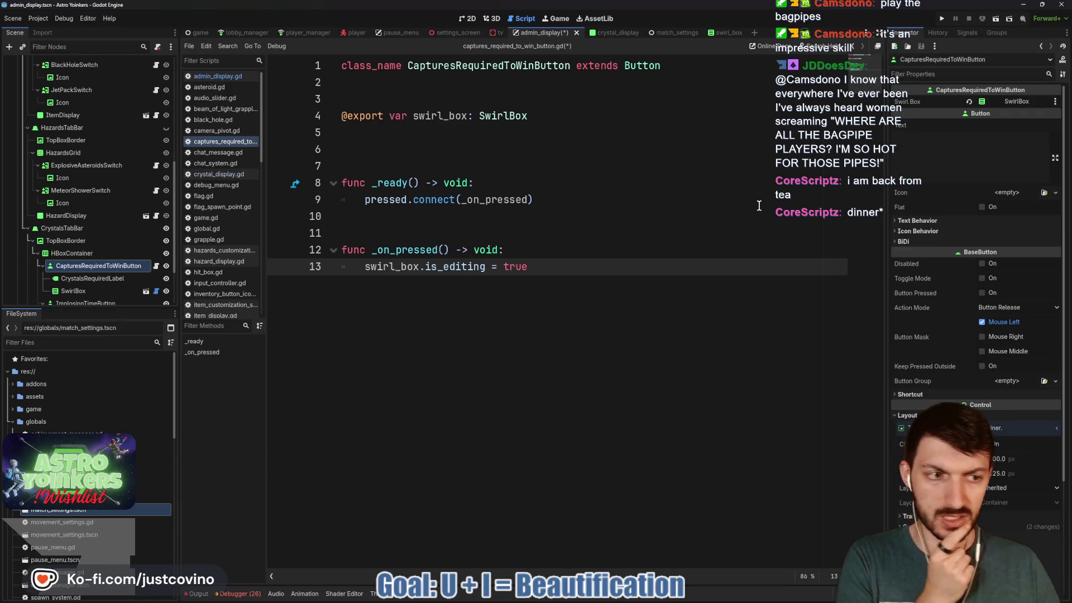
Turn on Toggle Mode and change the connection to toggled.connect(_on_toggled)
{"action": "left_click", "coordinate": [983, 279]}
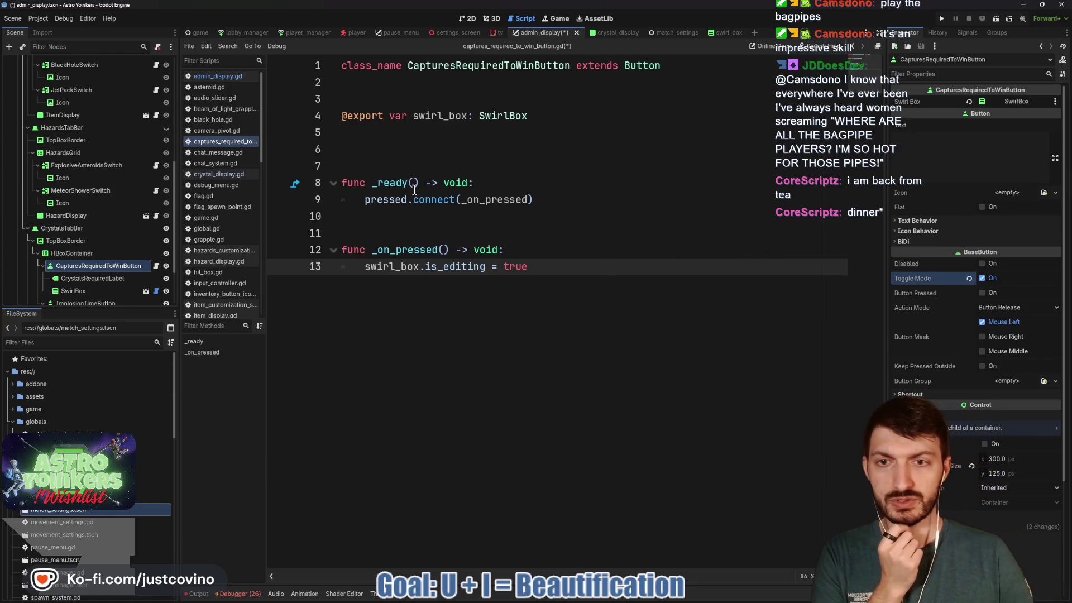
{"action": "left_click_drag", "start_coordinate": [566, 195], "coordinate": [364, 196]}
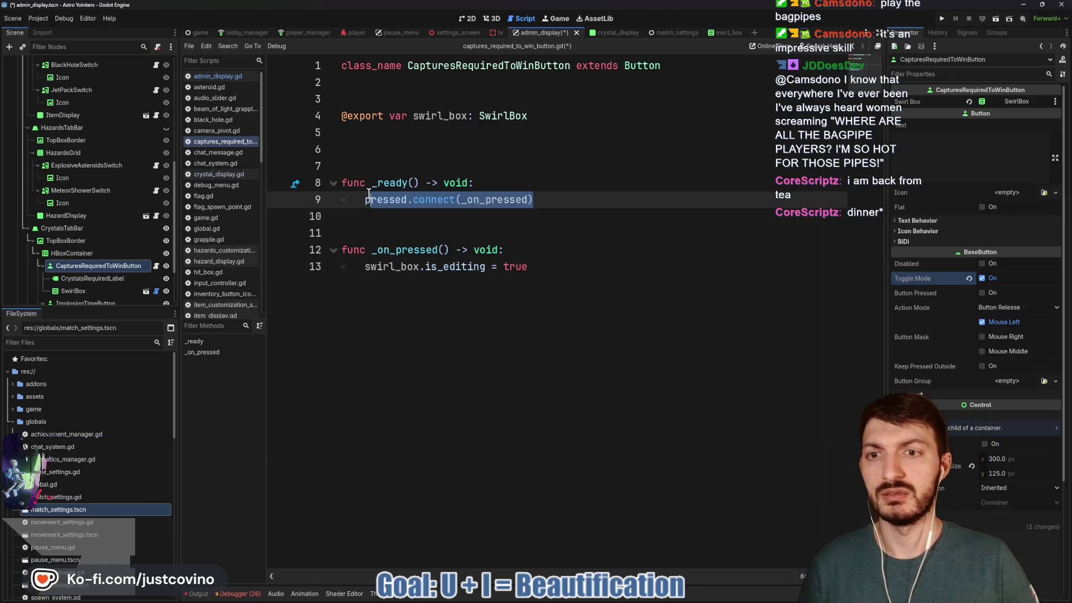
{"action": "type", "text": "toggled."}
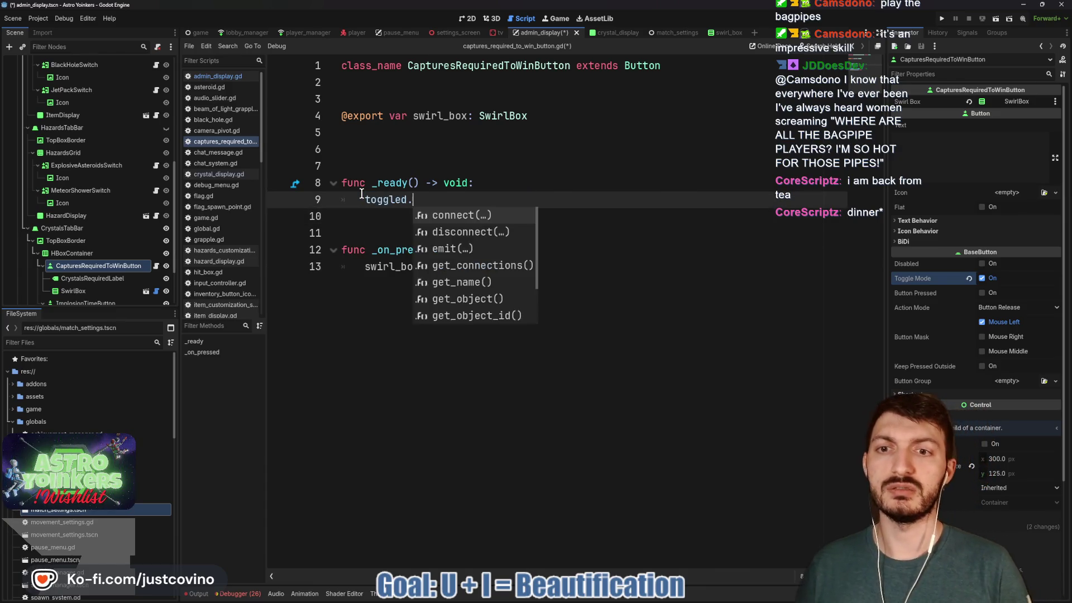
{"action": "key", "text": "Return"}
{"action": "type", "text": "_on_togg"}
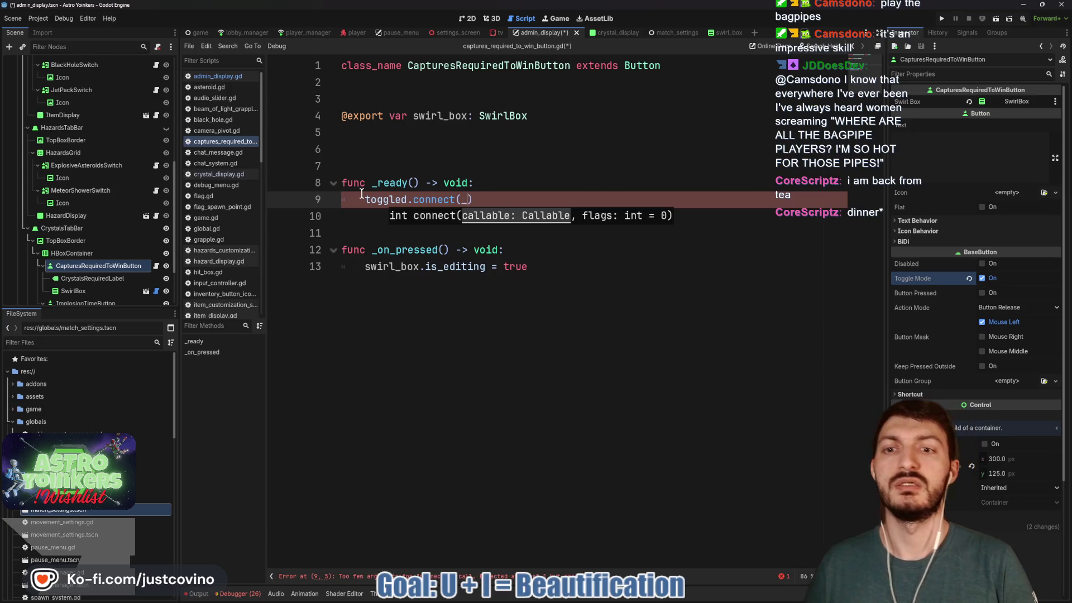
{"action": "type", "text": "led"}
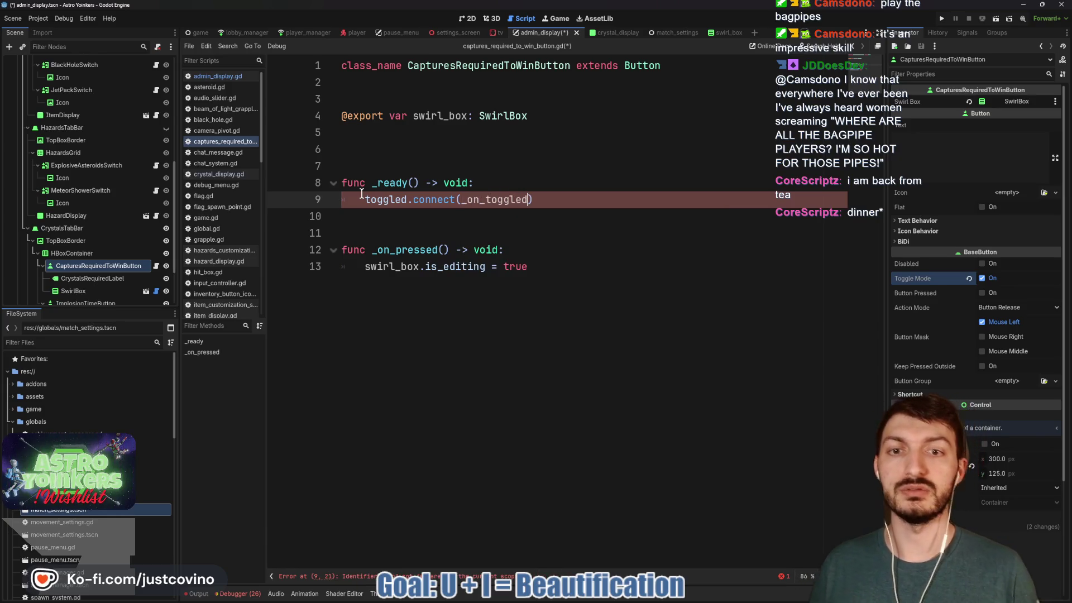
Rename the handler to _on_toggled(toggled_on: bool) and set swirl_box.is_editing = toggled_on
{"action": "left_click_drag", "start_coordinate": [437, 250], "coordinate": [406, 250]}
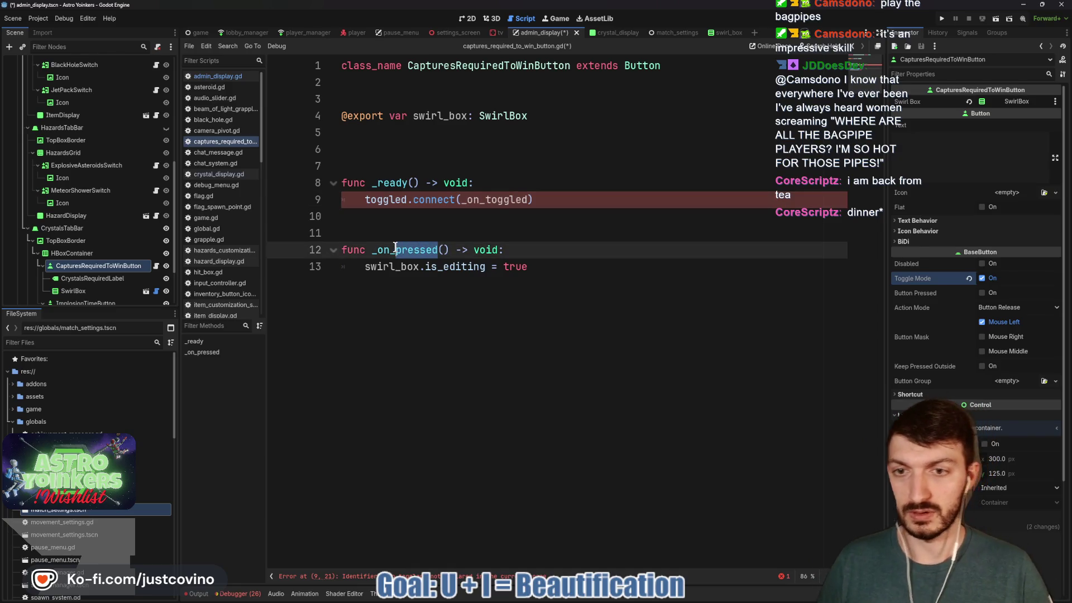
{"action": "type", "text": "toggled("}
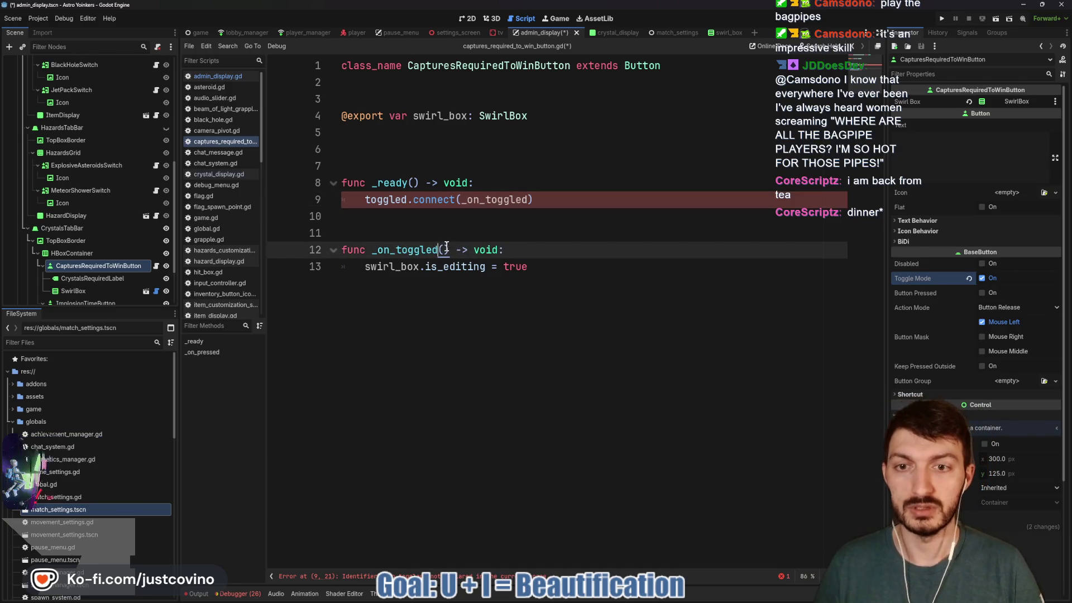
{"action": "type", "text": "toggled_on"}
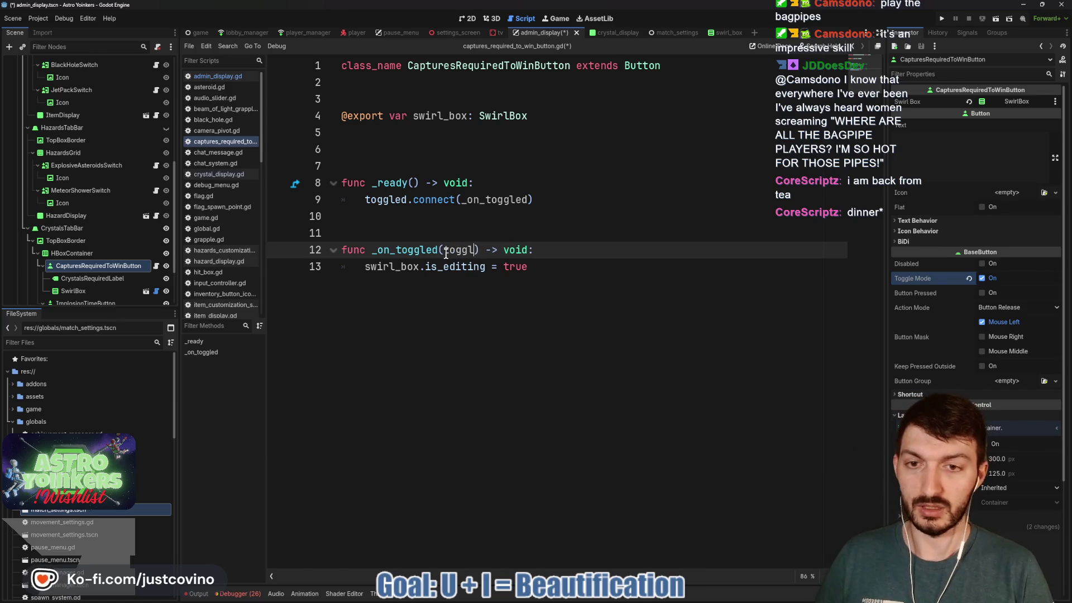
{"action": "type", "text": ": bool"}
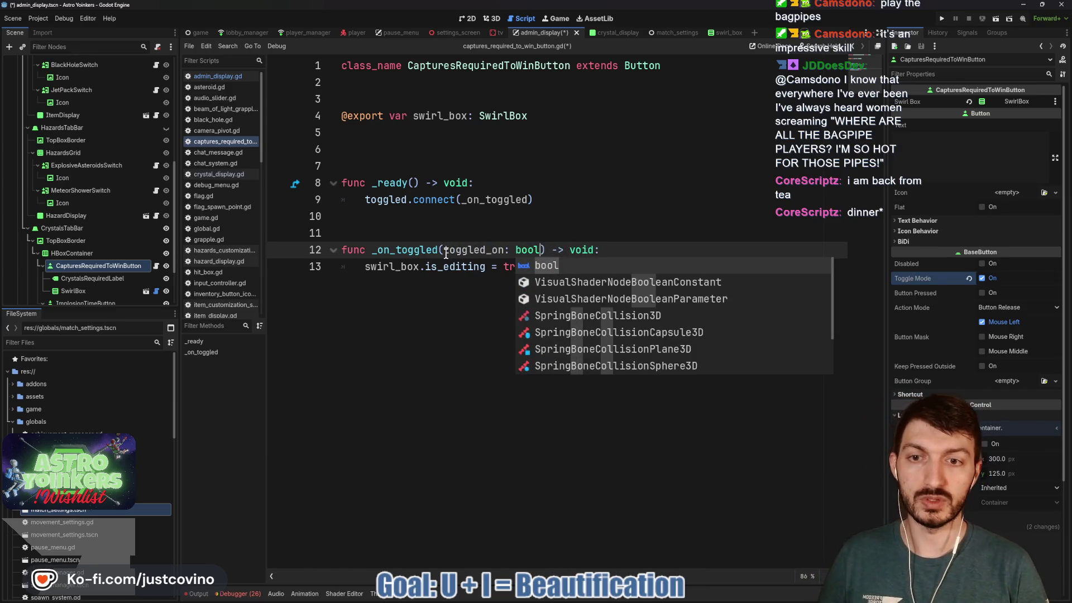
{"action": "left_click_drag", "start_coordinate": [548, 266], "coordinate": [506, 266]}
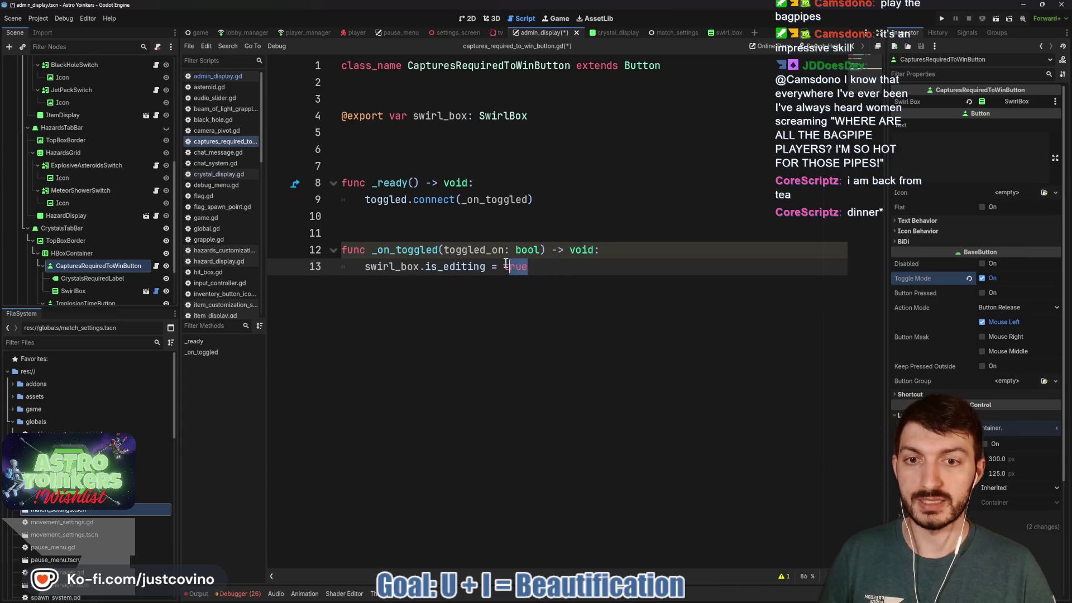
{"action": "type", "text": "toggled_on"}
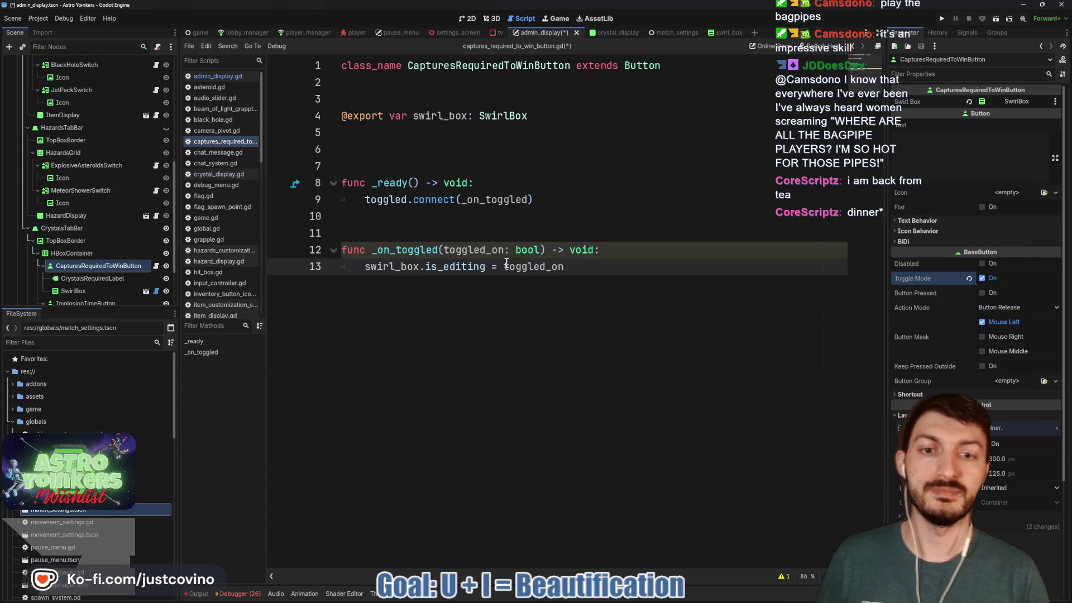
{"action": "key", "text": "Return"}
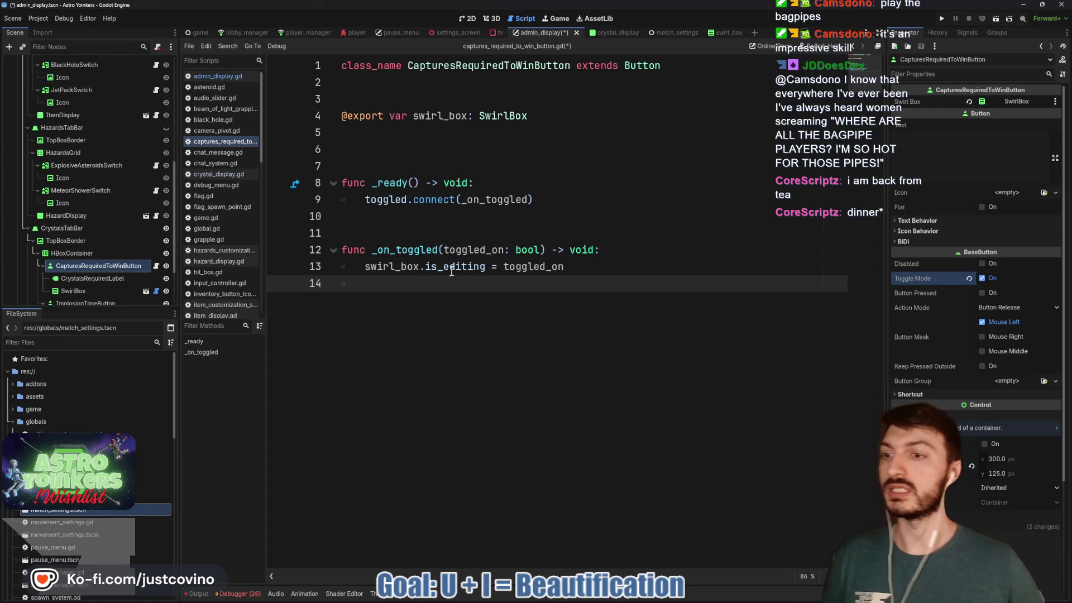
{"action": "scroll", "coordinate": [49, 237], "scroll_direction": "down", "scroll_amount": 2}
Drag CrystalDisplay in as an exported crystal_display variable and start a crystal_display.s call on line 15
{"action": "scroll", "coordinate": [95, 274], "scroll_direction": "down", "scroll_amount": 2}
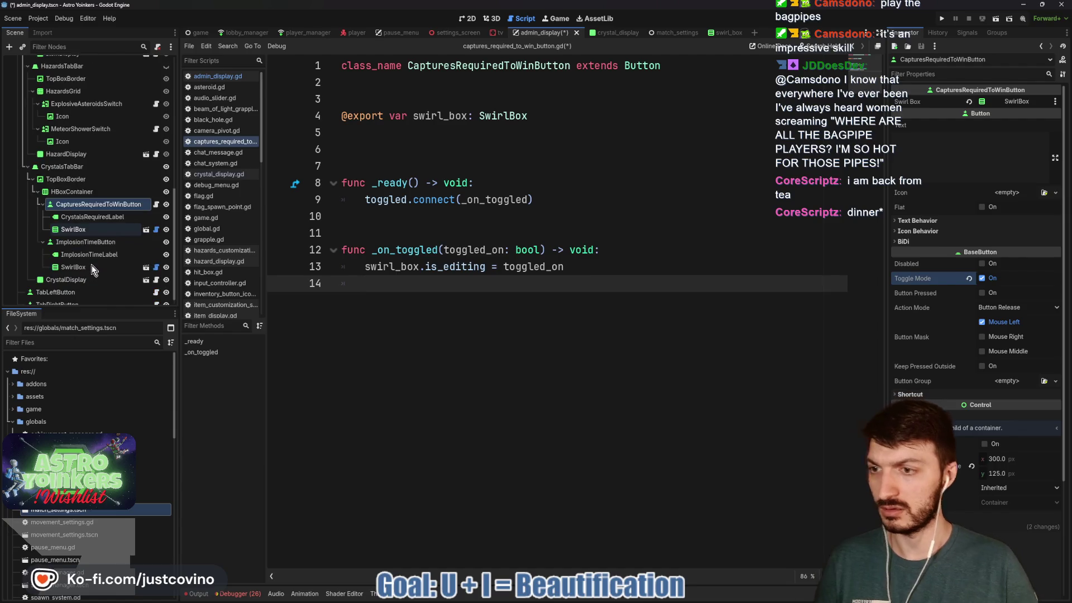
{"action": "left_click", "coordinate": [67, 281]}
{"action": "mouse_move", "coordinate": [67, 281]}
{"action": "left_mouse_down"}
{"action": "mouse_move", "coordinate": [363, 137]}
{"action": "mouse_move", "coordinate": [391, 134]}
{"action": "left_mouse_up"}
{"action": "left_click", "coordinate": [438, 303]}
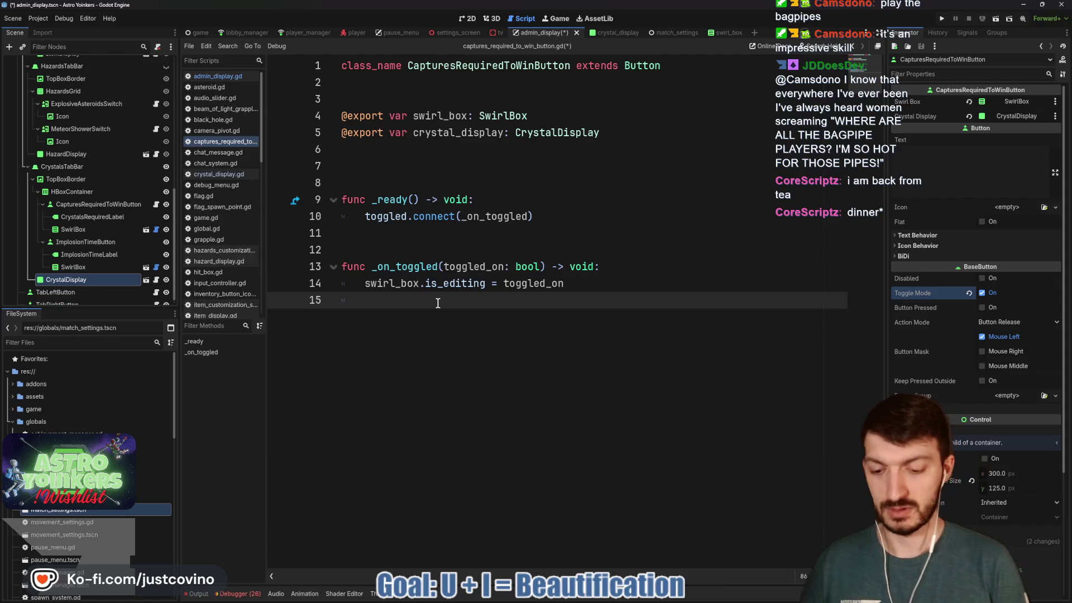
{"action": "type", "text": "cryst"}
{"action": "key", "text": "Return"}
{"action": "type", "text": "."}
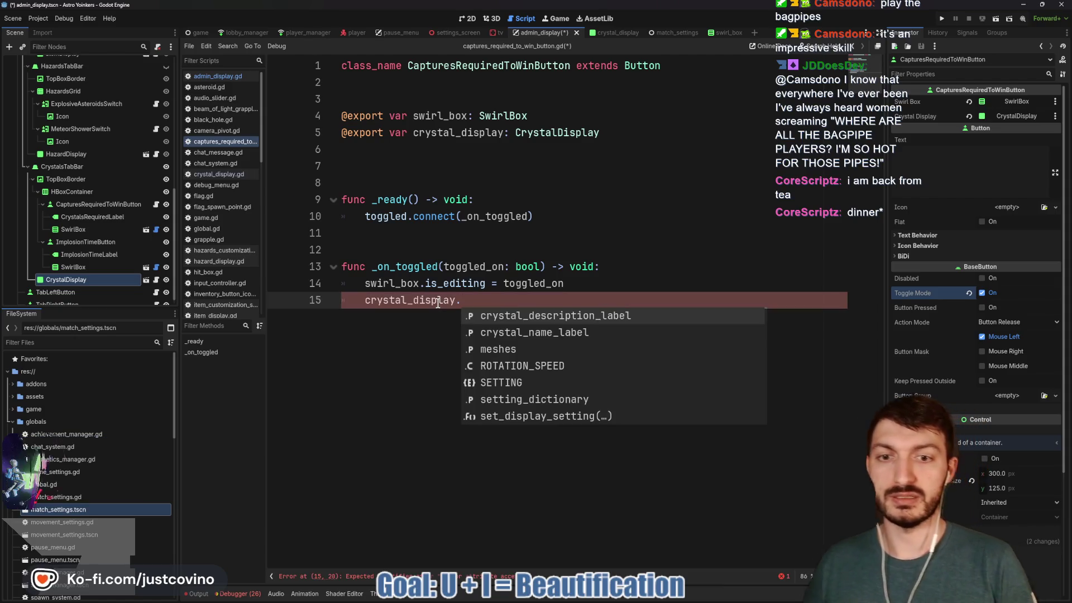
{"action": "type", "text": "s"}
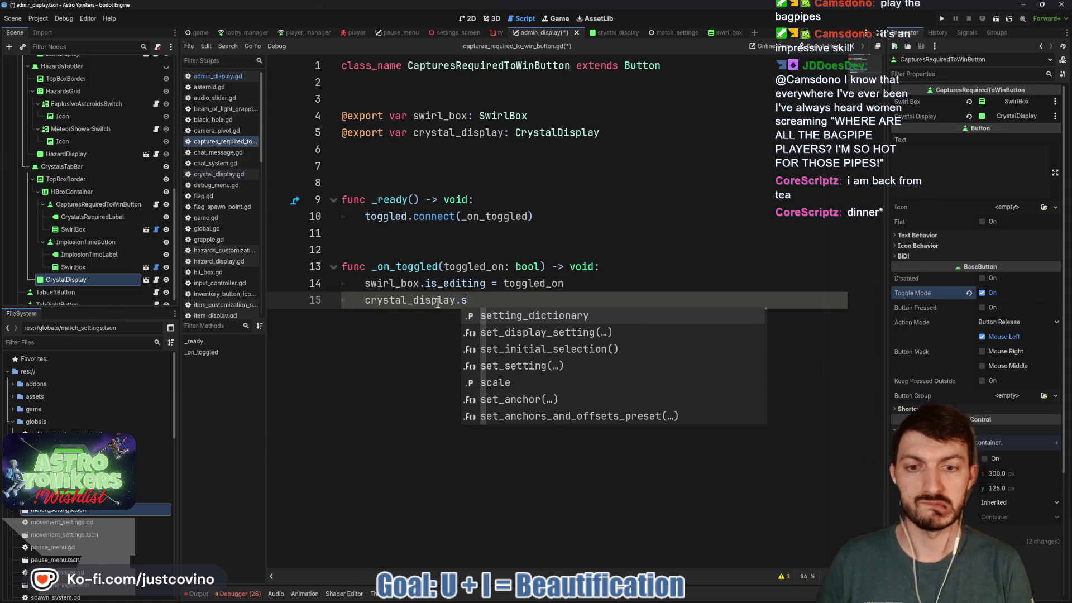
Open crystal_display.gd and read through its setting_dictionary and set_setting code
{"action": "left_click", "coordinate": [158, 280]}
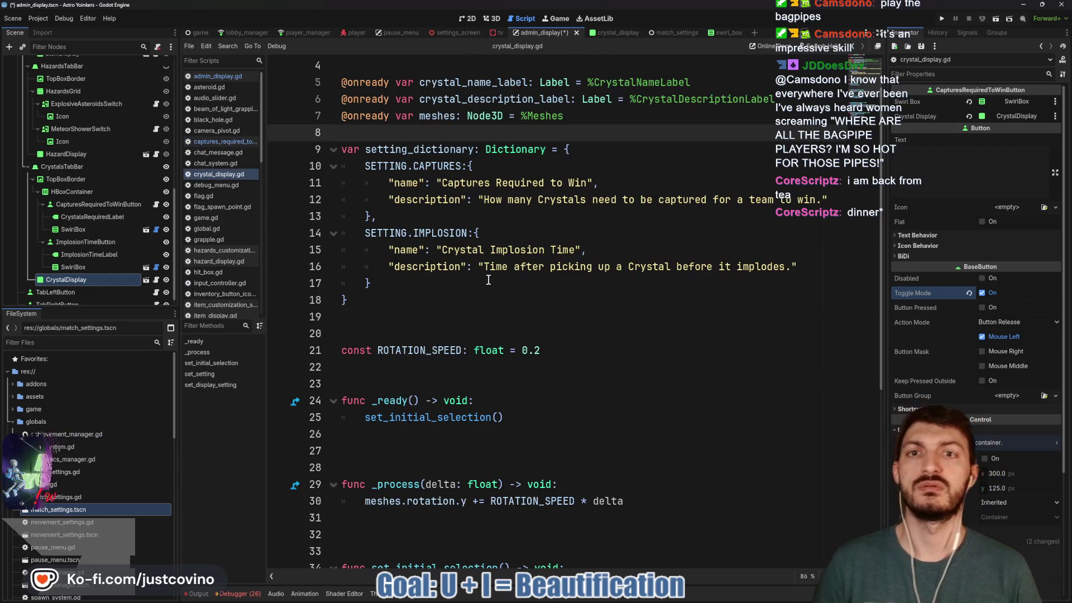
{"action": "scroll", "coordinate": [488, 280], "scroll_direction": "down", "scroll_amount": 5}
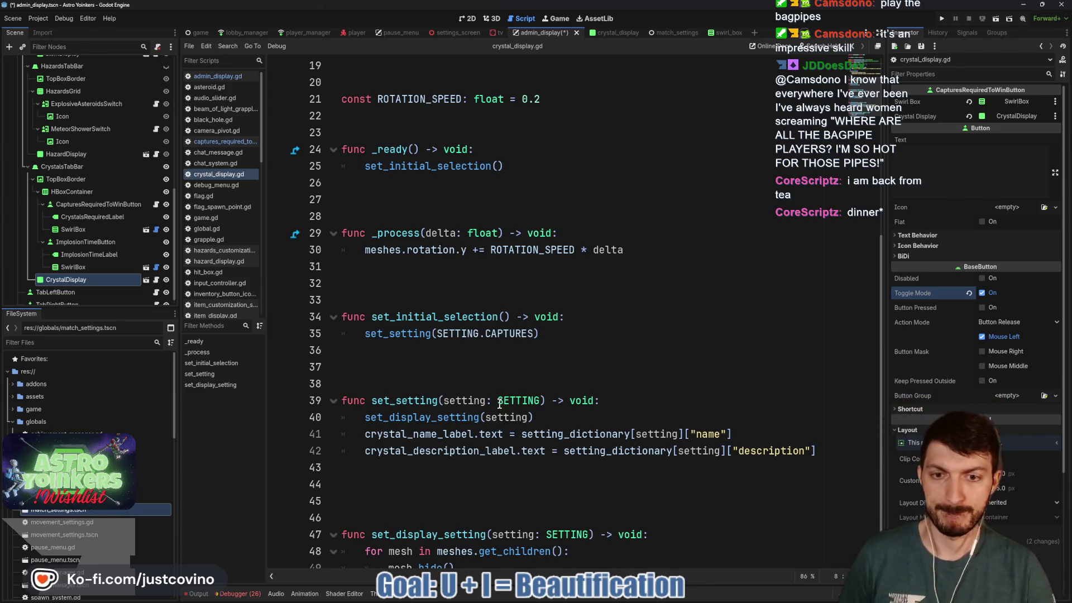
{"action": "scroll", "coordinate": [490, 393], "scroll_direction": "up", "scroll_amount": 6}
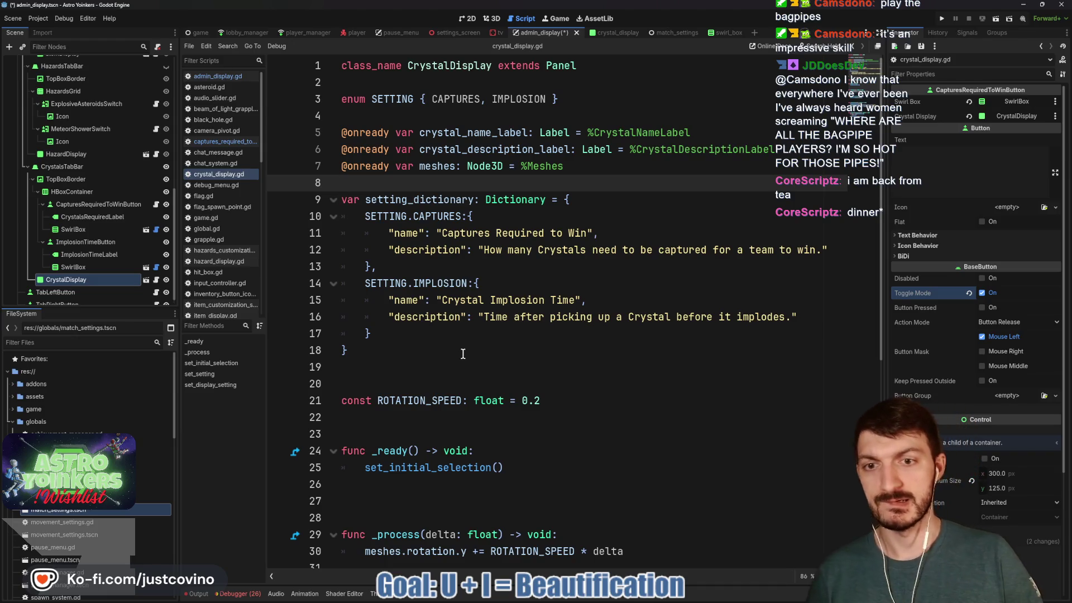
{"action": "scroll", "coordinate": [456, 348], "scroll_direction": "down", "scroll_amount": 7}
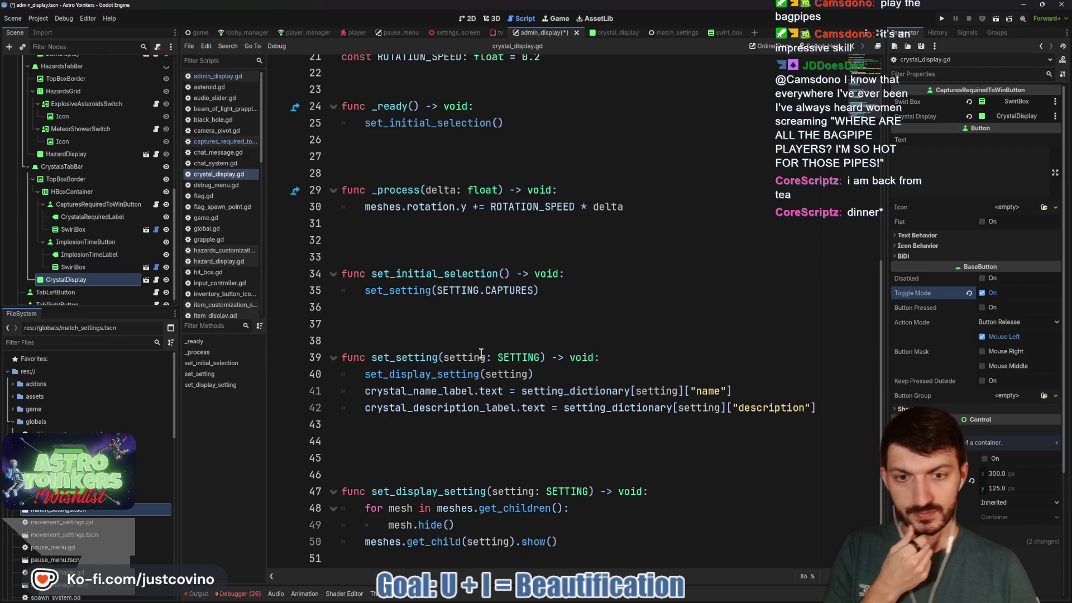
{"action": "scroll", "coordinate": [488, 371], "scroll_direction": "up", "scroll_amount": 7}
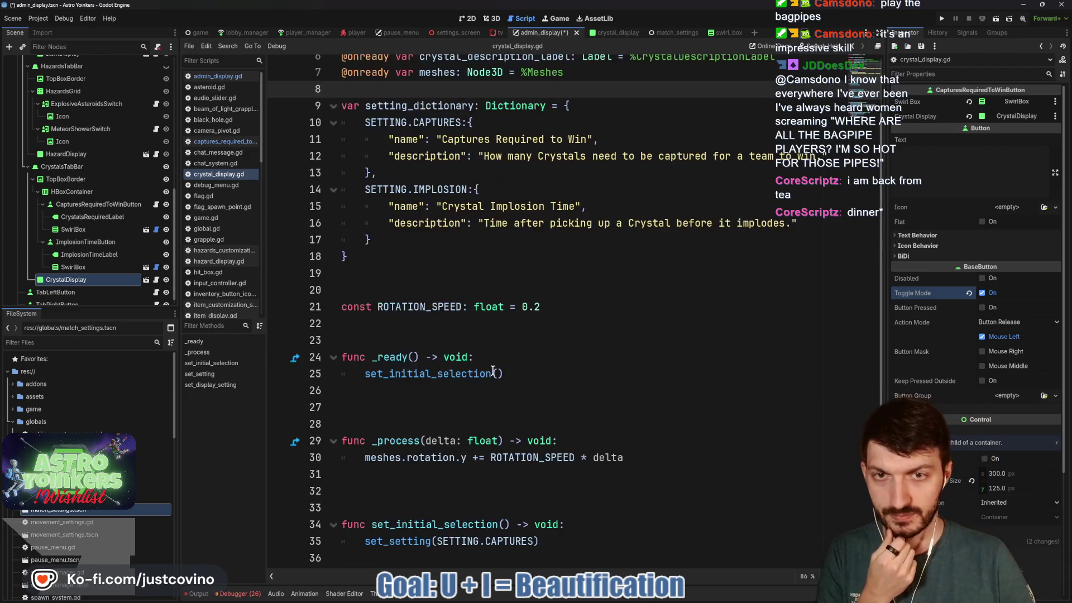
{"action": "scroll", "coordinate": [469, 377], "scroll_direction": "down", "scroll_amount": 5}
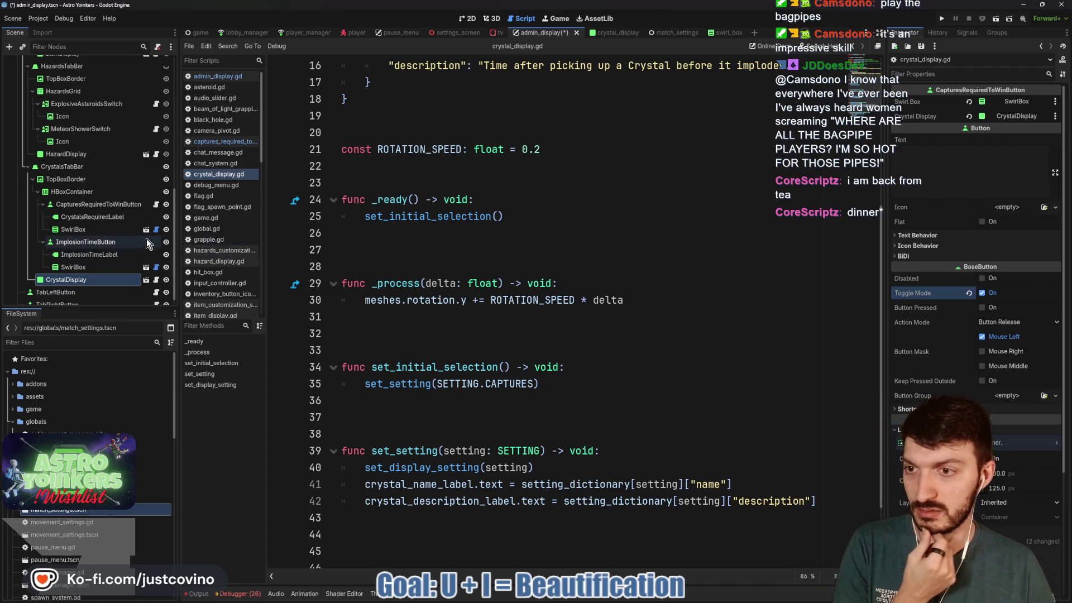
Complete line 15 of the captures button script as crystal_display.set_setting(crystal_display.SETTING.CAPTURES)
{"action": "left_click", "coordinate": [156, 204]}
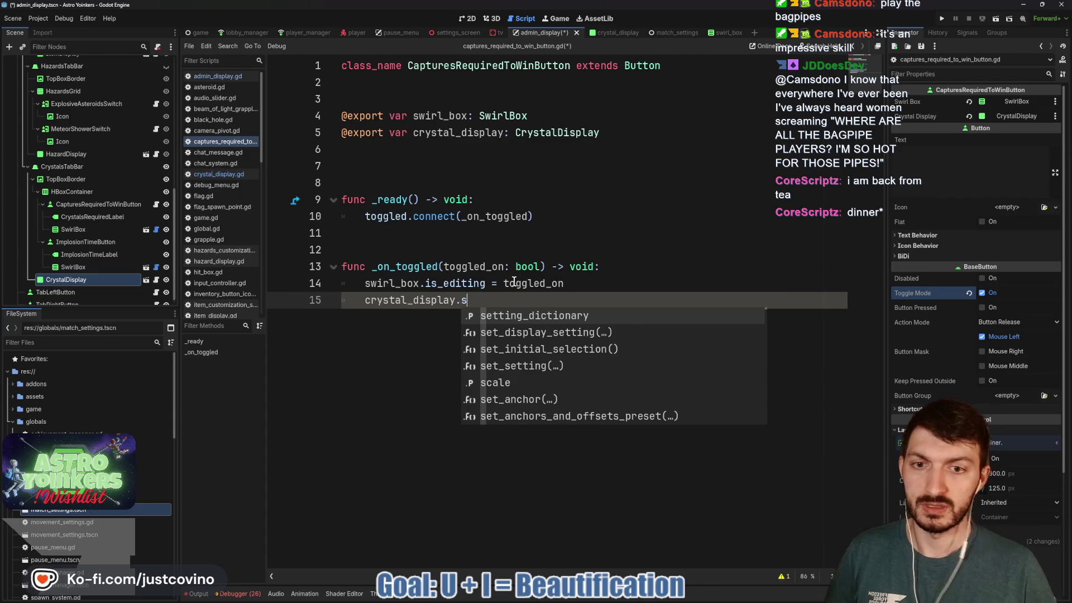
{"action": "type", "text": "et_"}
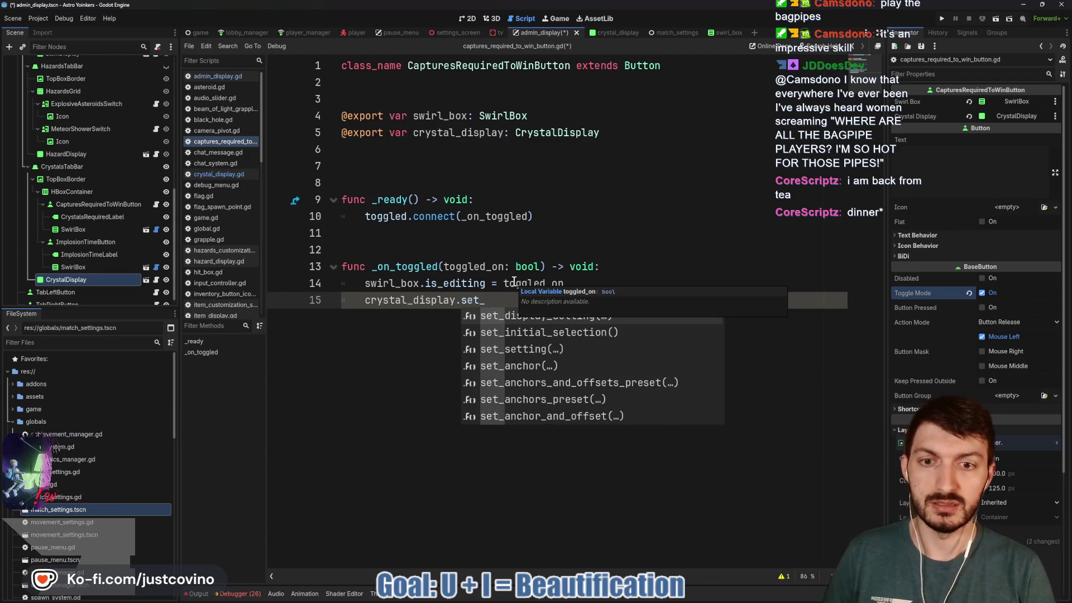
{"action": "type", "text": "se"}
{"action": "key", "text": "Return"}
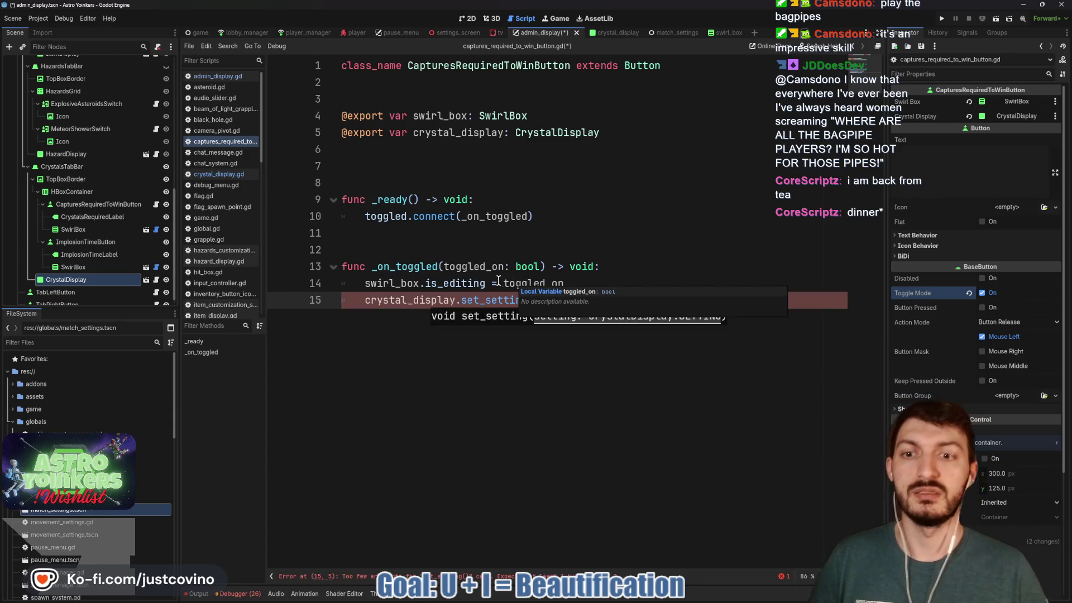
{"action": "type", "text": "crystal_display."}
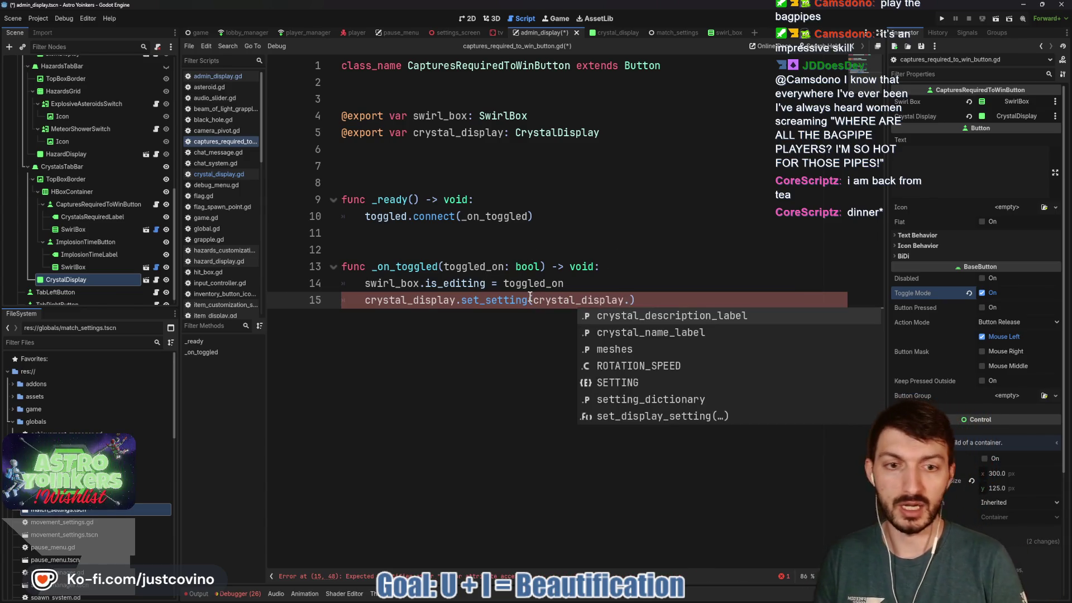
{"action": "type", "text": "S"}
{"action": "key", "text": "Return"}
{"action": "type", "text": "."}
{"action": "key", "text": "Return"}
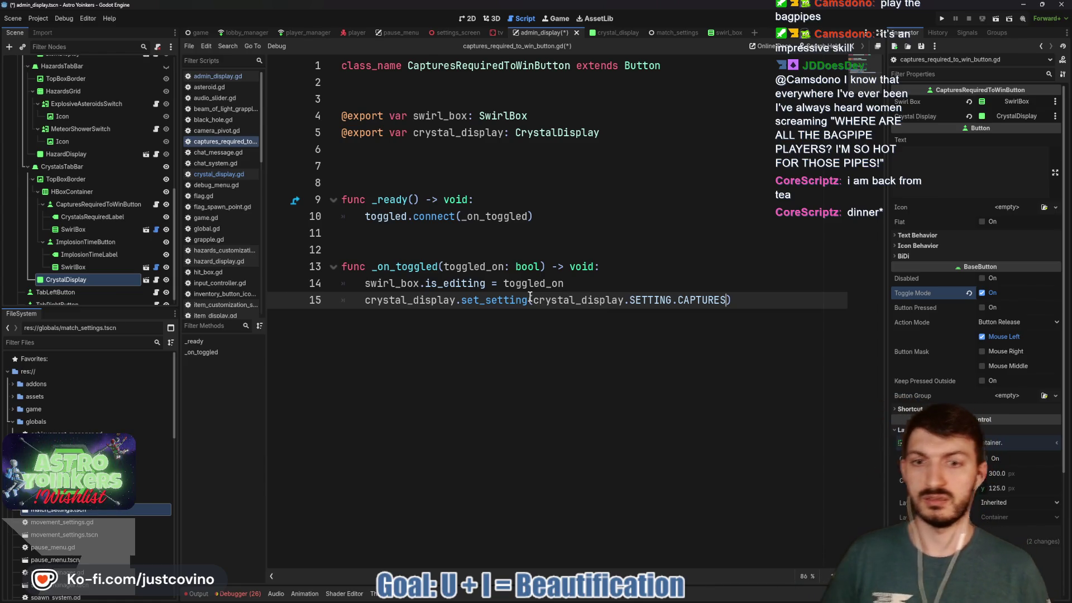
{"action": "left_click", "coordinate": [156, 279]}
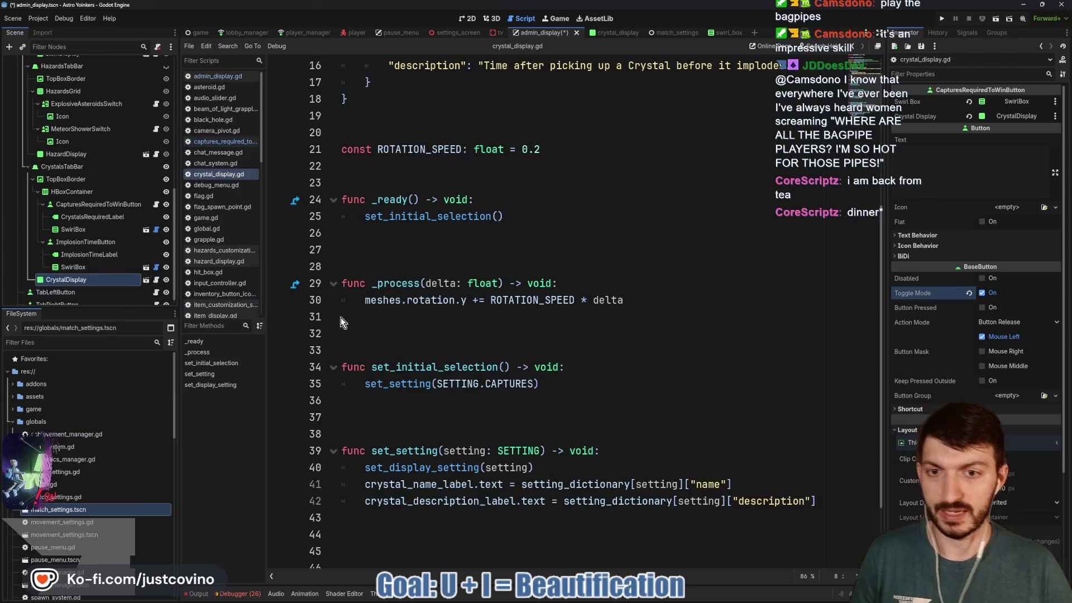
Look up setting_dictionary's definition in crystal_display.gd, then return to the captures button script
{"action": "scroll", "coordinate": [491, 322], "scroll_direction": "down", "scroll_amount": 2}
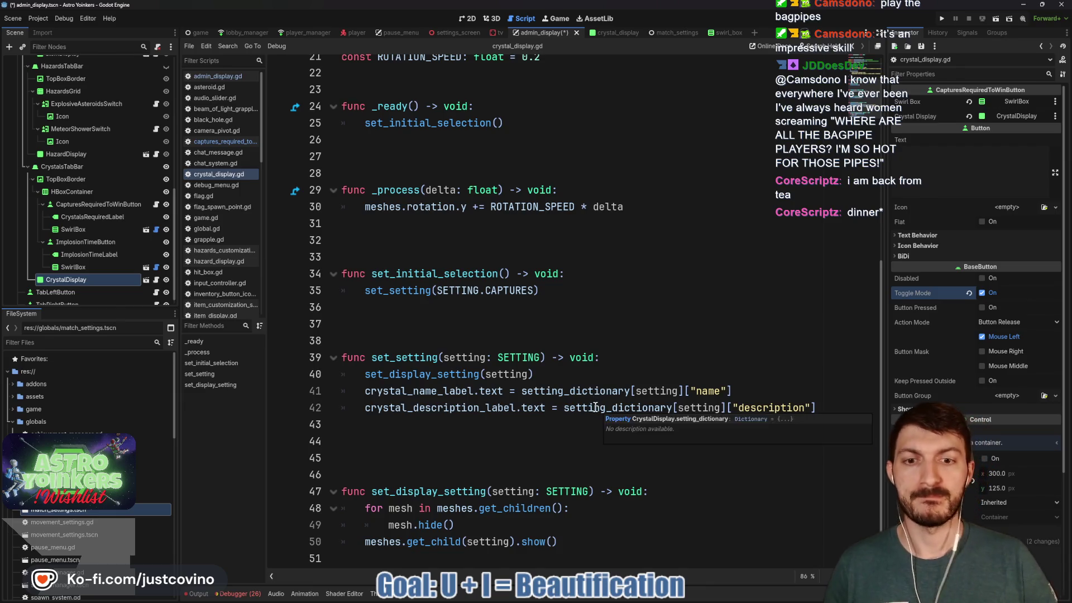
{"action": "left_click", "coordinate": [608, 389], "text": "ctrl"}
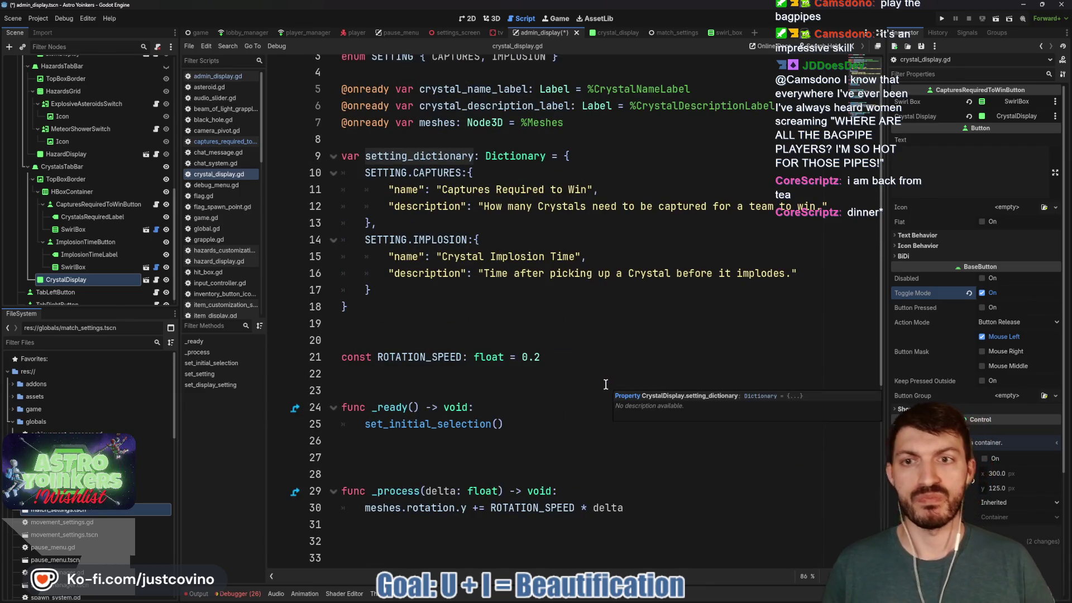
{"action": "scroll", "coordinate": [572, 370], "scroll_direction": "down", "scroll_amount": 6}
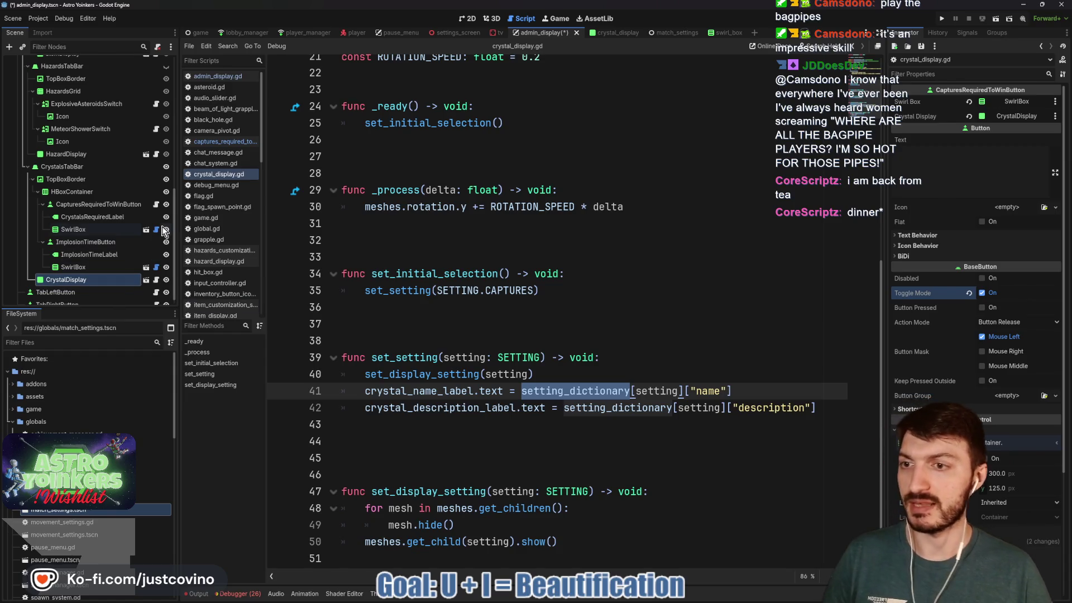
{"action": "left_click", "coordinate": [156, 205]}
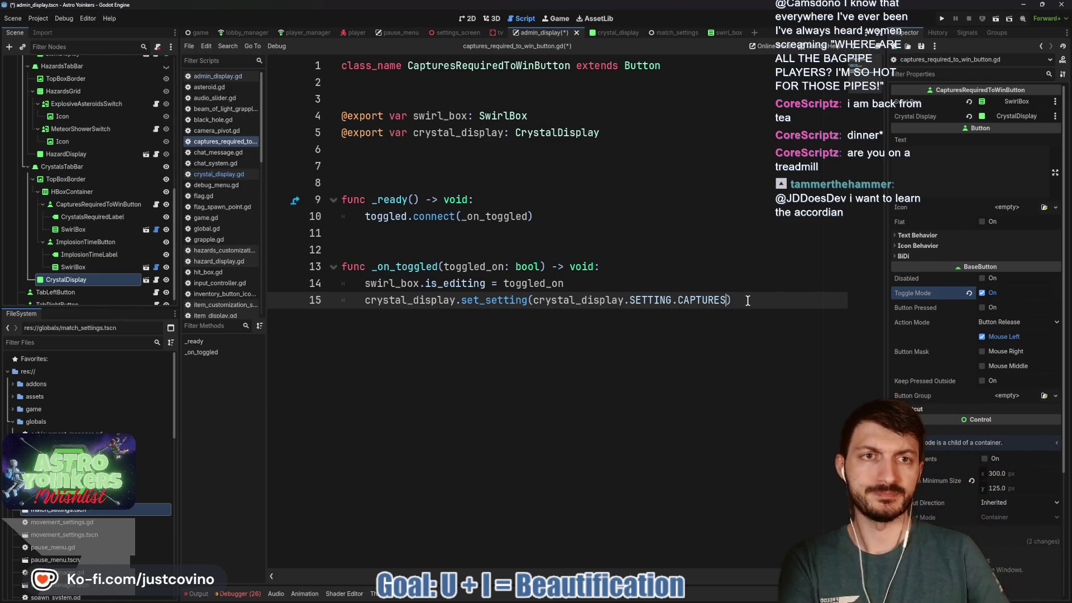
Save the admin display scene and bring up the match_settings scene and script
{"action": "key", "text": "ctrl+s"}
{"action": "left_click", "coordinate": [673, 34]}
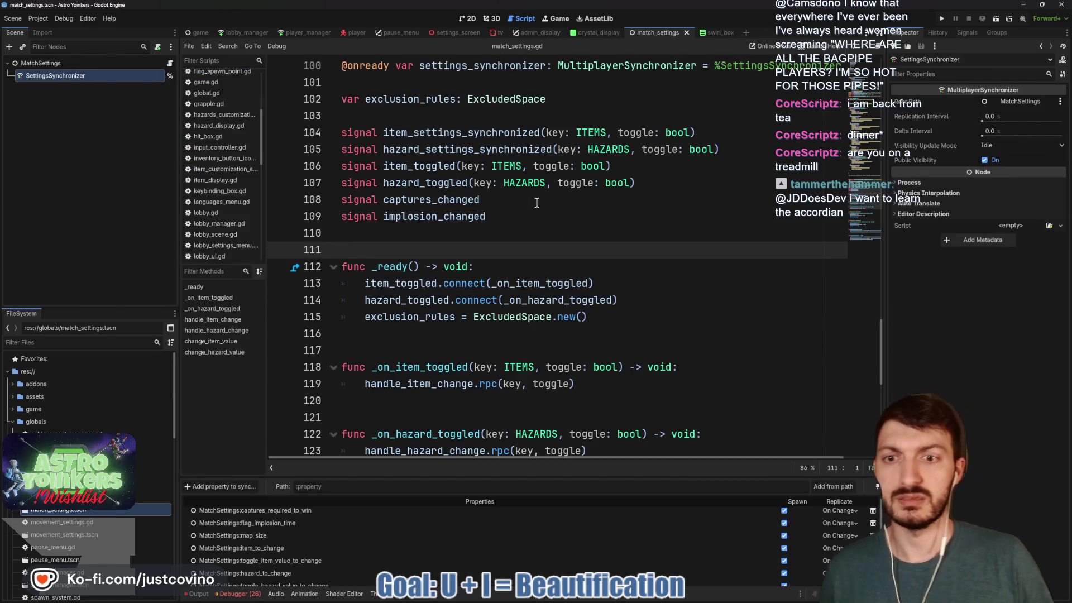
{"action": "scroll", "coordinate": [536, 201], "scroll_direction": "down", "scroll_amount": 3}
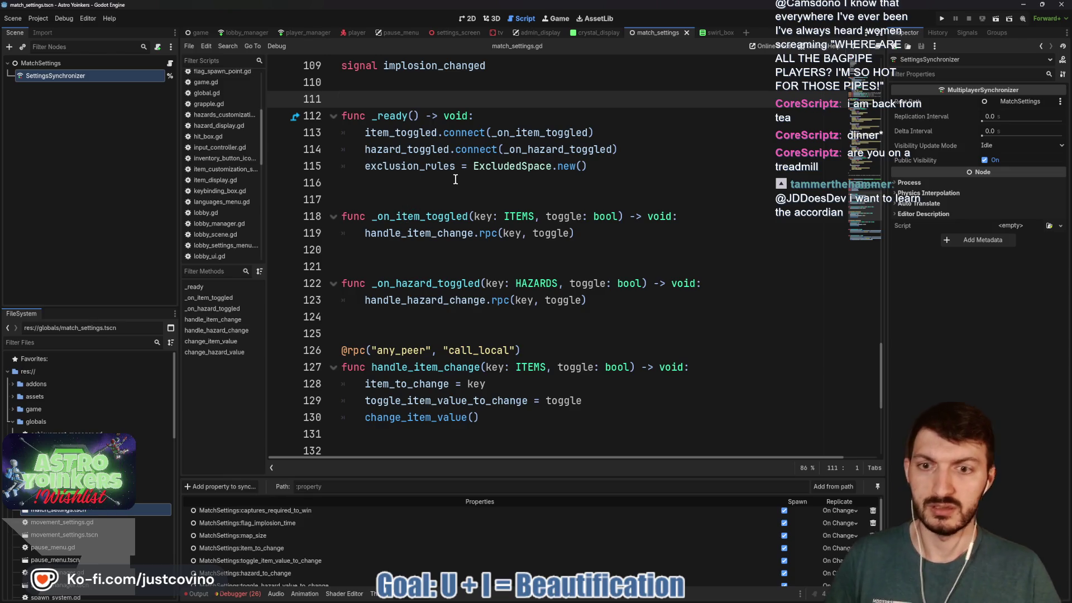
{"action": "scroll", "coordinate": [444, 214], "scroll_direction": "down", "scroll_amount": 1}
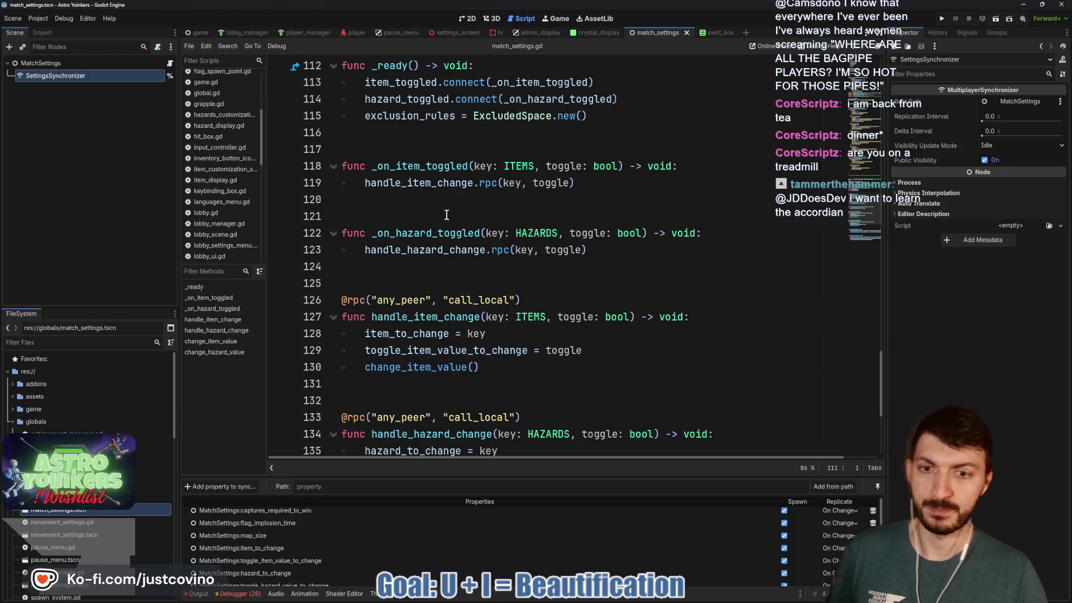
Find and select the captures_required_to_win variable on line 19, which defaults to 3
{"action": "scroll", "coordinate": [433, 229], "scroll_direction": "down", "scroll_amount": 1}
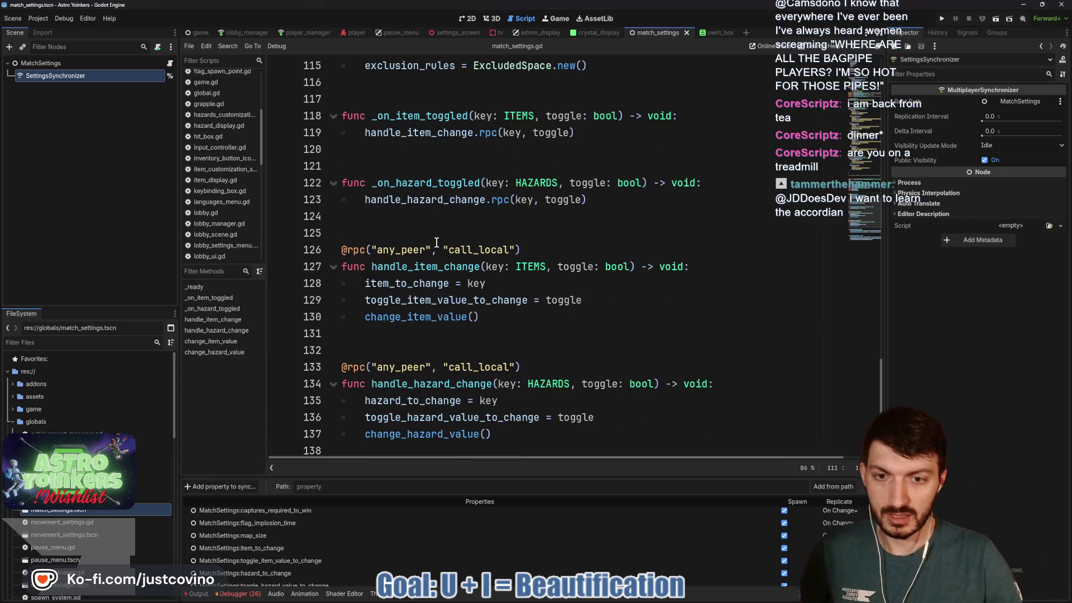
{"action": "scroll", "coordinate": [423, 236], "scroll_direction": "down", "scroll_amount": 4}
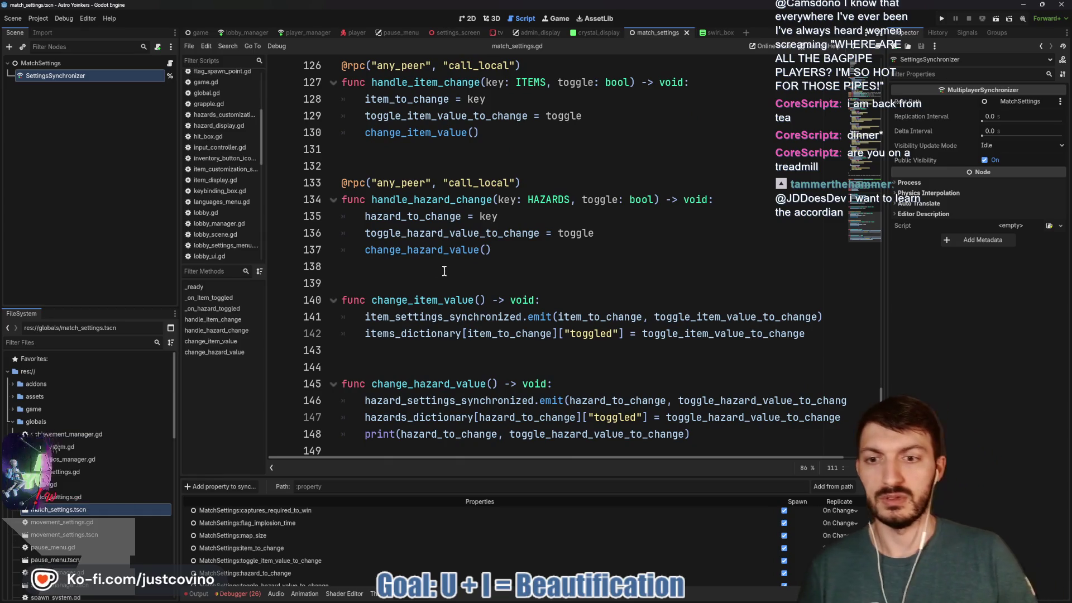
{"action": "scroll", "coordinate": [425, 260], "scroll_direction": "up", "scroll_amount": 6}
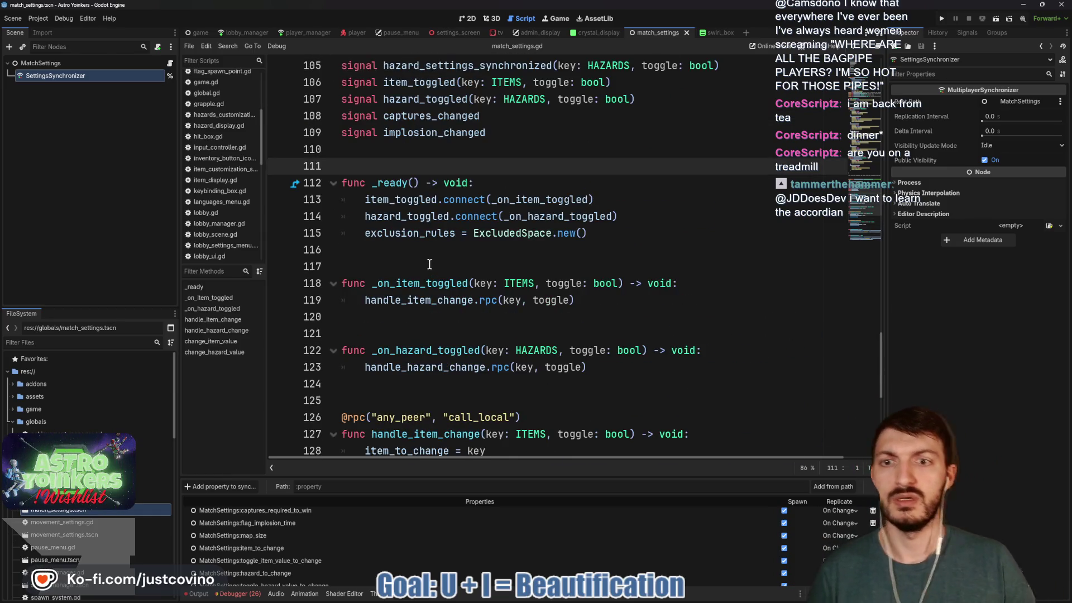
{"action": "scroll", "coordinate": [432, 256], "scroll_direction": "up", "scroll_amount": 2}
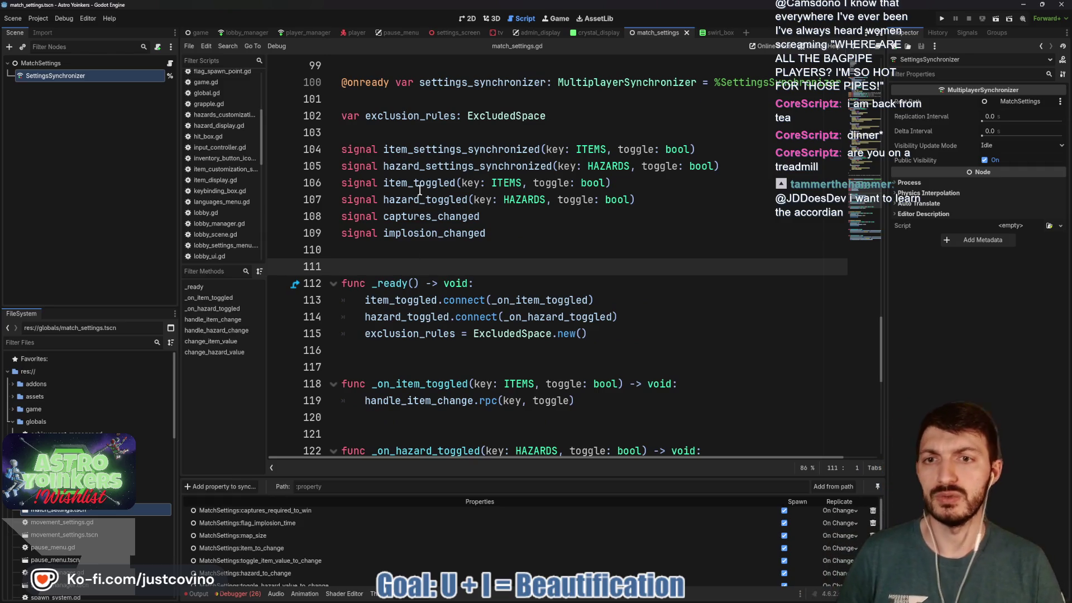
{"action": "scroll", "coordinate": [420, 190], "scroll_direction": "up", "scroll_amount": 11}
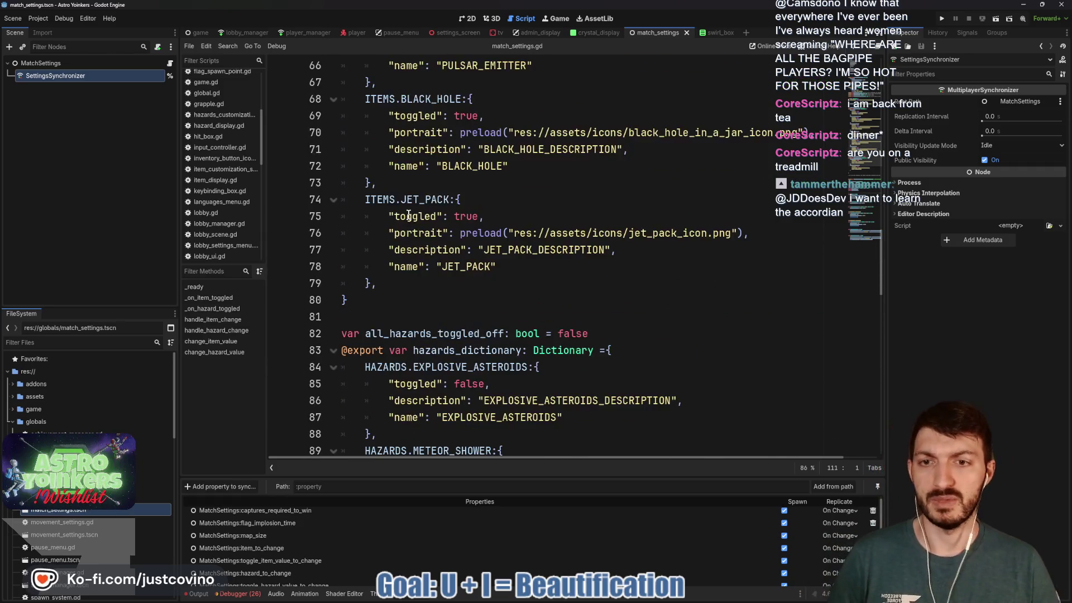
{"action": "scroll", "coordinate": [409, 215], "scroll_direction": "up", "scroll_amount": 16}
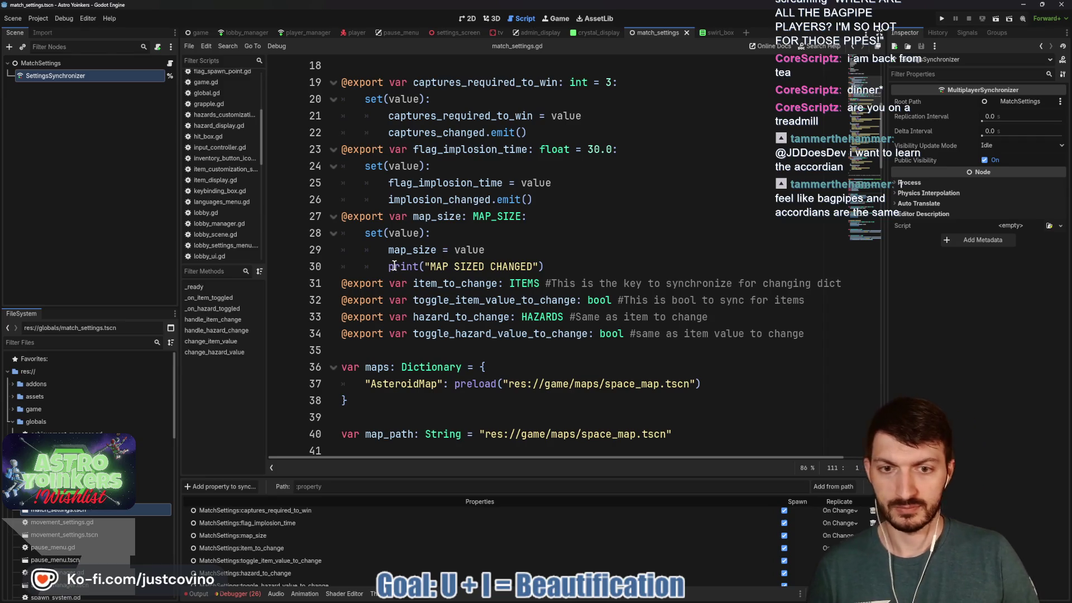
{"action": "mouse_move", "coordinate": [393, 266]}
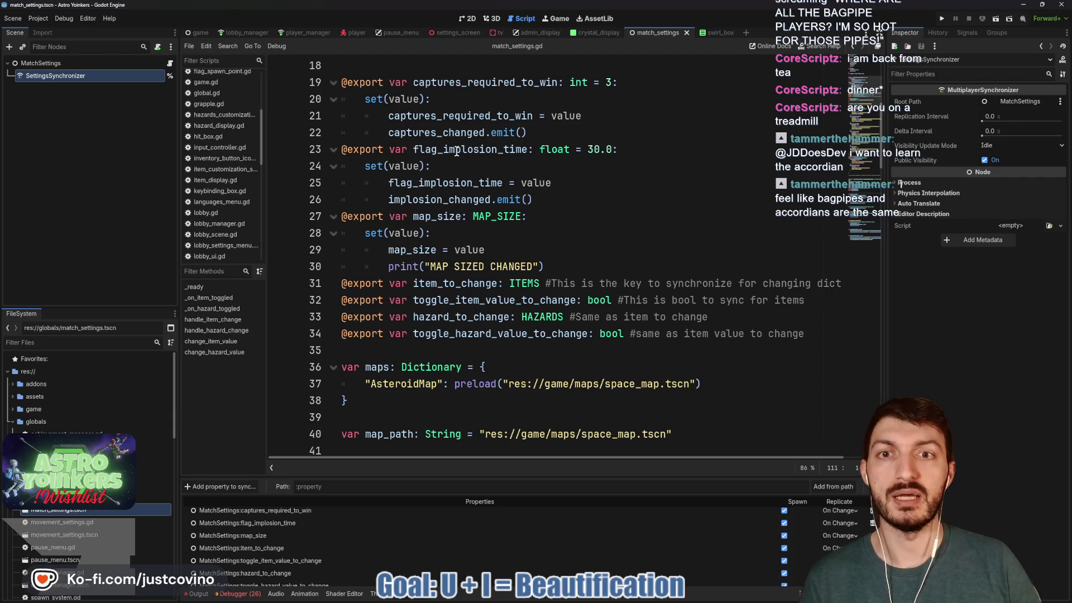
{"action": "double_click", "coordinate": [452, 80]}
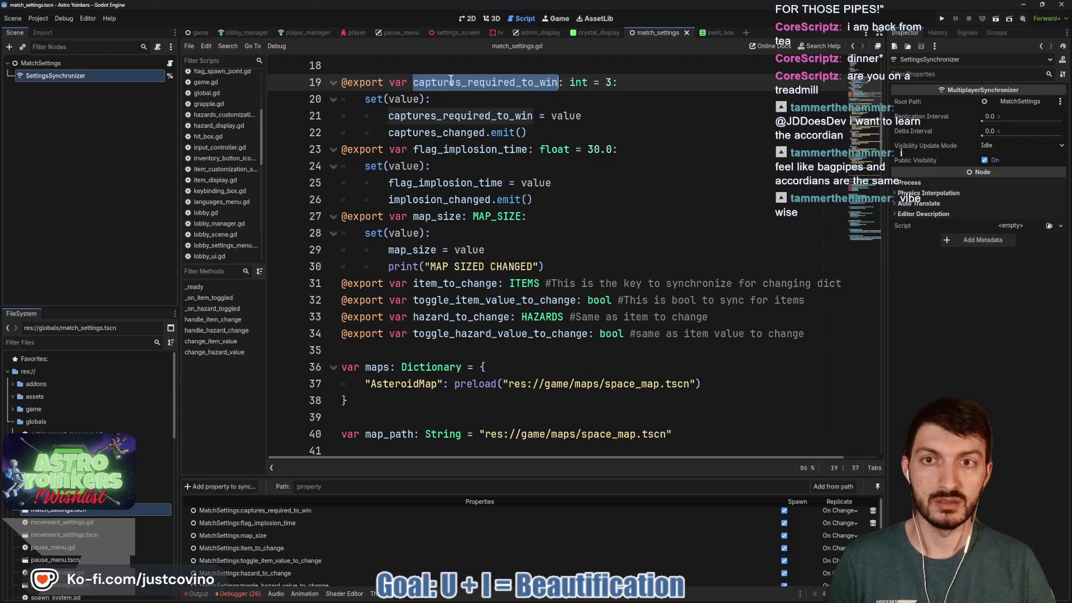
{"action": "scroll", "coordinate": [430, 125], "scroll_direction": "up", "scroll_amount": 2}
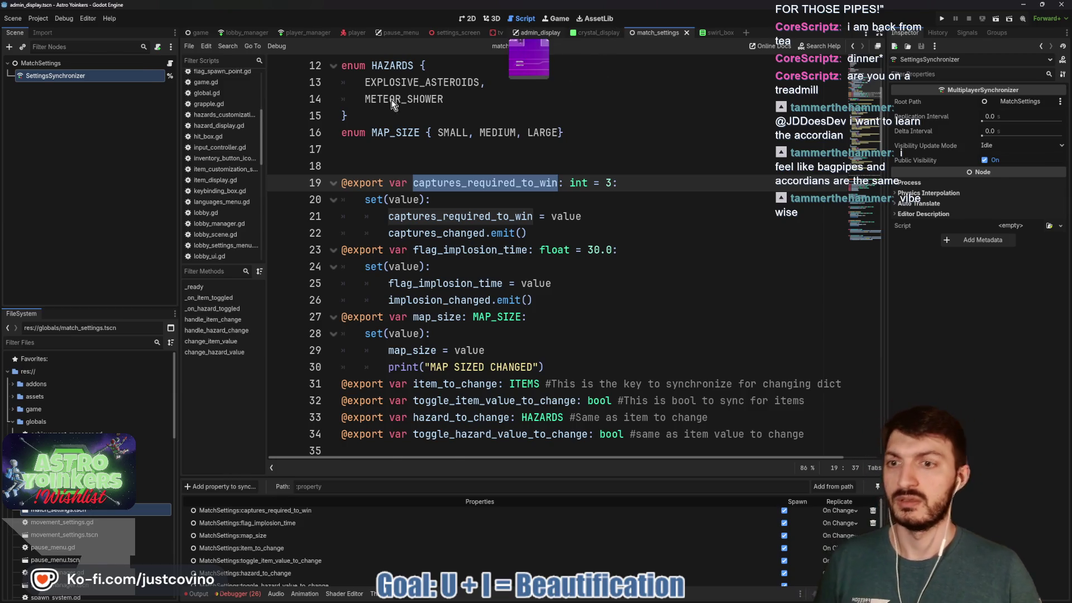
Reopen the CapturesRequiredToWinButton script from admin_display and add a new line in the toggle handler
{"action": "left_click", "coordinate": [536, 33]}
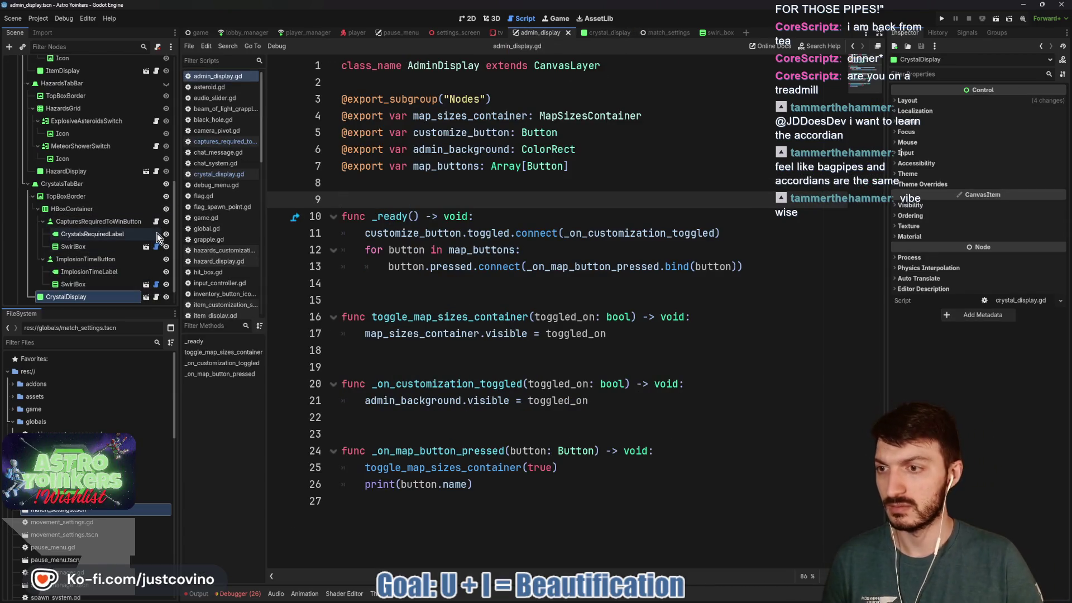
{"action": "left_click", "coordinate": [157, 223]}
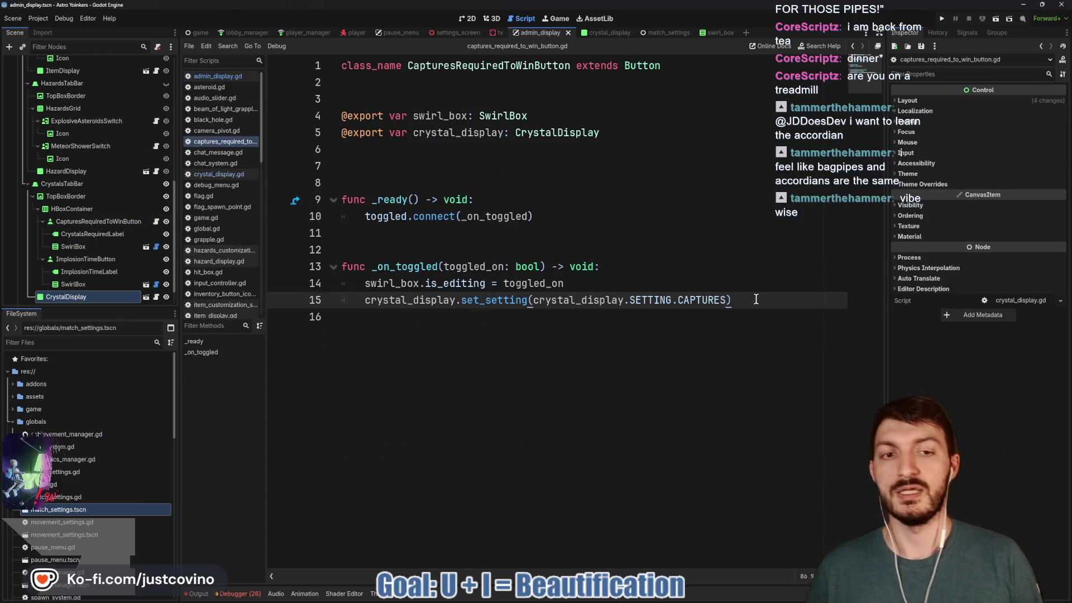
{"action": "key", "text": "Return"}
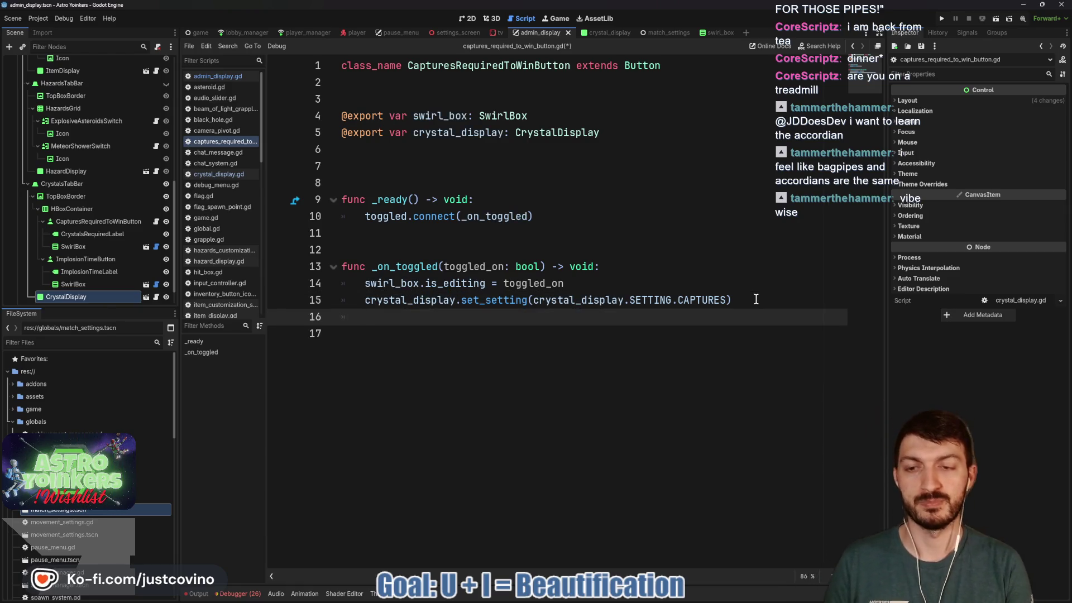
Write line 16 as MatchSettings.captures_required_to_win = swirl_box.value and save
{"action": "type", "text": "ch"}
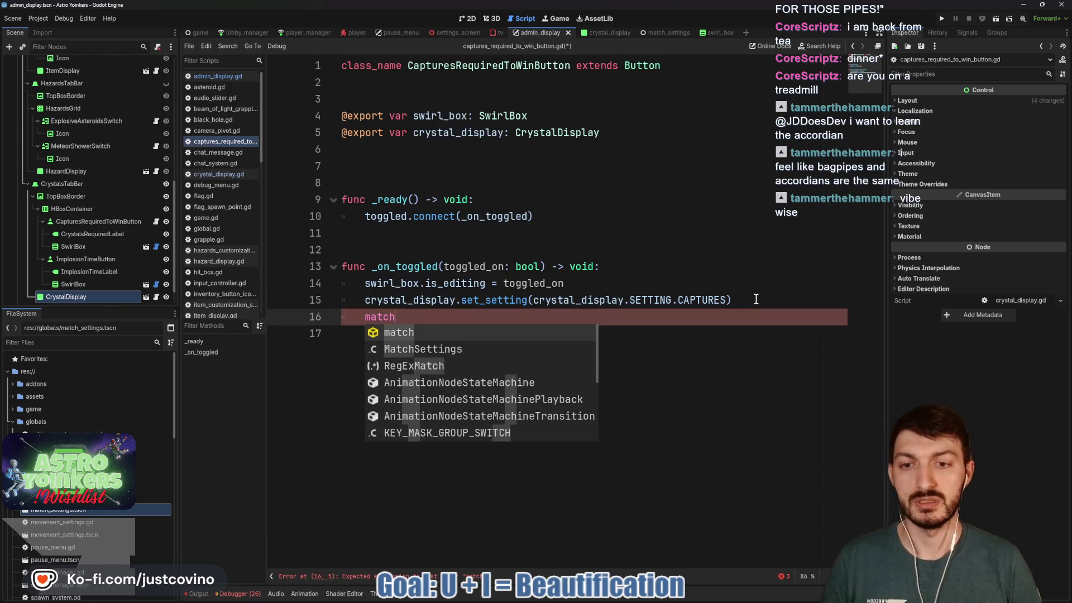
{"action": "key", "text": "Down"}
{"action": "key", "text": "Return"}
{"action": "type", "text": ".captu"}
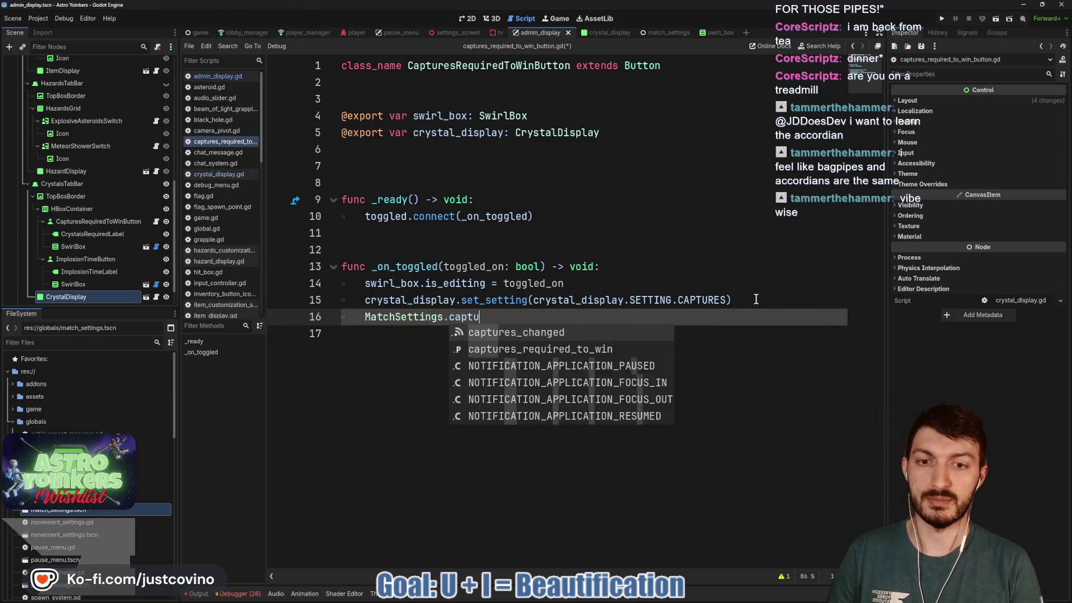
{"action": "type", "text": "res"}
{"action": "key", "text": "Down"}
{"action": "key", "text": "Return"}
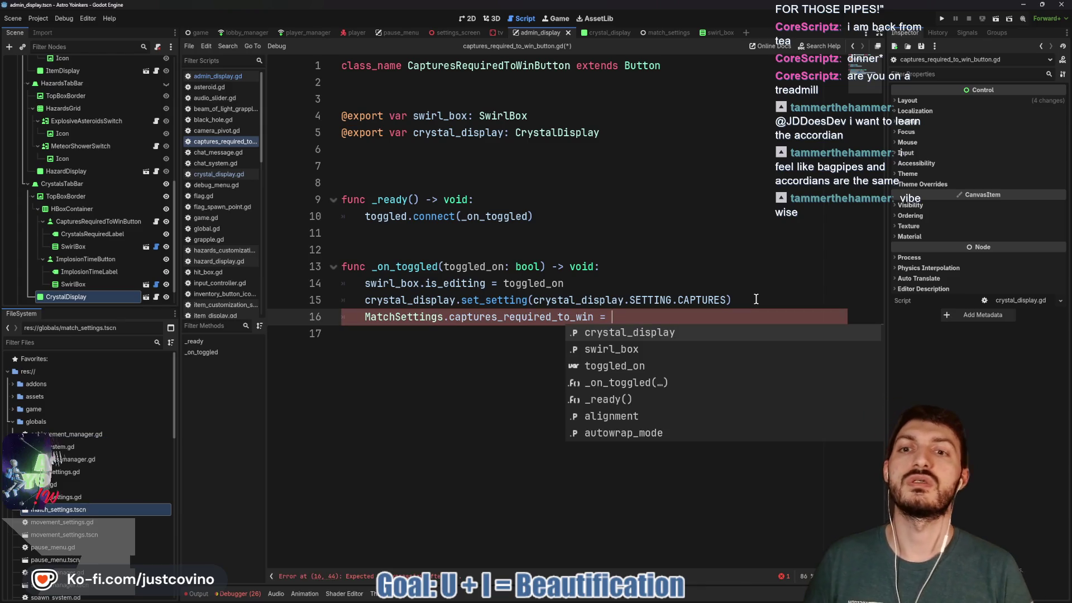
{"action": "type", "text": "swi"}
{"action": "key", "text": "Return"}
{"action": "type", "text": ".va"}
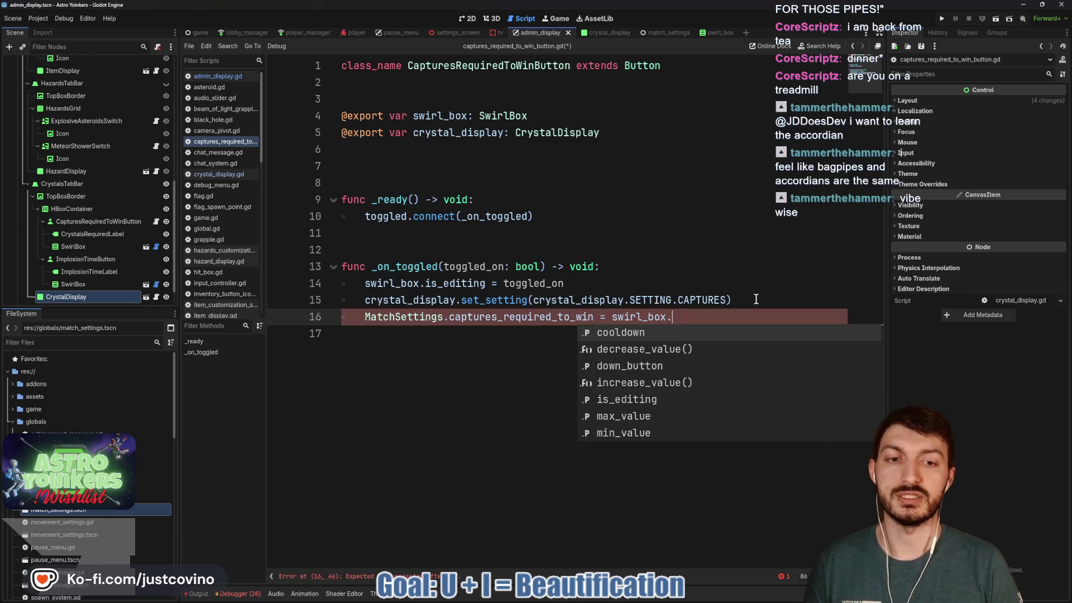
{"action": "key", "text": "Return"}
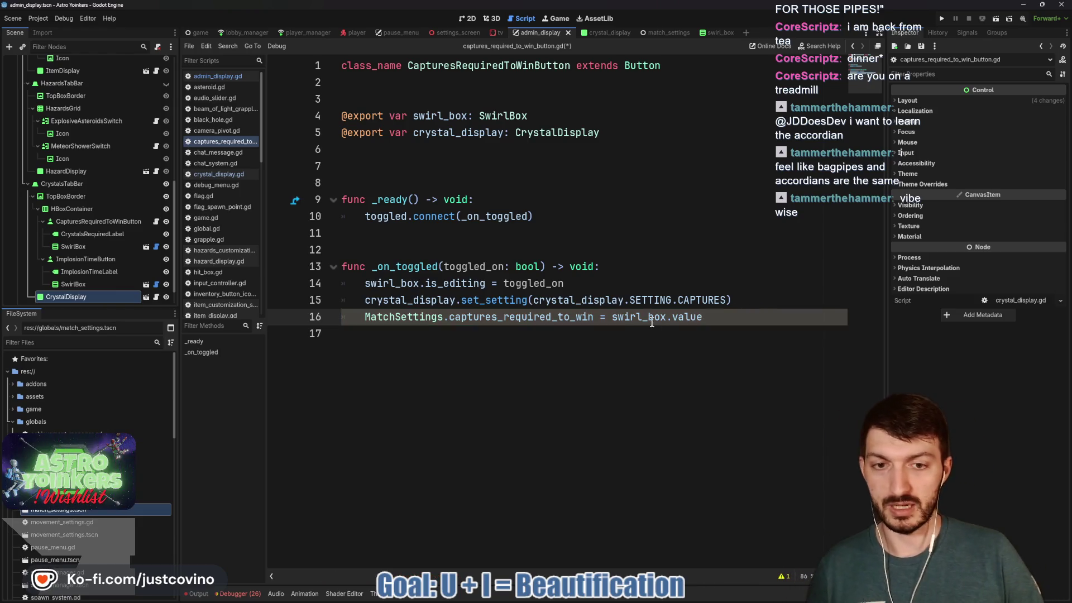
{"action": "left_click", "coordinate": [597, 333]}
{"action": "key", "text": "ctrl+s"}
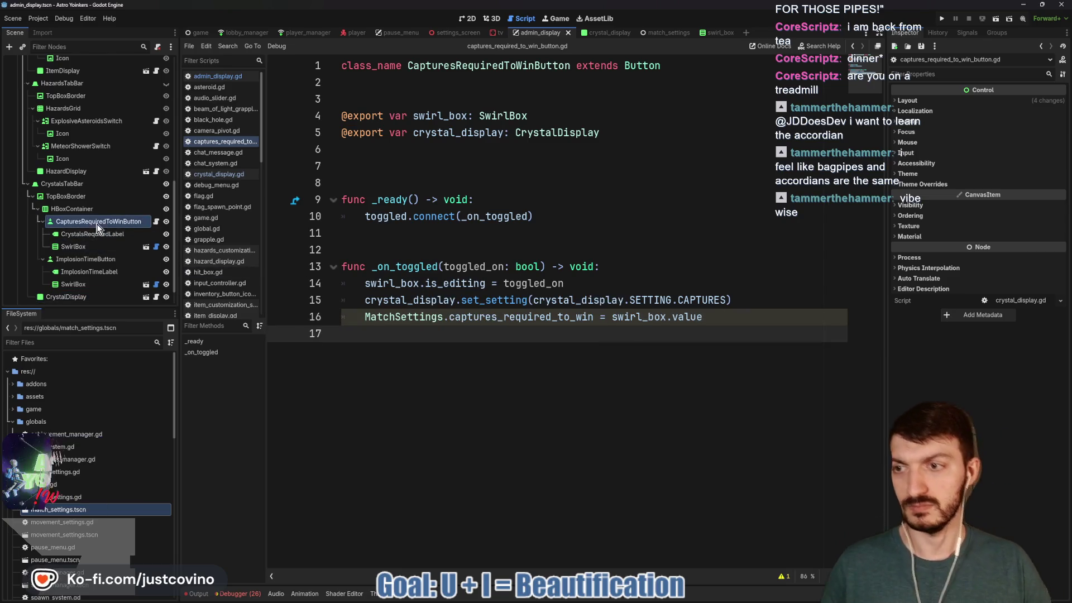
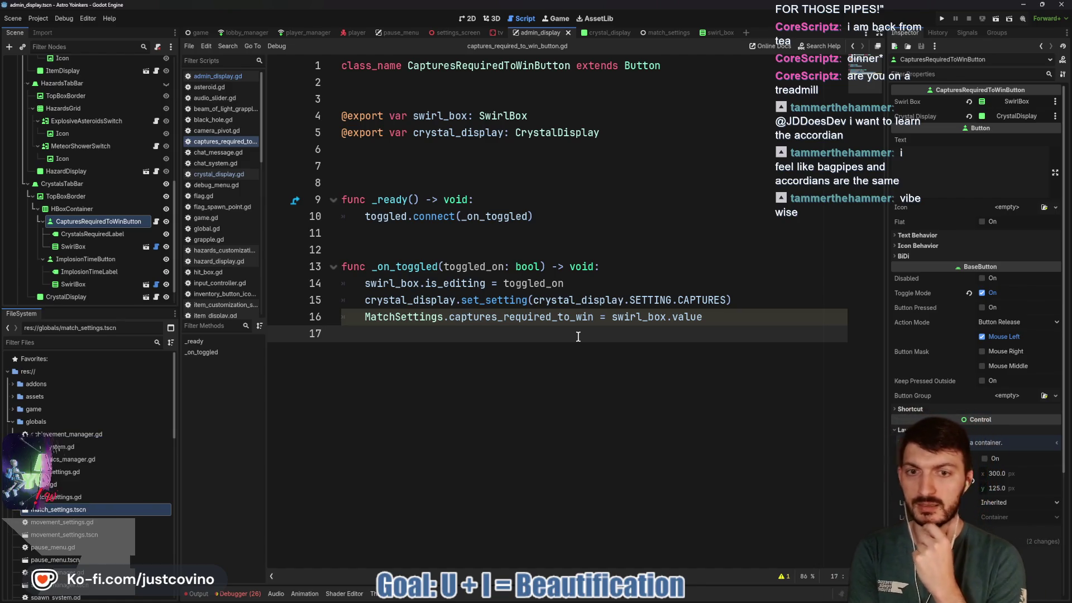
Wrap the set_setting line in an 'if toggled_on:' block, indenting the lines beneath it
{"action": "left_click", "coordinate": [582, 287]}
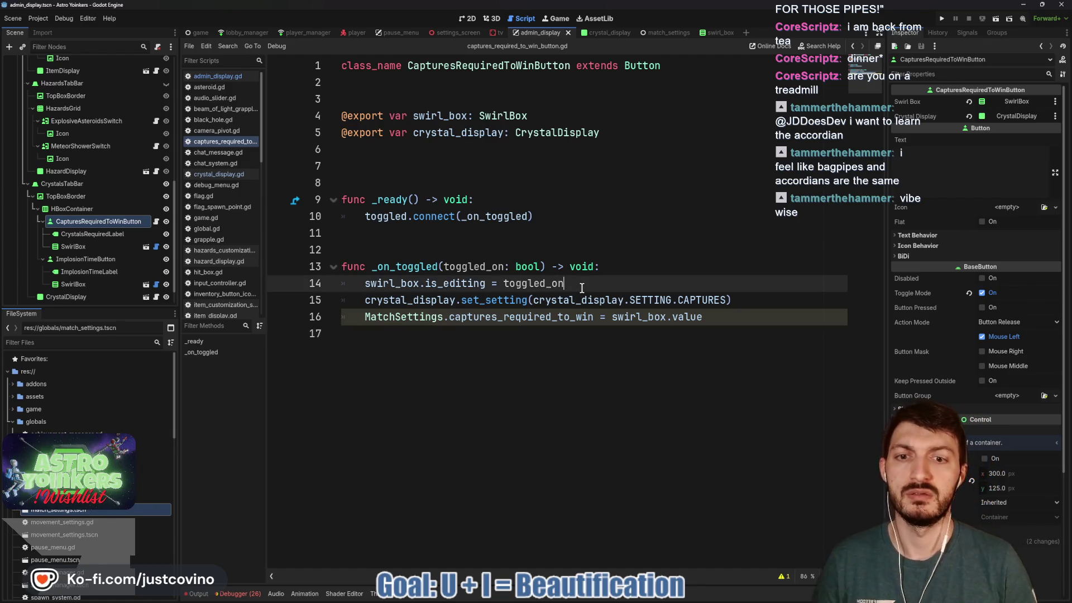
{"action": "key", "text": "Return"}
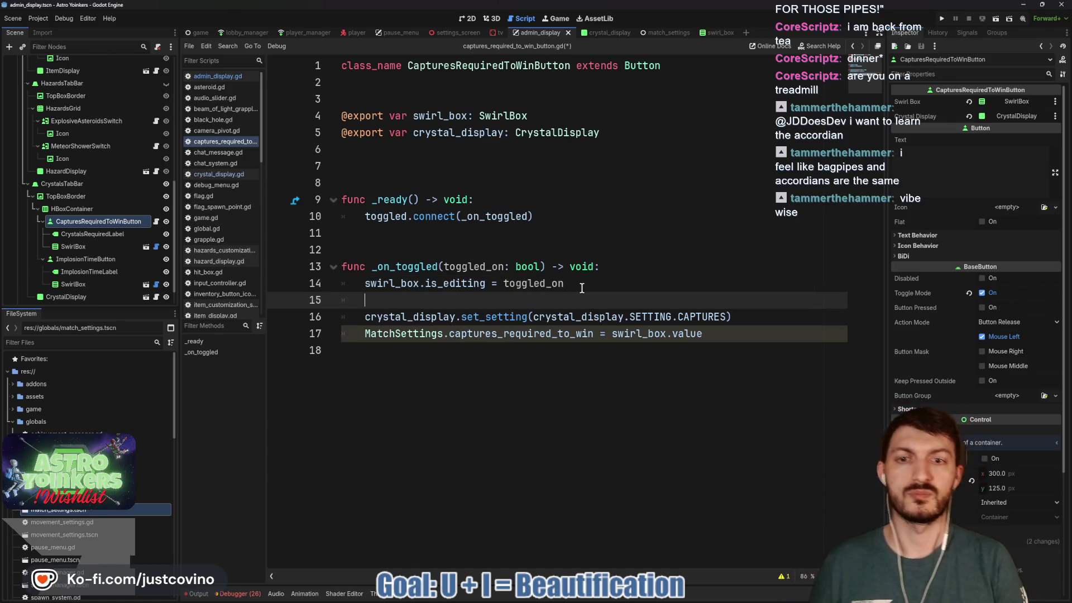
{"action": "type", "text": "if toggled_on"}
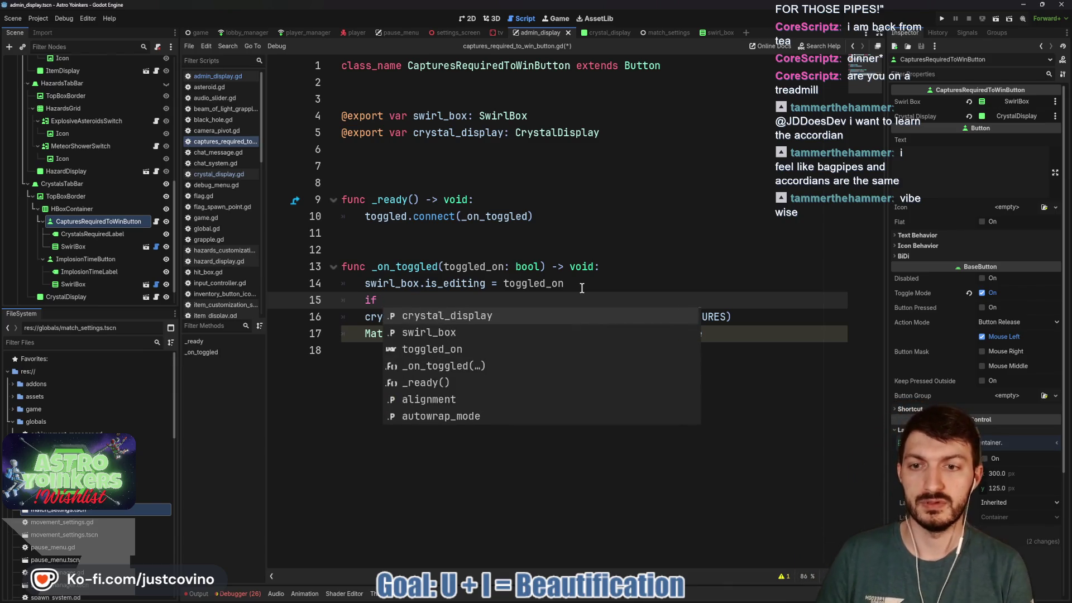
{"action": "key", "text": "Down"}
{"action": "key", "text": "Home"}
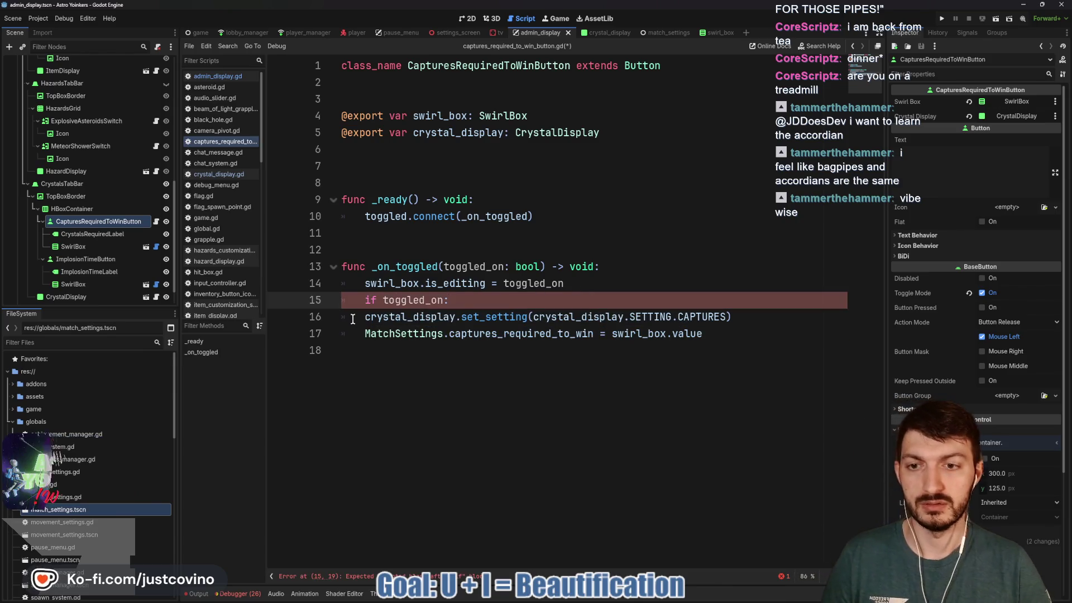
{"action": "key", "text": "Tab"}
{"action": "key", "text": "Down"}
{"action": "key", "text": "Home"}
{"action": "key", "text": "Tab"}
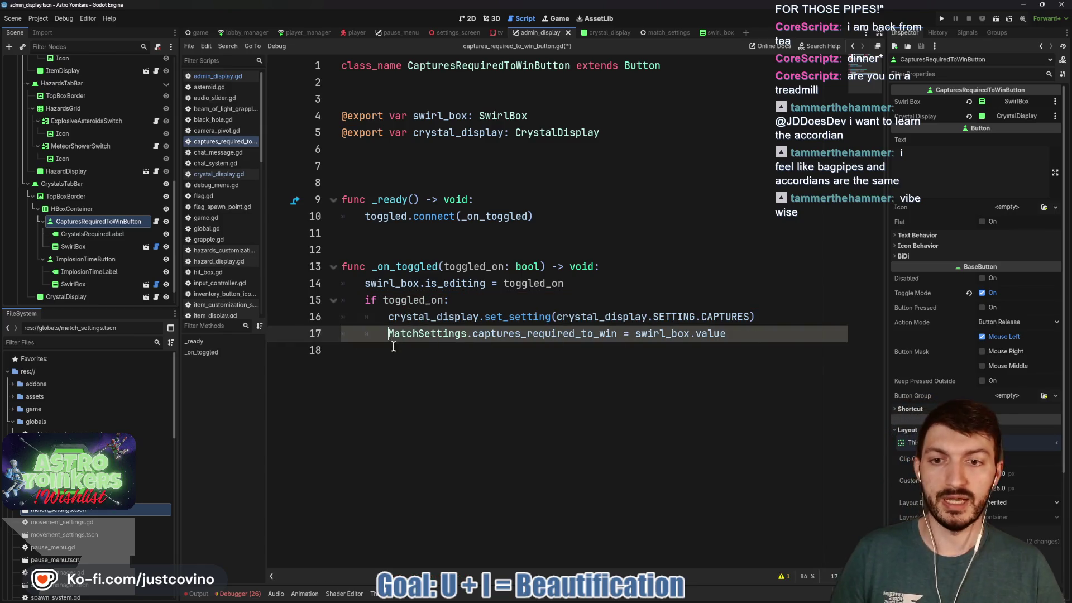
Add an 'else:' branch before the MatchSettings line and save the script
{"action": "left_click", "coordinate": [785, 322]}
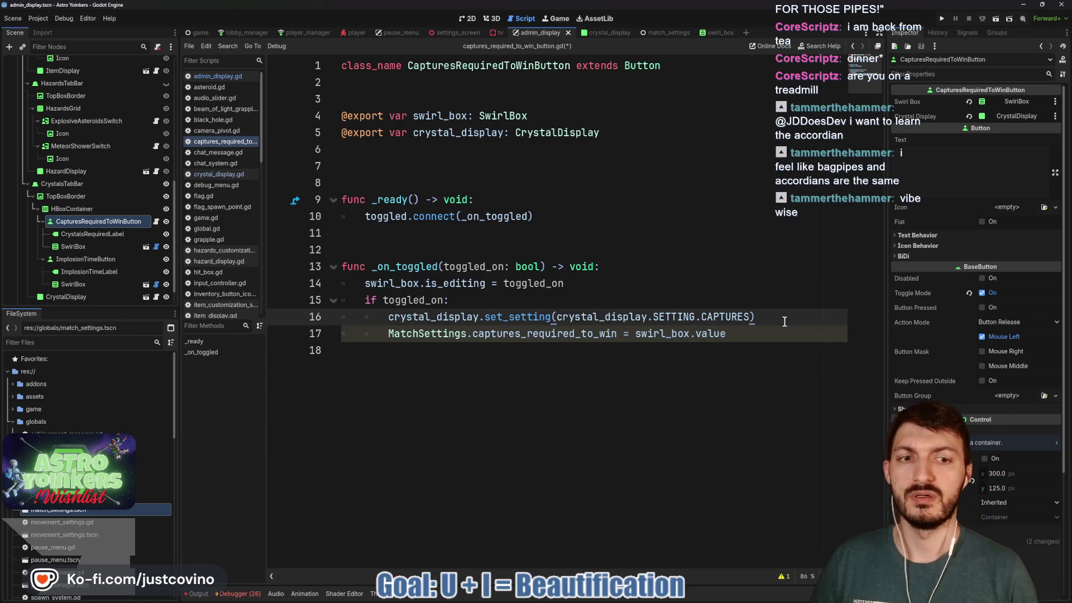
{"action": "key", "text": "Return"}
{"action": "key", "text": "BackSpace"}
{"action": "type", "text": "e;se"}
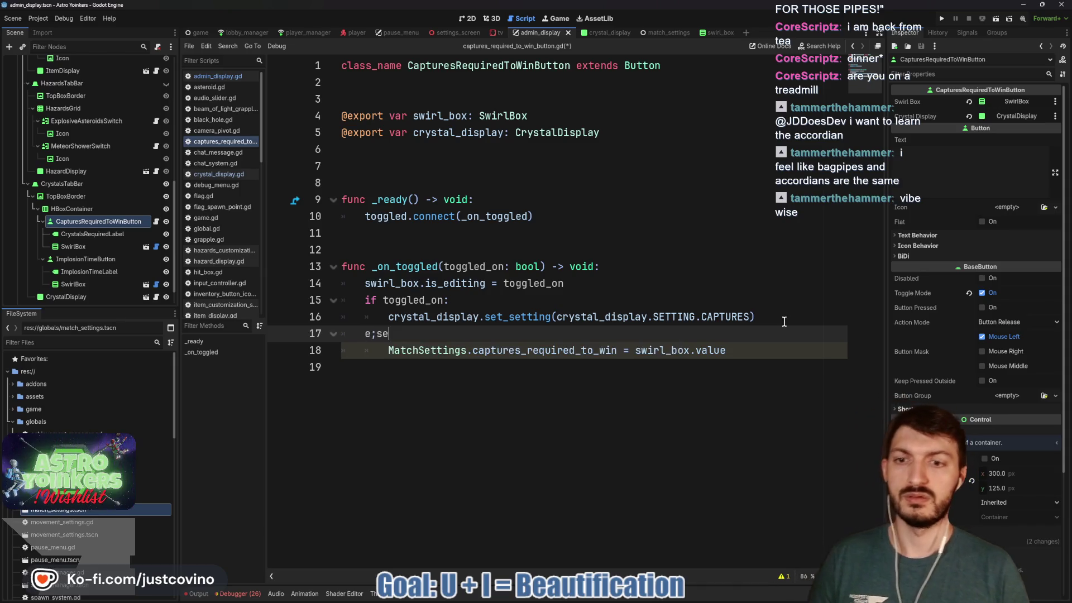
{"action": "key", "text": "BackSpace"}
{"action": "key", "text": "BackSpace"}
{"action": "key", "text": "BackSpace"}
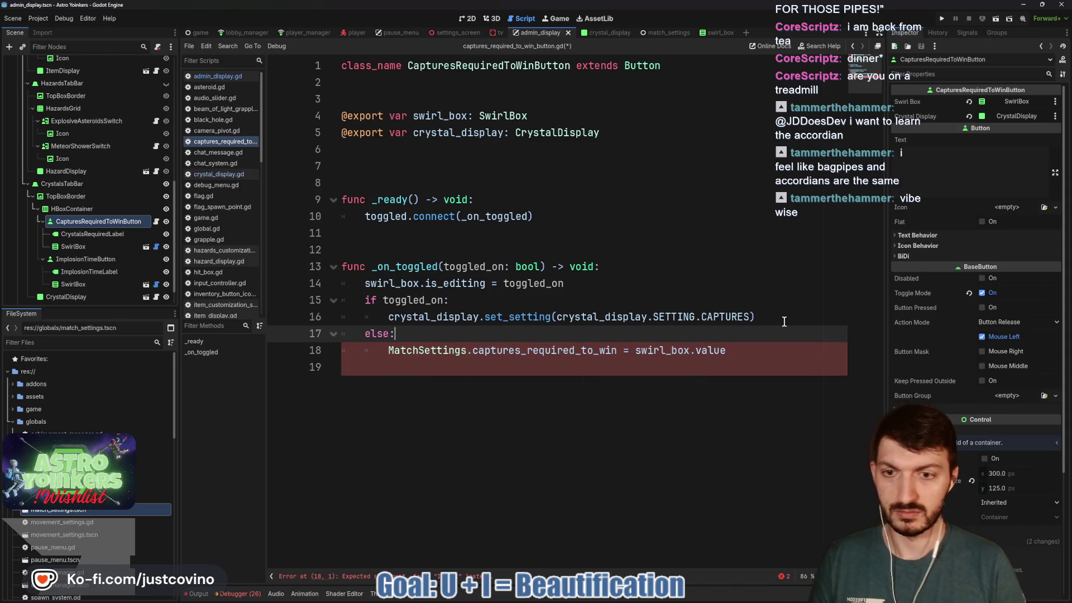
{"action": "left_click", "coordinate": [465, 394]}
{"action": "key", "text": "ctrl+s"}
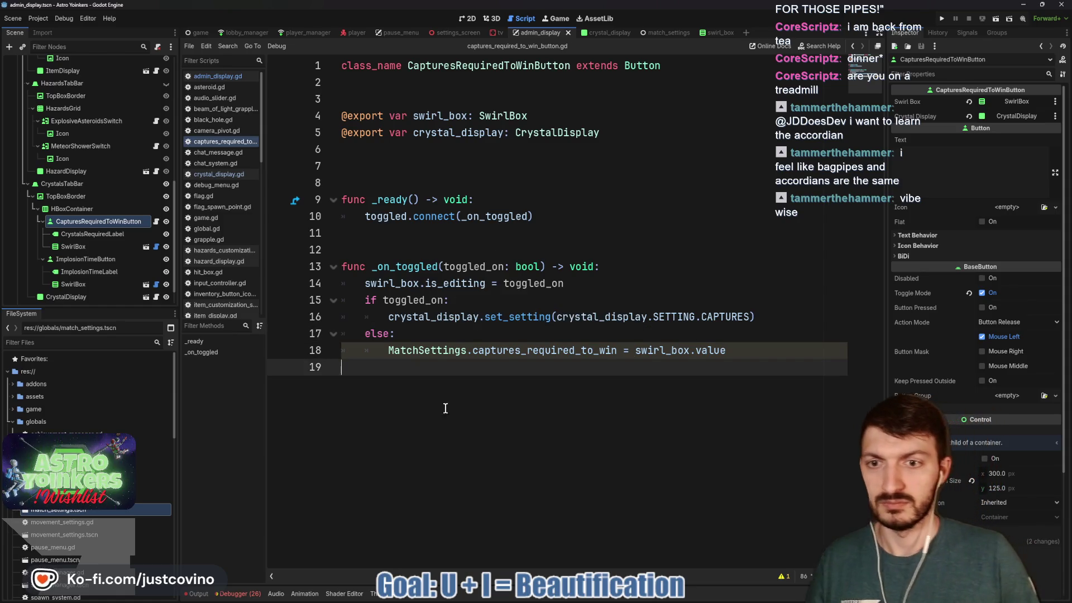
{"action": "left_click", "coordinate": [559, 207]}
{"action": "left_click", "coordinate": [443, 391]}
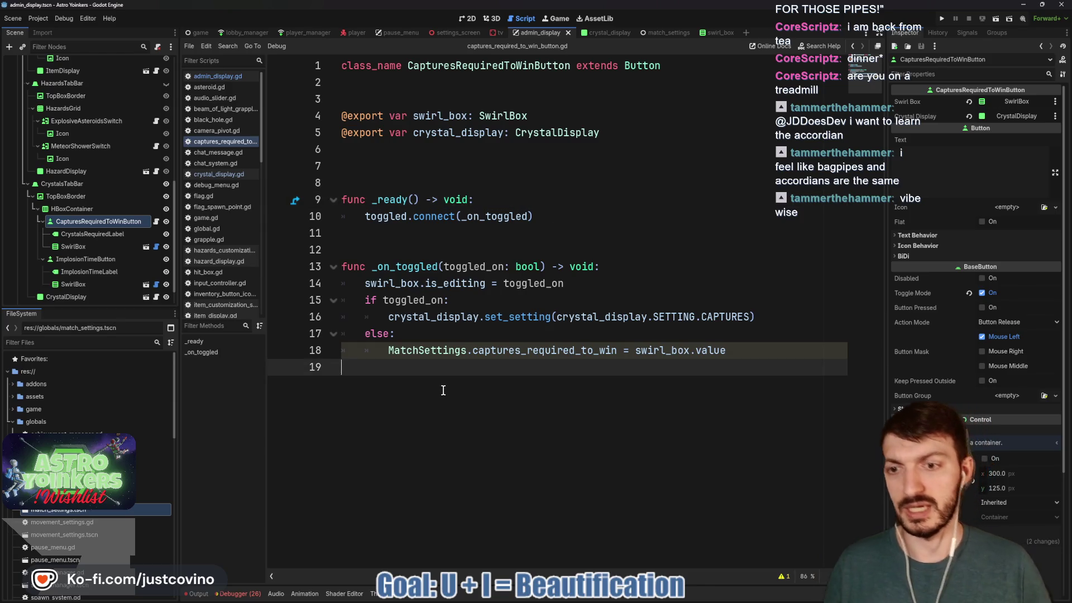
Add an _on_focus_entered function that calls the crystal_display set_setting line
{"action": "key", "text": "Return"}
{"action": "key", "text": "Return"}
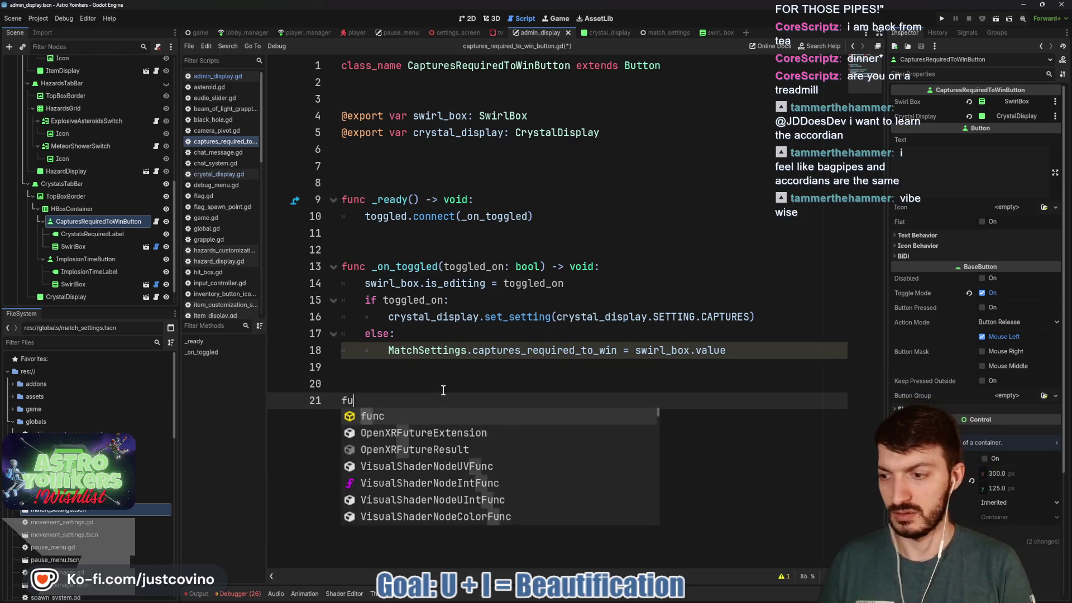
{"action": "type", "text": "func _on_focus()"}
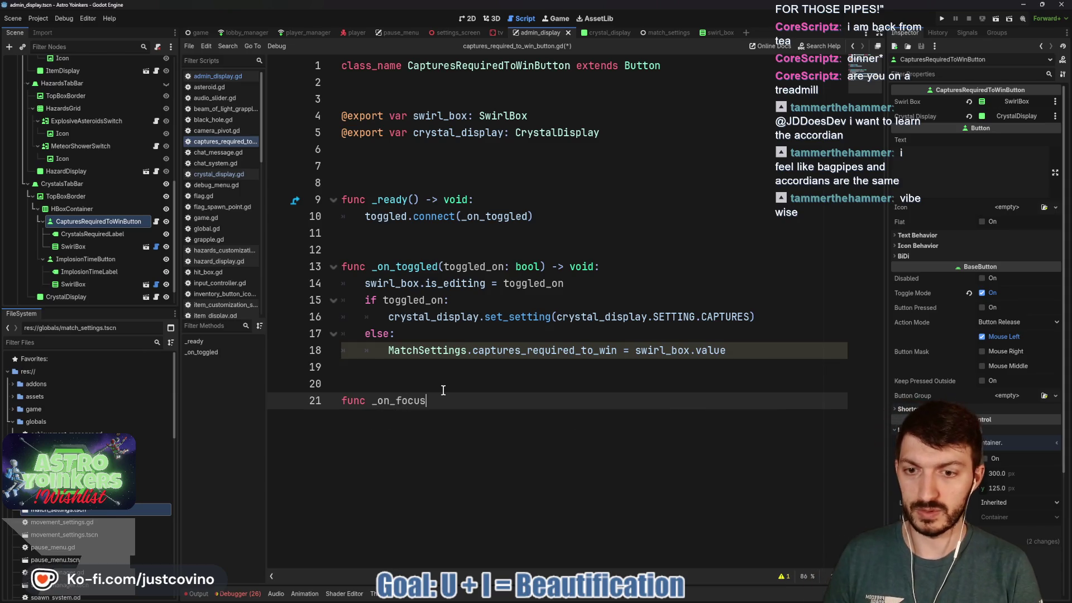
{"action": "type", "text": " -> void:"}
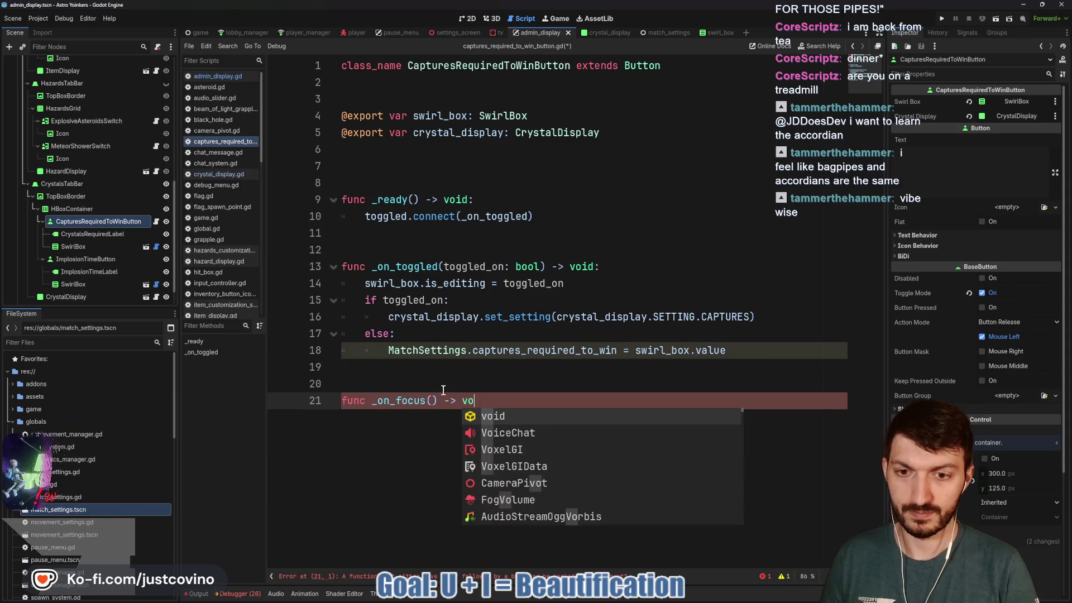
{"action": "key", "text": "Return"}
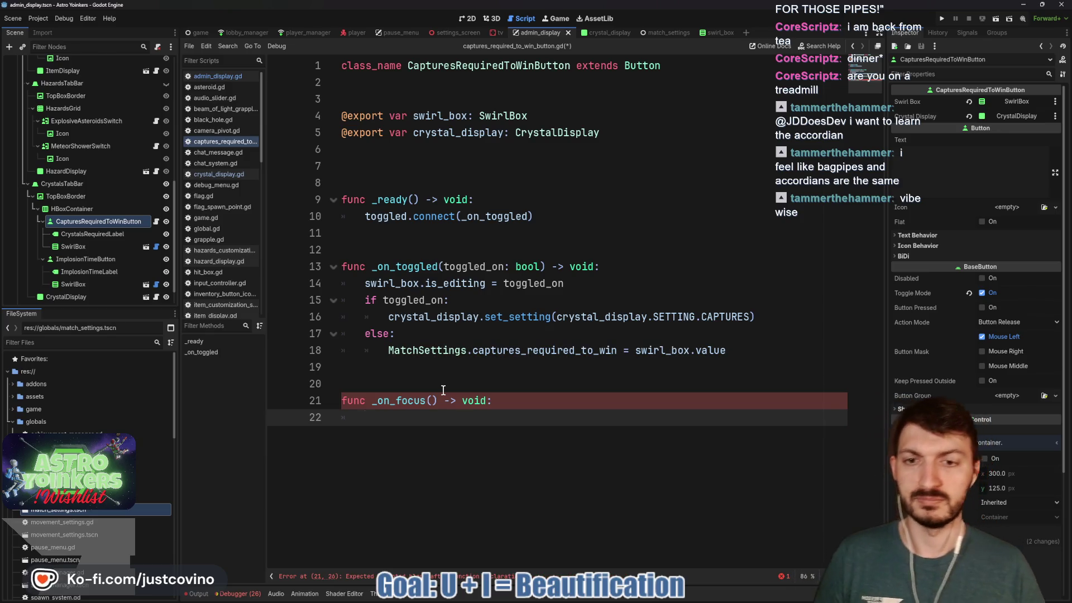
{"action": "left_click", "coordinate": [427, 400]}
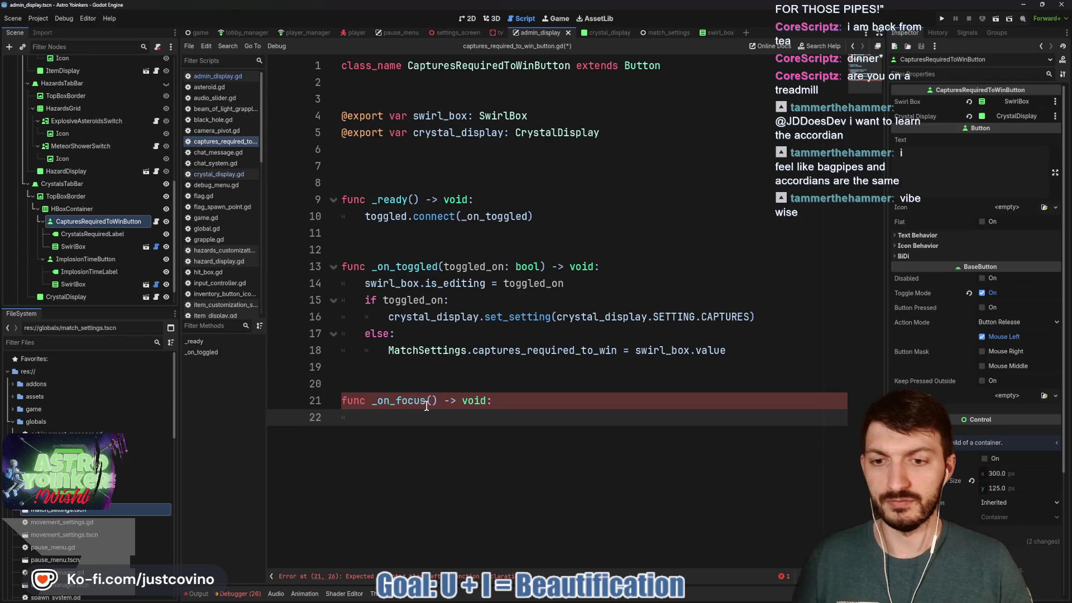
{"action": "left_click", "coordinate": [485, 418]}
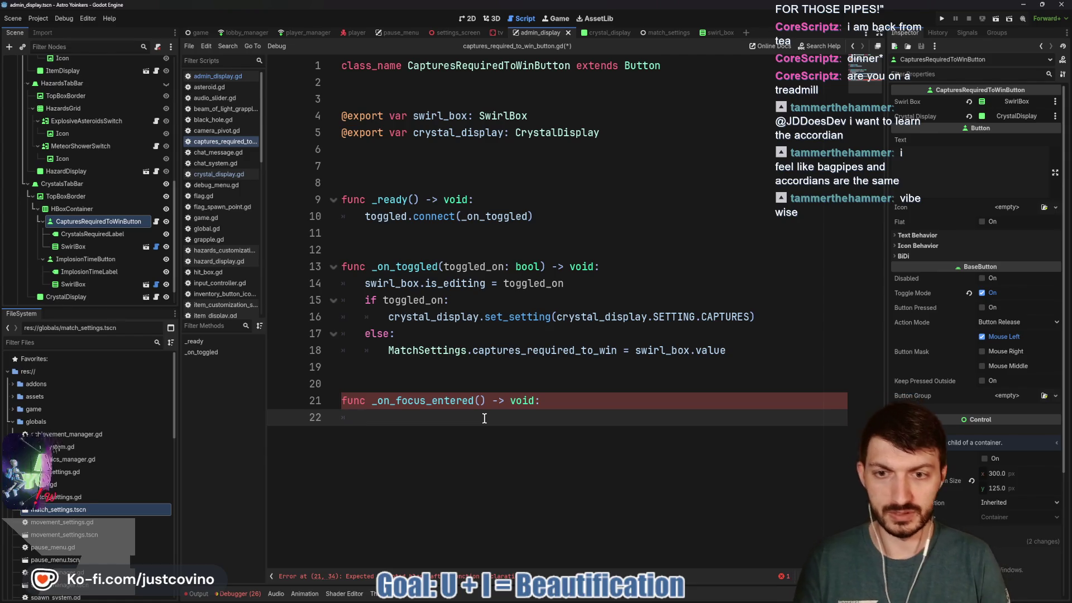
{"action": "type", "text": "crystal_display.set"}
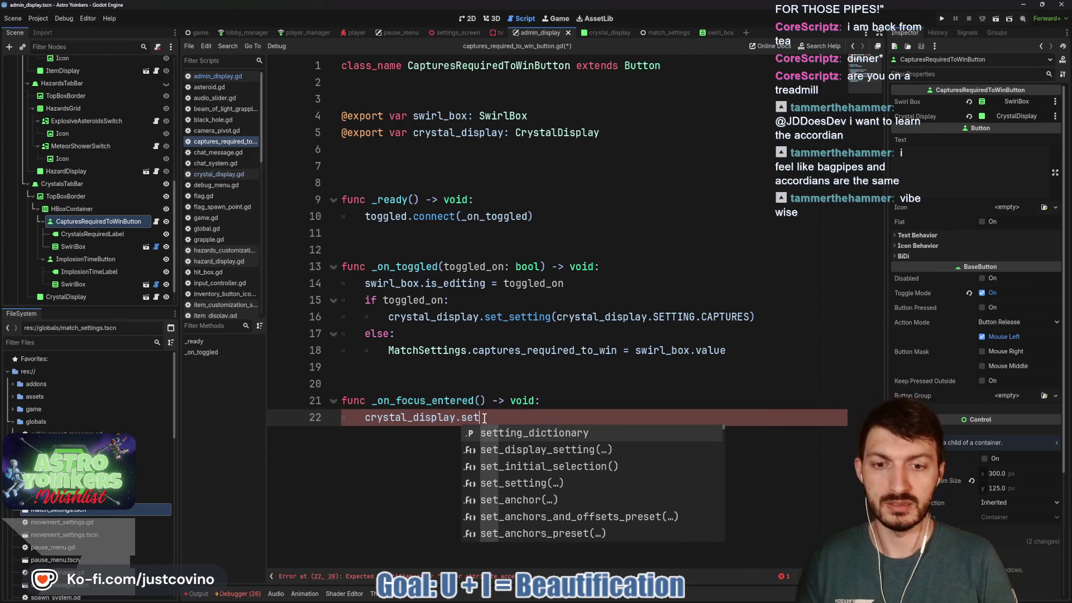
{"action": "left_click_drag", "start_coordinate": [755, 316], "coordinate": [485, 317]}
{"action": "key", "text": "ctrl+c"}
{"action": "left_click", "coordinate": [487, 417]}
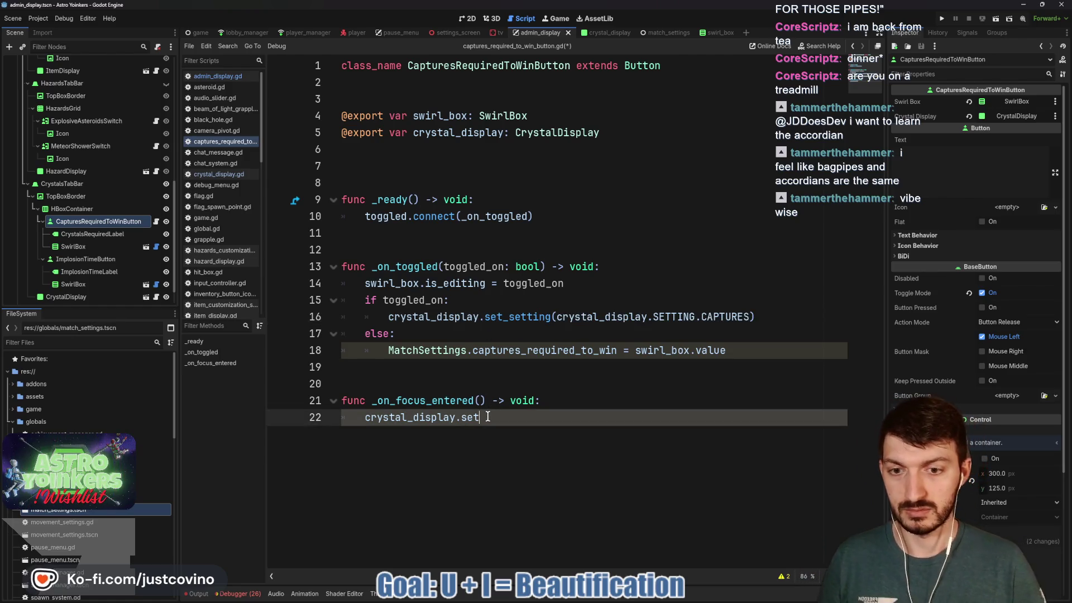
{"action": "key", "text": "ctrl+v"}
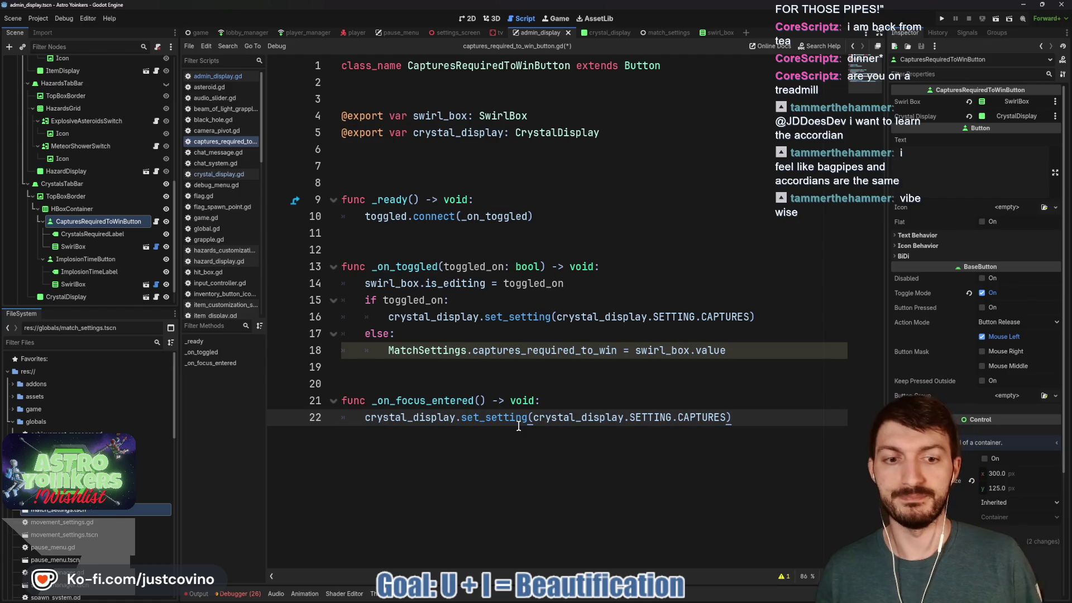
Add _on_focus_exited setting MatchSettings.captures_required_to_win = swirl_box.value, and save the script
{"action": "key", "text": "Return"}
{"action": "key", "text": "BackSpace"}
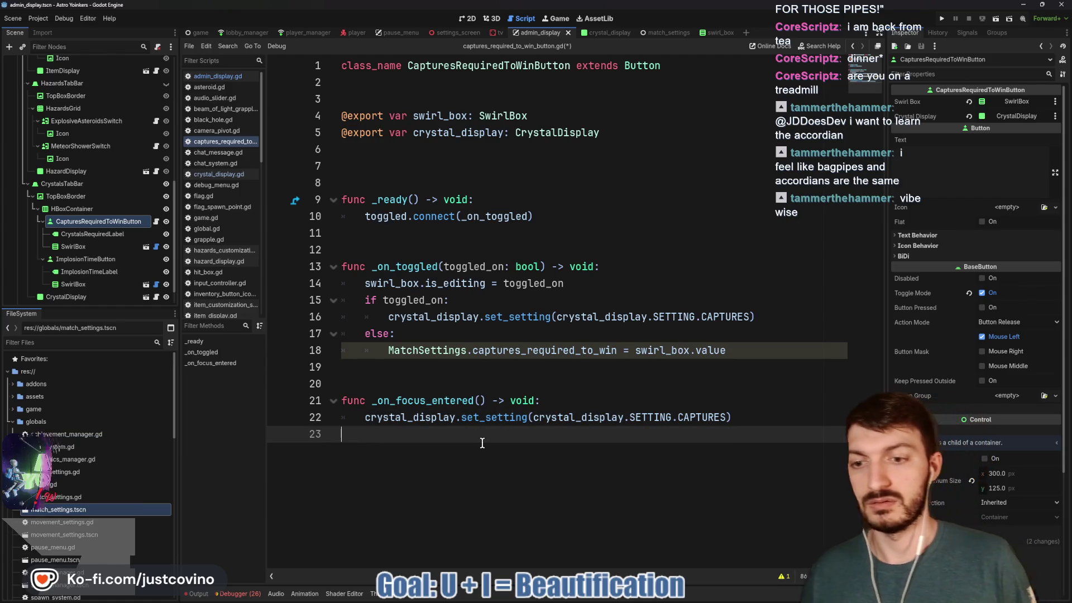
{"action": "key", "text": "Return"}
{"action": "key", "text": "Return"}
{"action": "type", "text": "func _on_f"}
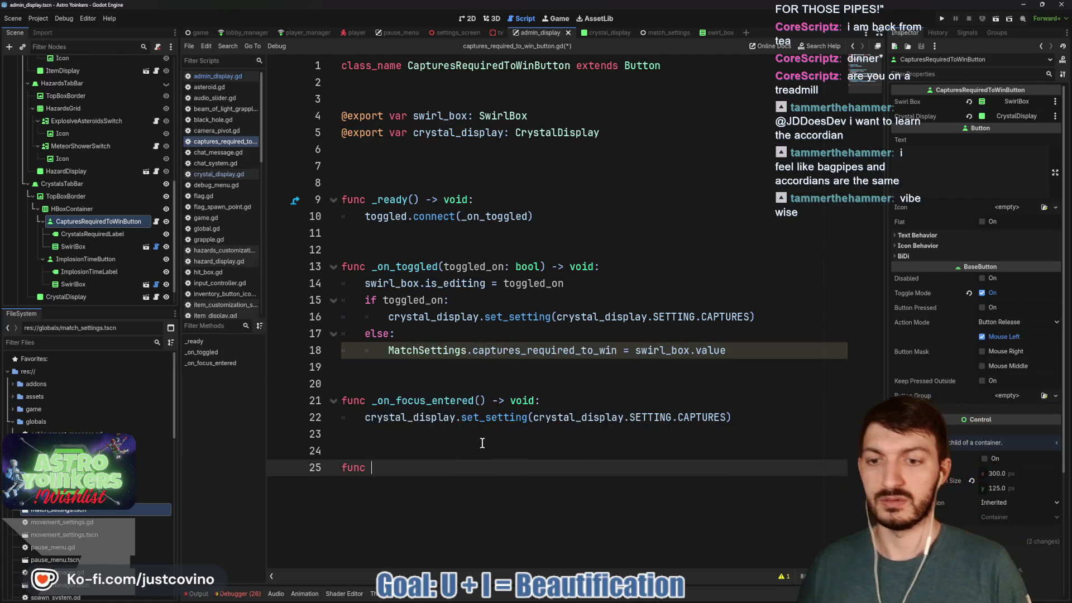
{"action": "type", "text": "ocus_"}
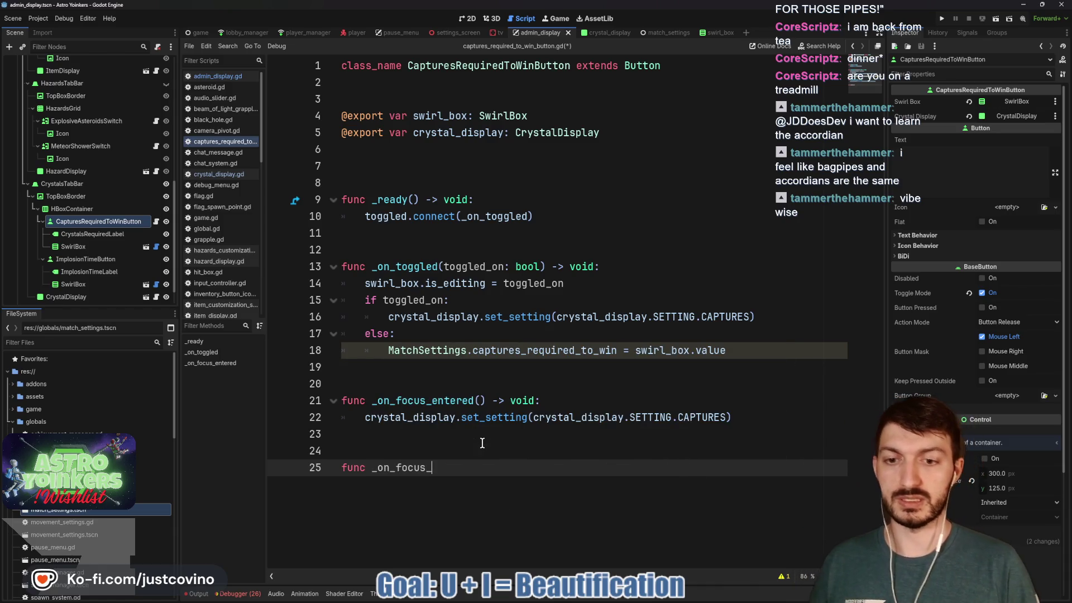
{"action": "type", "text": "ited"}
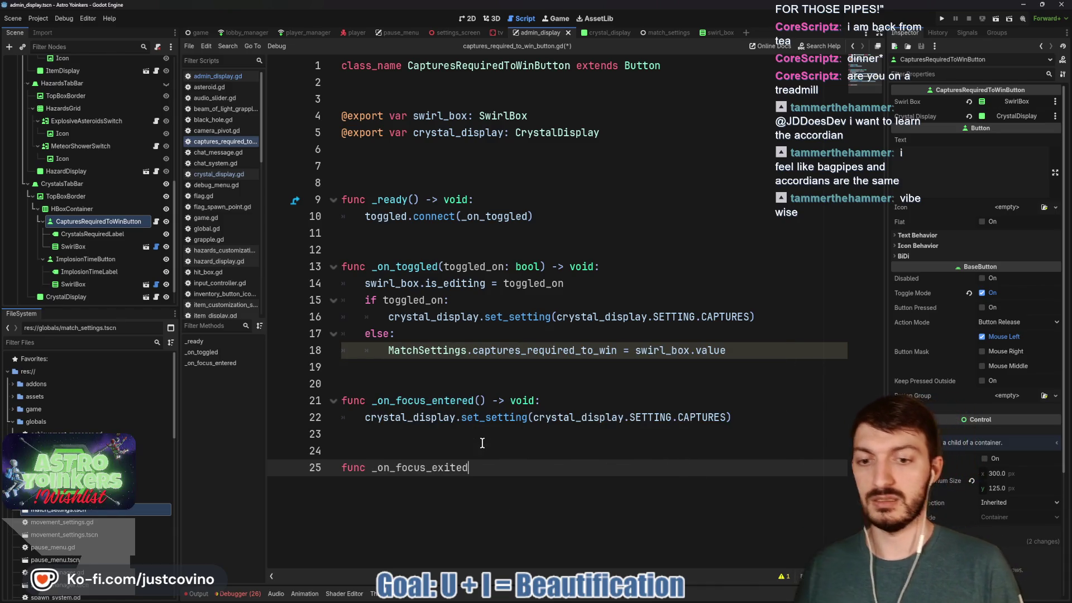
{"action": "type", "text": " void:"}
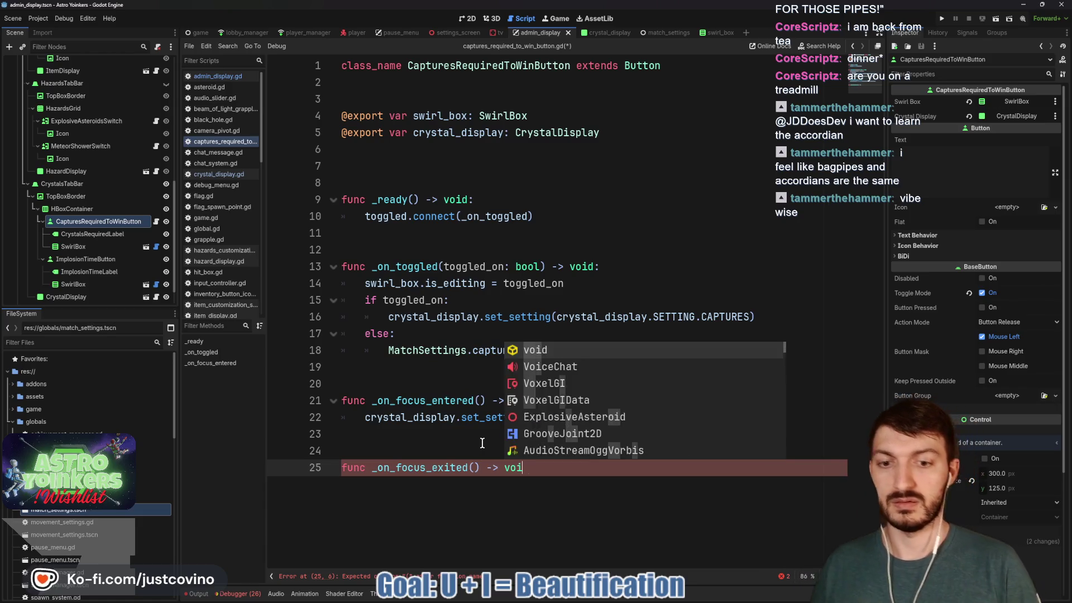
{"action": "key", "text": "Return"}
{"action": "type", "text": "Match"}
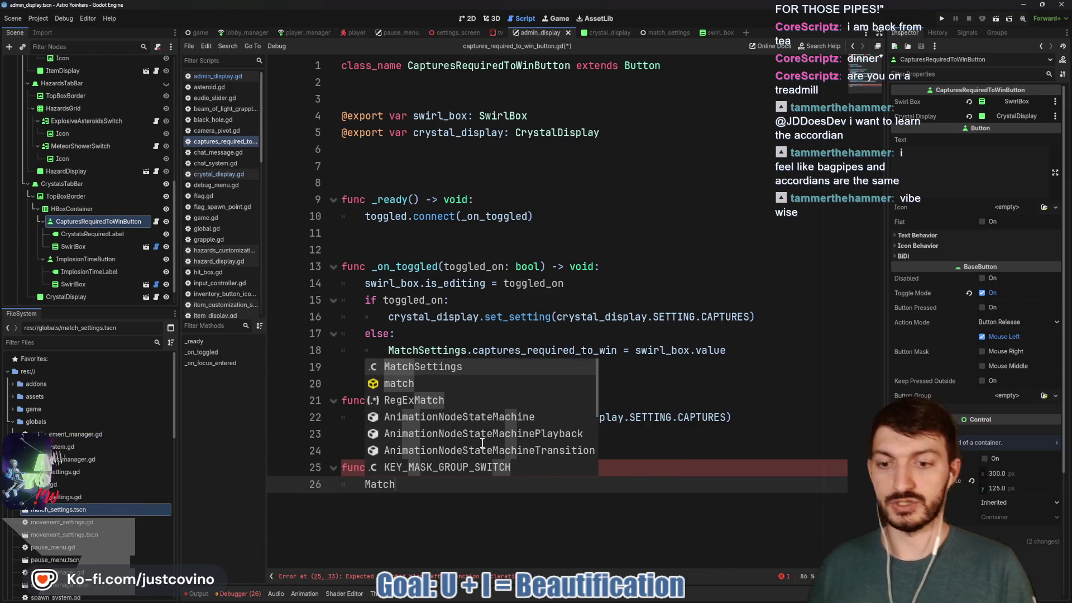
{"action": "key", "text": "Return"}
{"action": "type", "text": ".captures"}
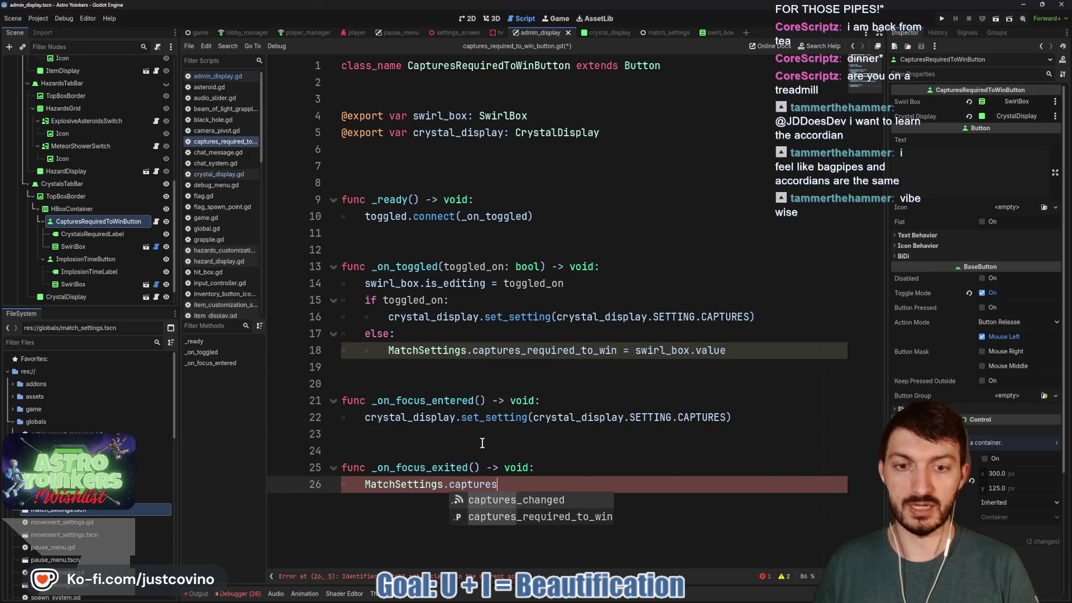
{"action": "key", "text": "Down"}
{"action": "key", "text": "Return"}
{"action": "type", "text": "."}
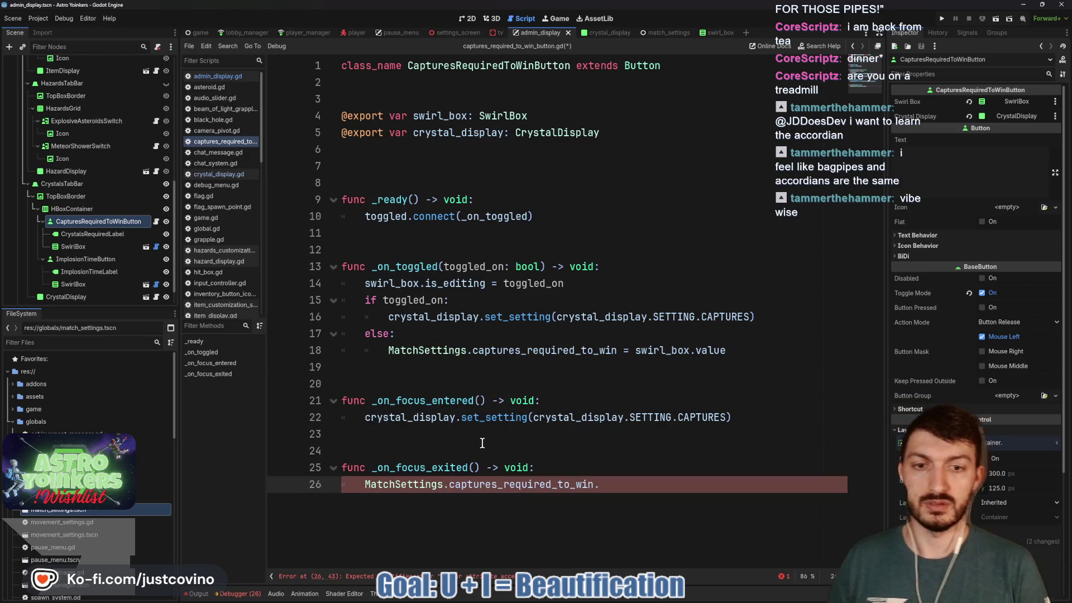
{"action": "type", "text": "= swirl_box."}
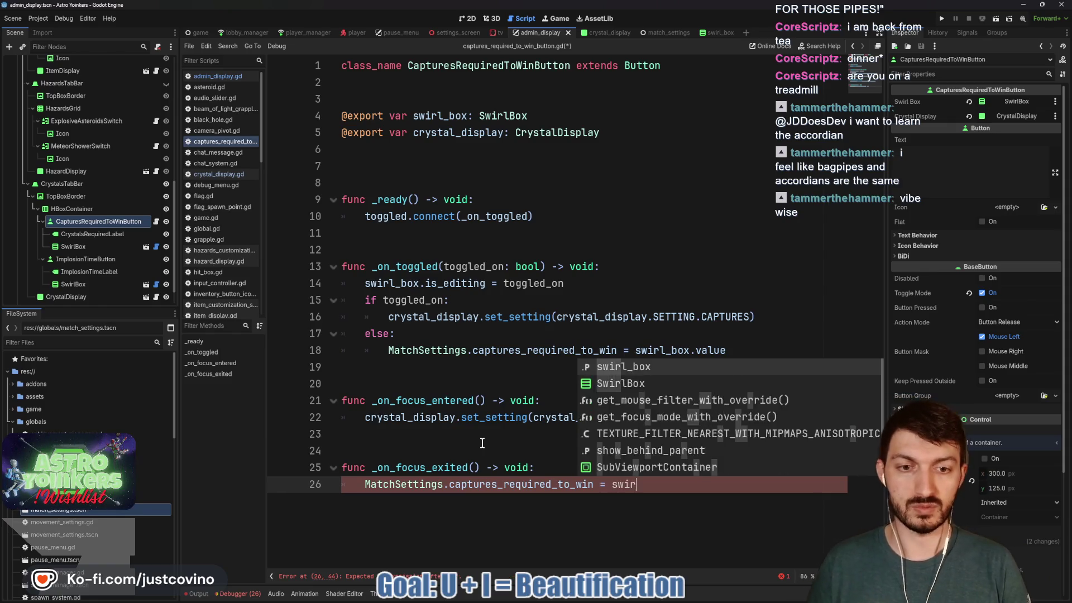
{"action": "type", "text": "value"}
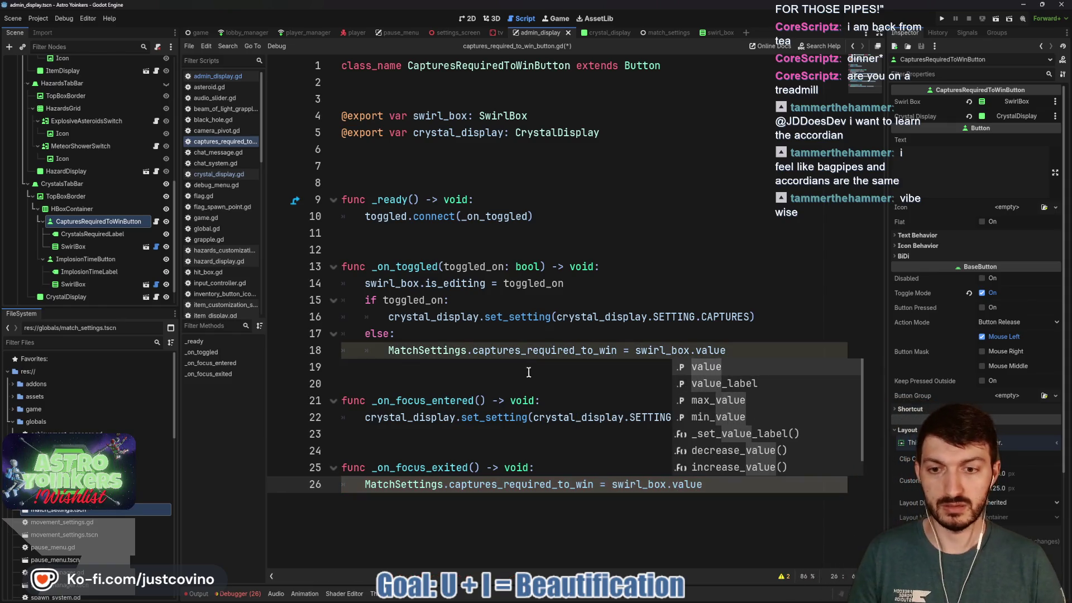
{"action": "left_click", "coordinate": [459, 444]}
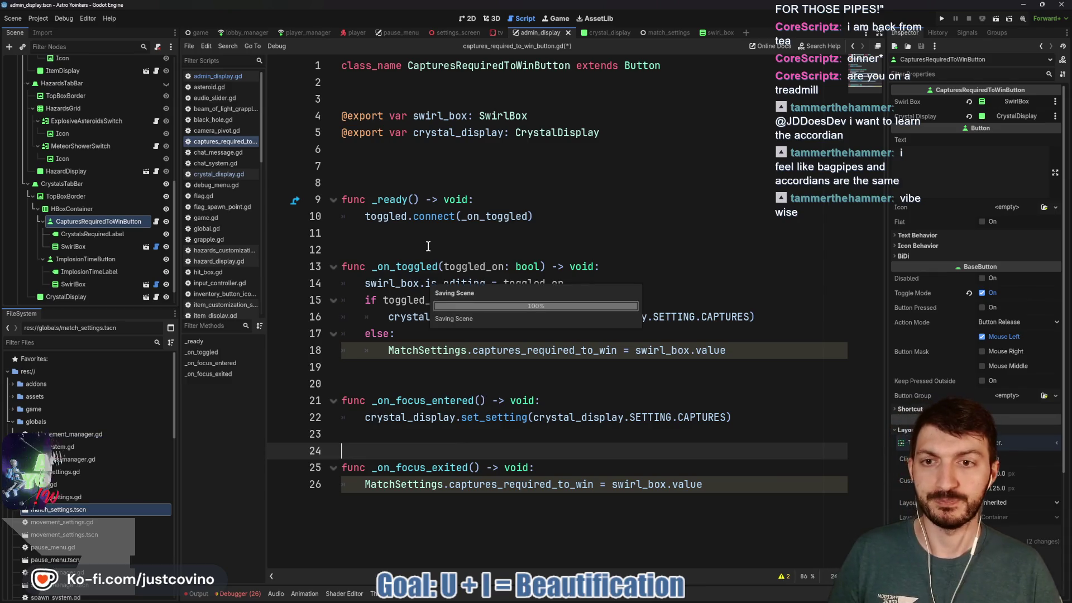
{"action": "key", "text": "ctrl+s"}
{"action": "left_click", "coordinate": [580, 219]}
In _ready, add focus_entered.connect(_on_focus_entered) below the toggled connection
{"action": "key", "text": "Return"}
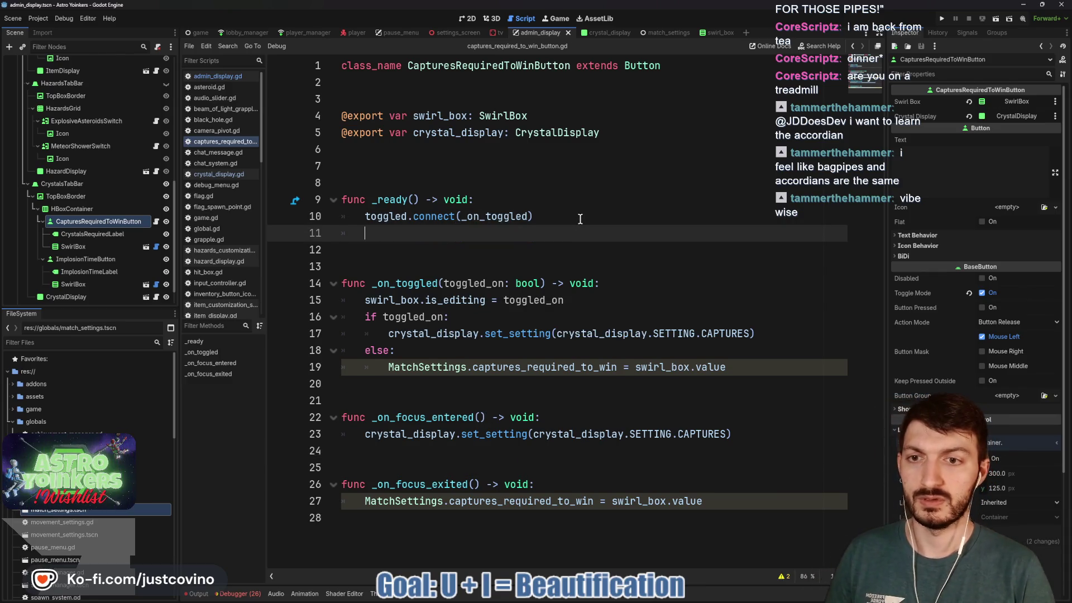
{"action": "type", "text": "focus"}
{"action": "key", "text": "Down"}
{"action": "key", "text": "Return"}
{"action": "type", "text": ".connect(_on_"}
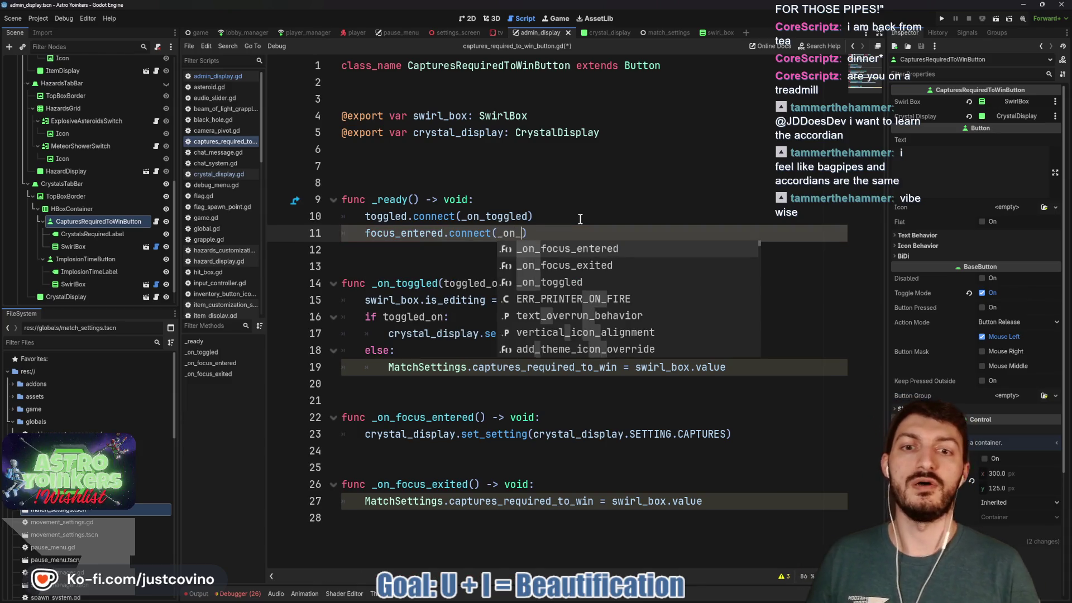
{"action": "key", "text": "Return"}
{"action": "key", "text": "End"}
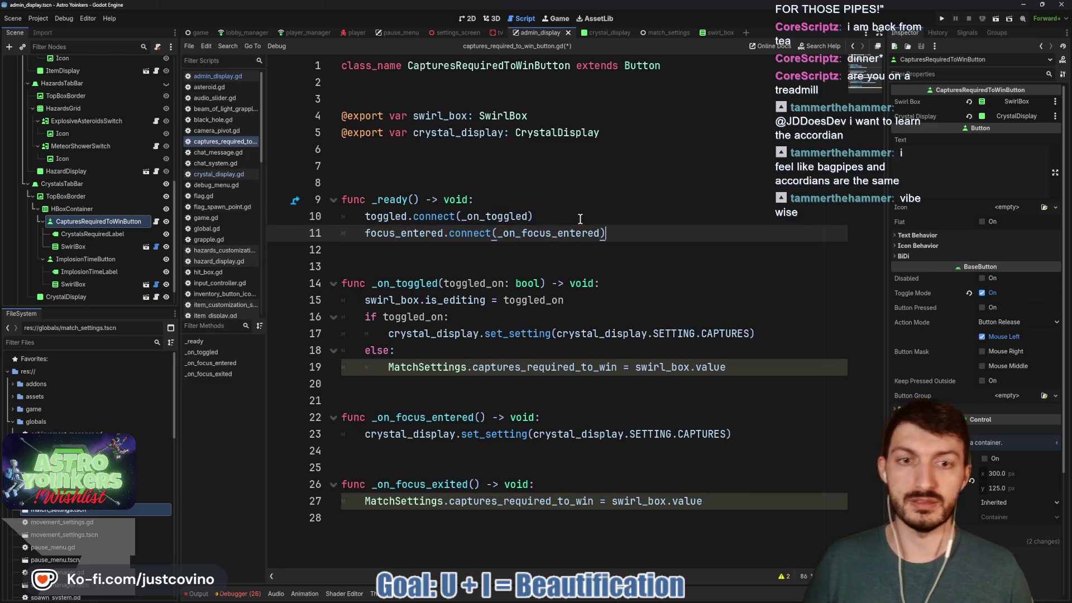
Add focus_exited.connect(_on_focus_exited) on the following line
{"action": "key", "text": "Return"}
{"action": "type", "text": "focus"}
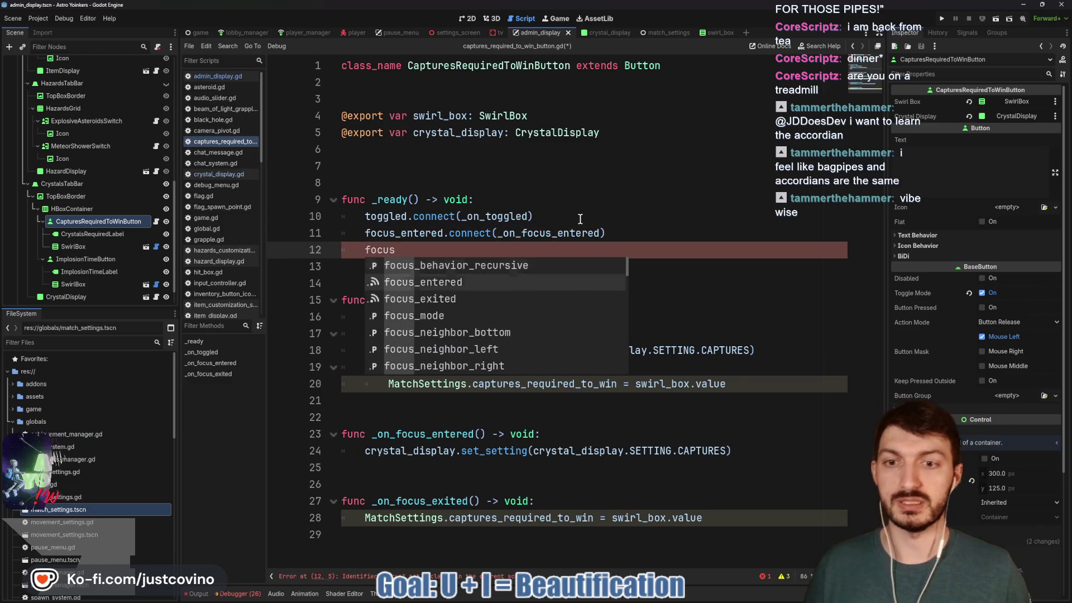
{"action": "key", "text": "Down"}
{"action": "key", "text": "Down"}
{"action": "key", "text": "Return"}
{"action": "type", "text": ".co"}
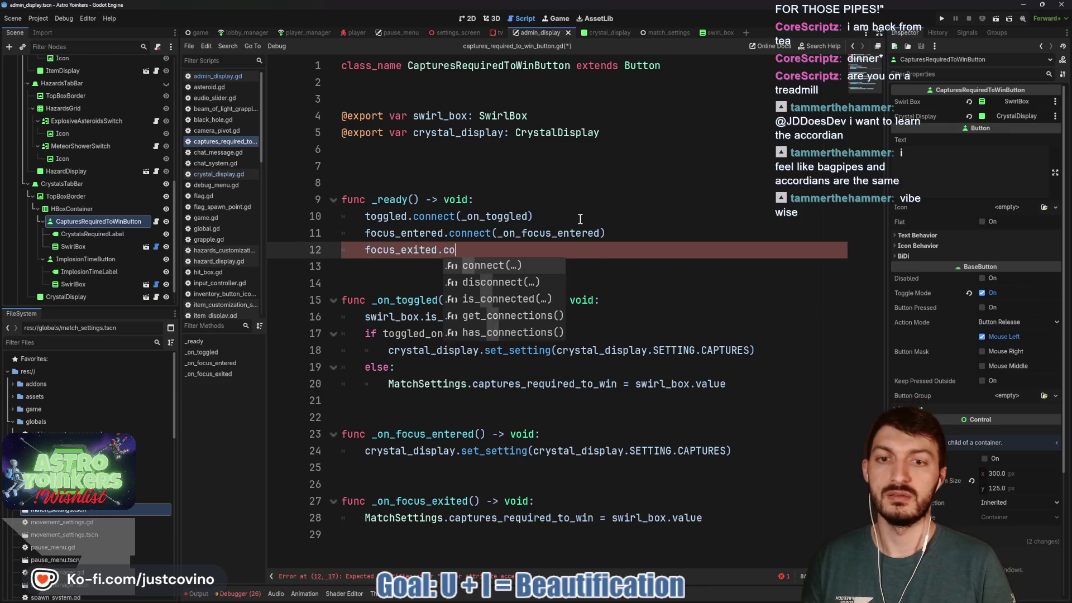
{"action": "key", "text": "Return"}
{"action": "type", "text": "_on"}
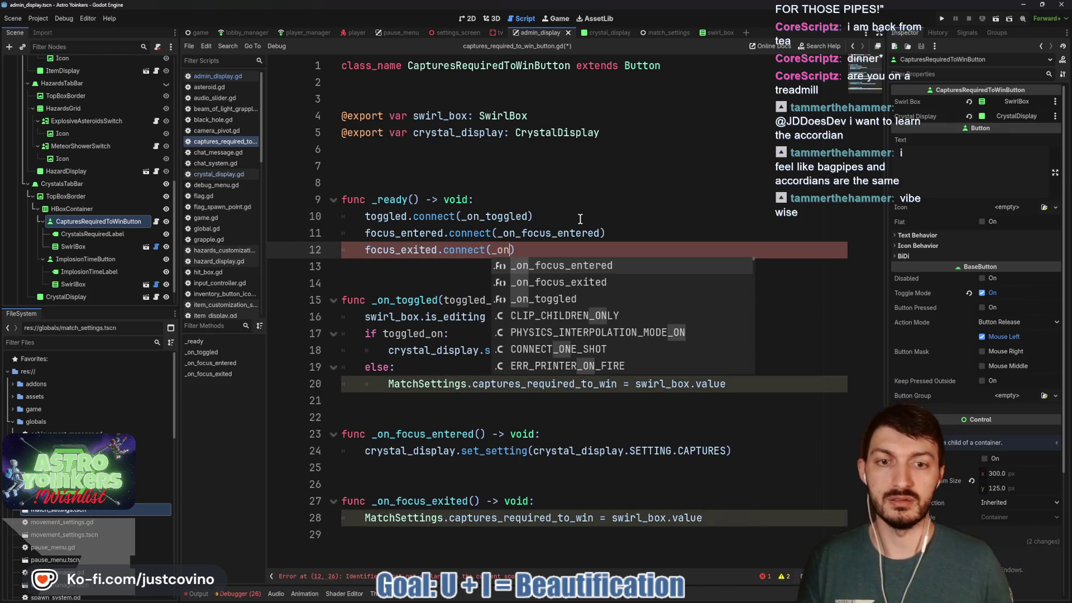
{"action": "key", "text": "Down"}
{"action": "key", "text": "Return"}
{"action": "left_click", "coordinate": [428, 283]}
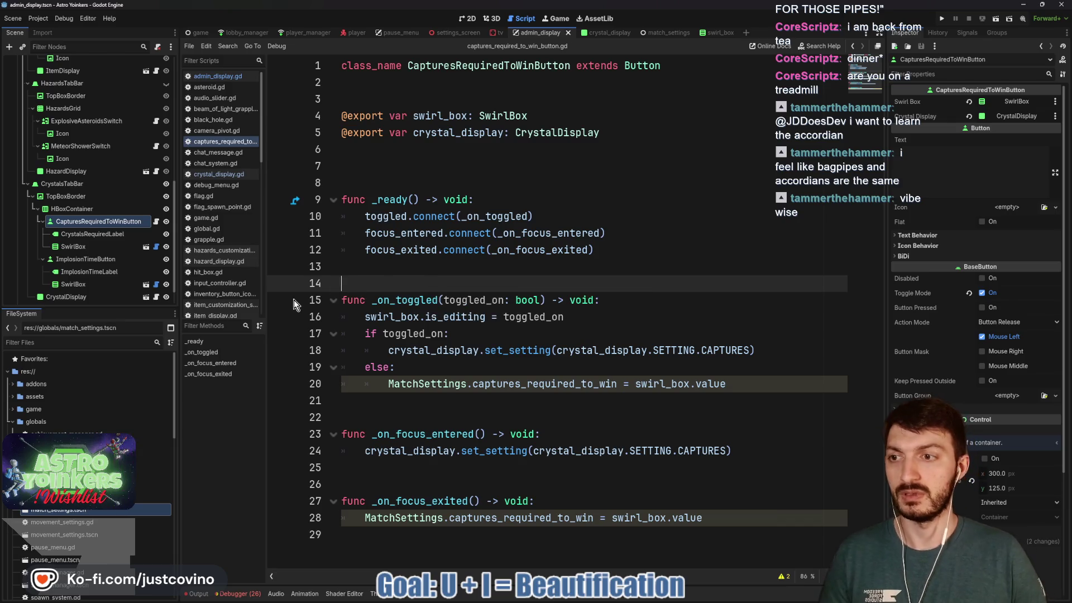
{"action": "left_click", "coordinate": [468, 18]}
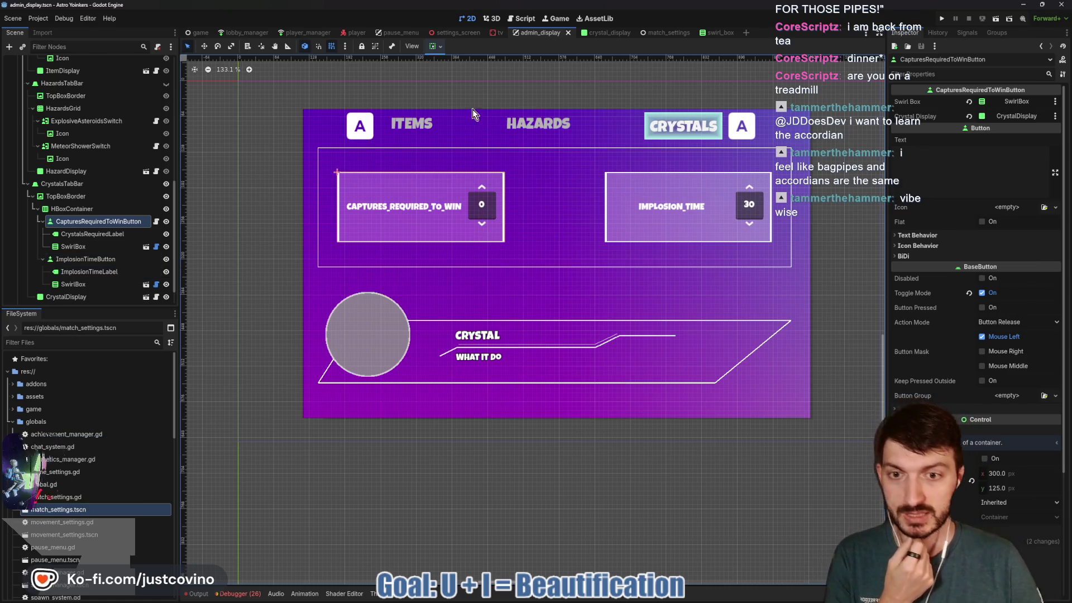
Run the project to test the new captures button behaviour
{"action": "left_click", "coordinate": [940, 19]}
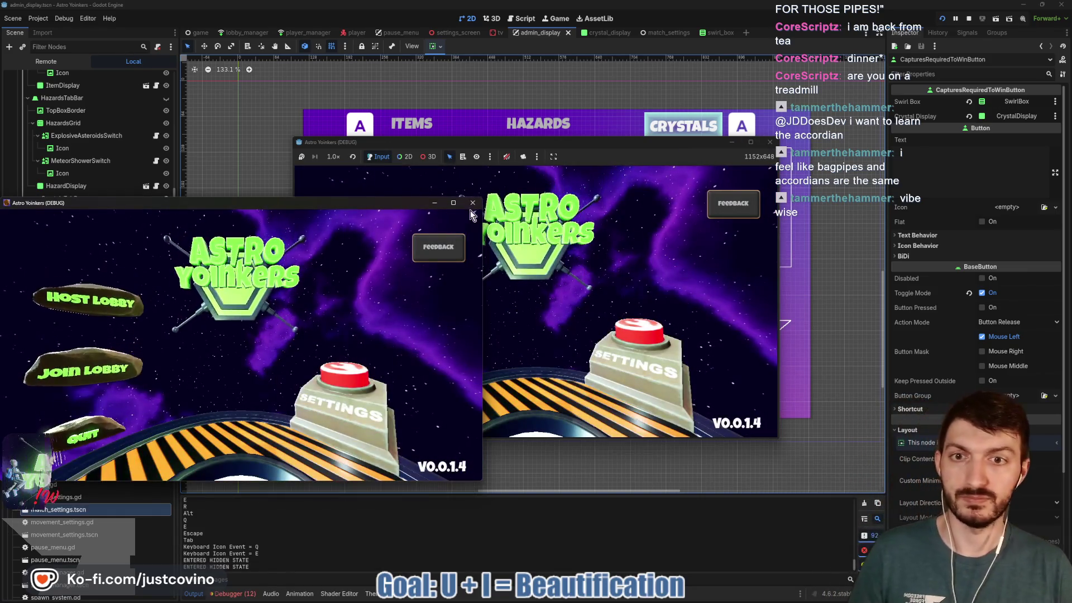
Host a private lobby, maximize the game window, and run to the Asteroid Map console
{"action": "left_click", "coordinate": [385, 308]}
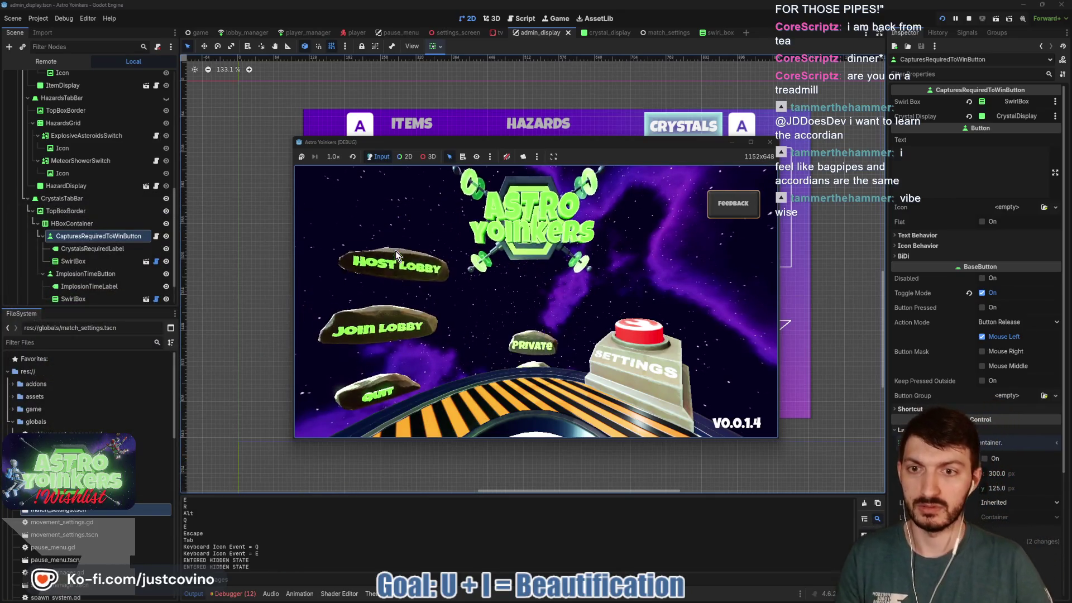
{"action": "left_click", "coordinate": [522, 260]}
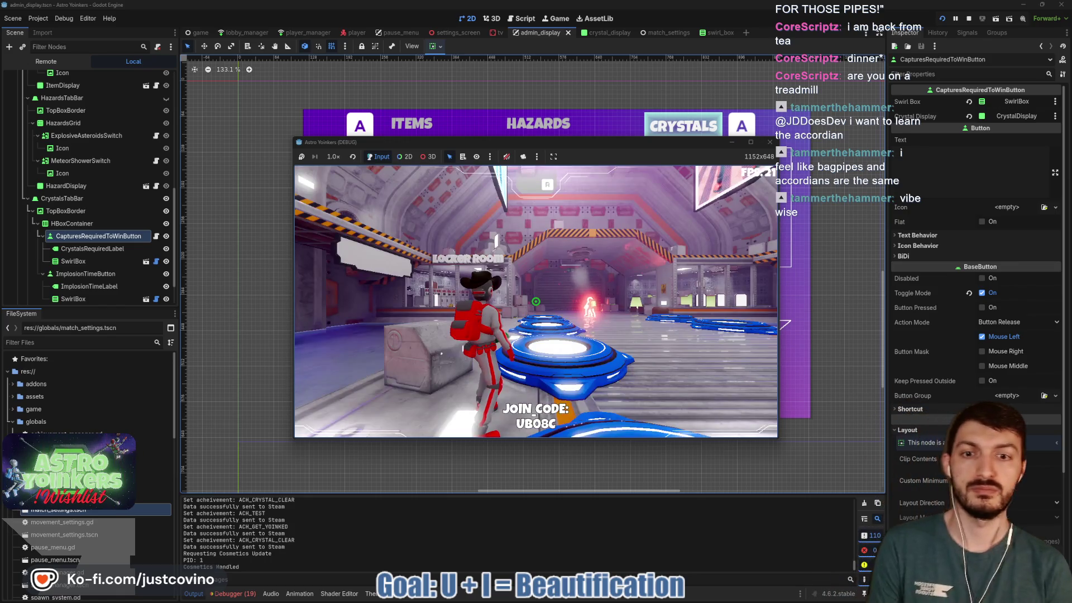
{"action": "key", "text": "Escape"}
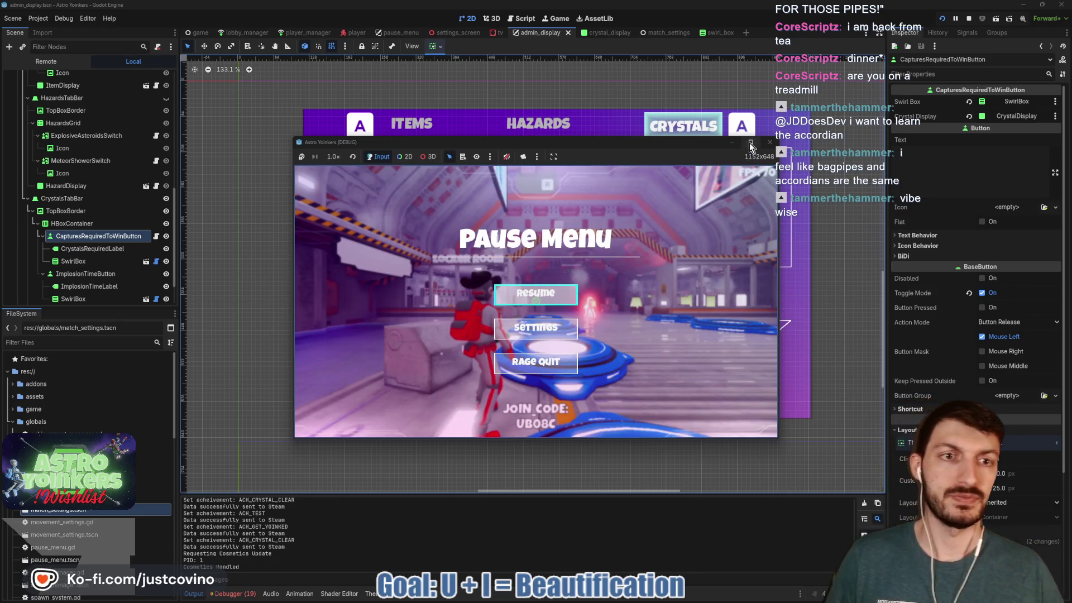
{"action": "left_click", "coordinate": [749, 142]}
{"action": "left_click", "coordinate": [564, 293]}
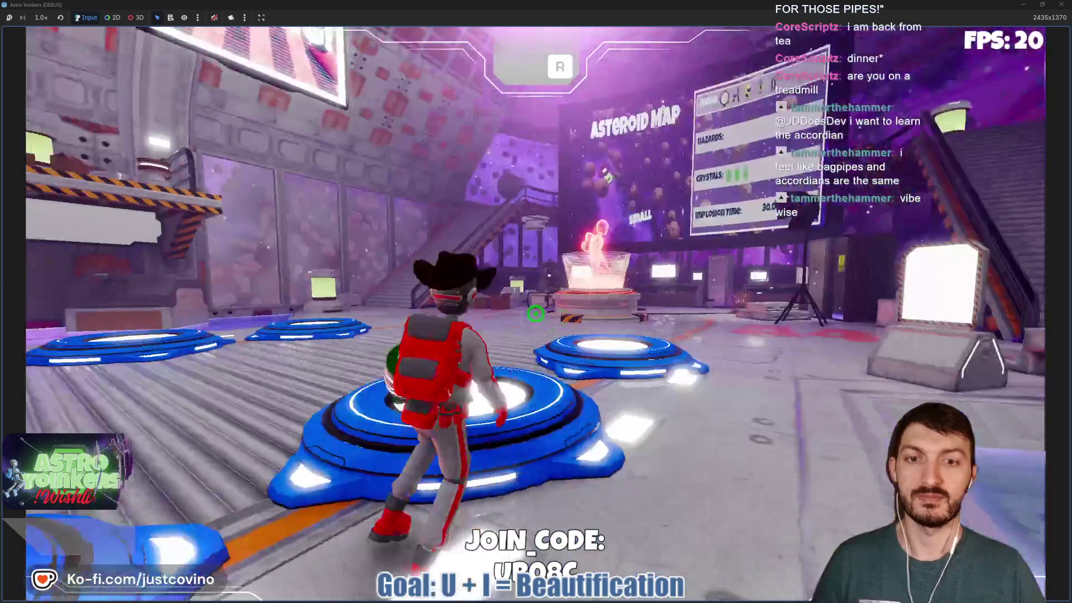
{"action": "key", "text": "w"}
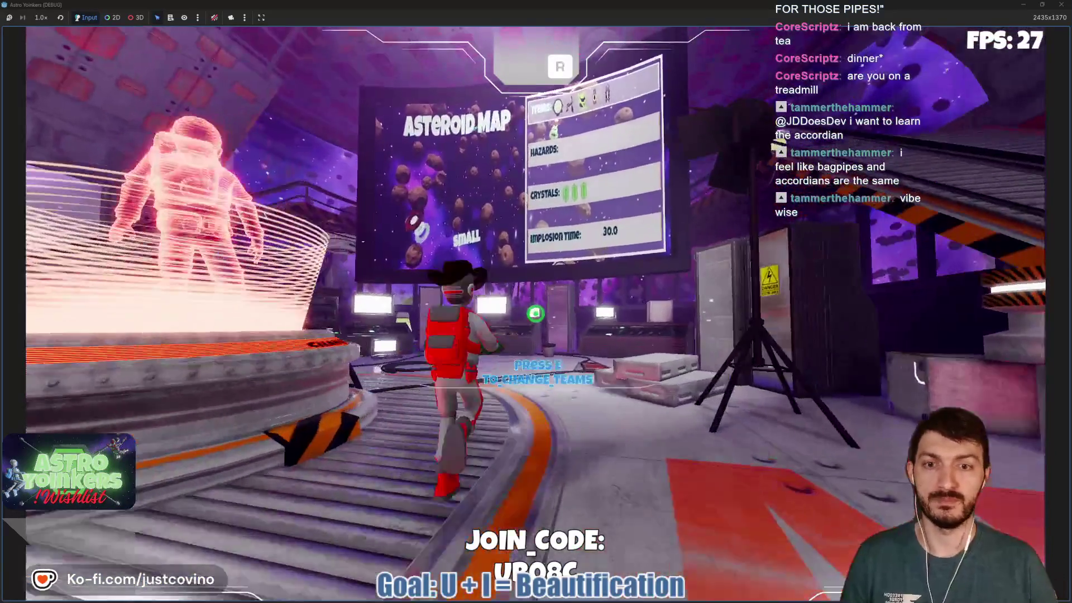
{"action": "key", "text": "w"}
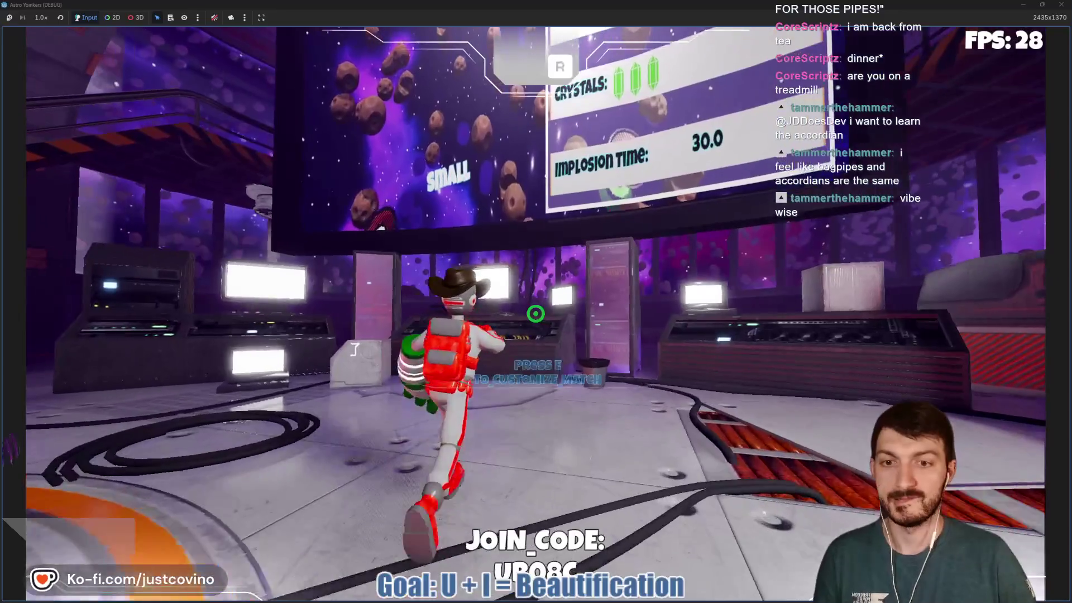
In Customize Match Items, toggle Position Scrambler, Black Hole, Orbital Strike and Jet Pack off and on
{"action": "key", "text": "e"}
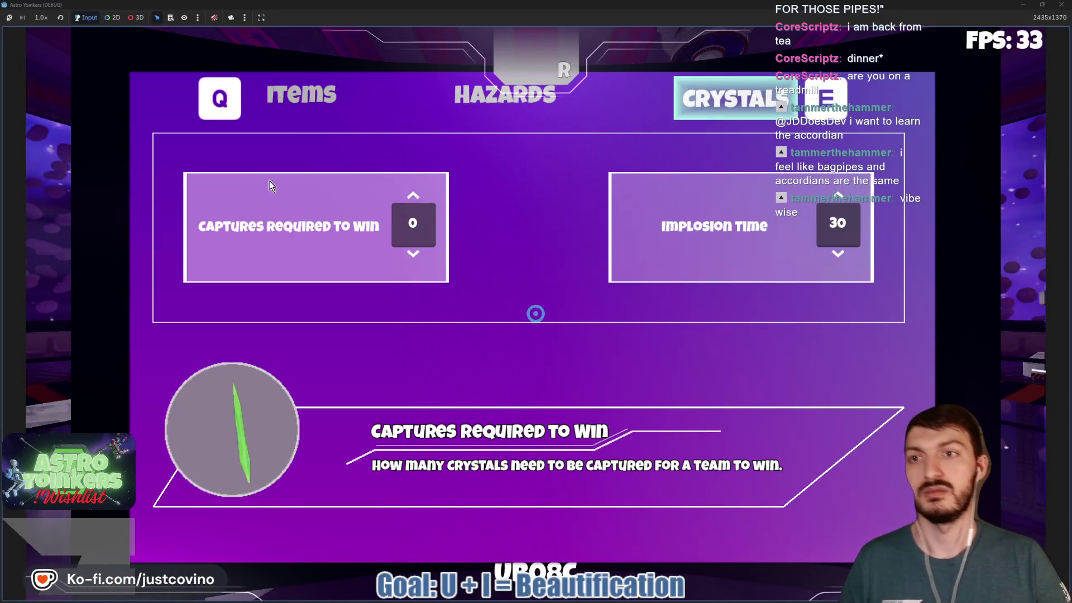
{"action": "left_click", "coordinate": [276, 105]}
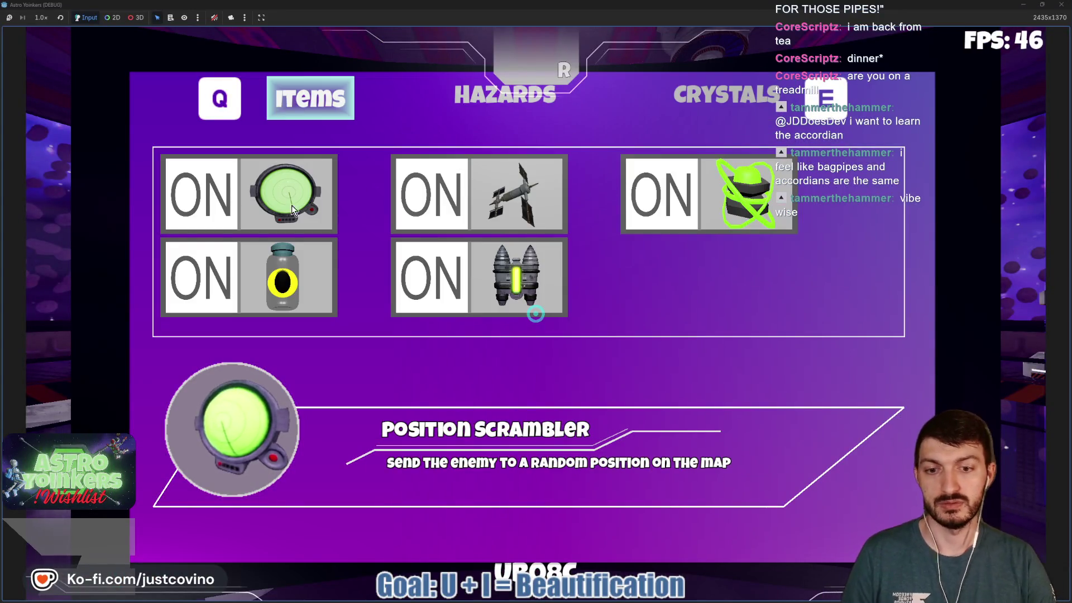
{"action": "left_click", "coordinate": [274, 187]}
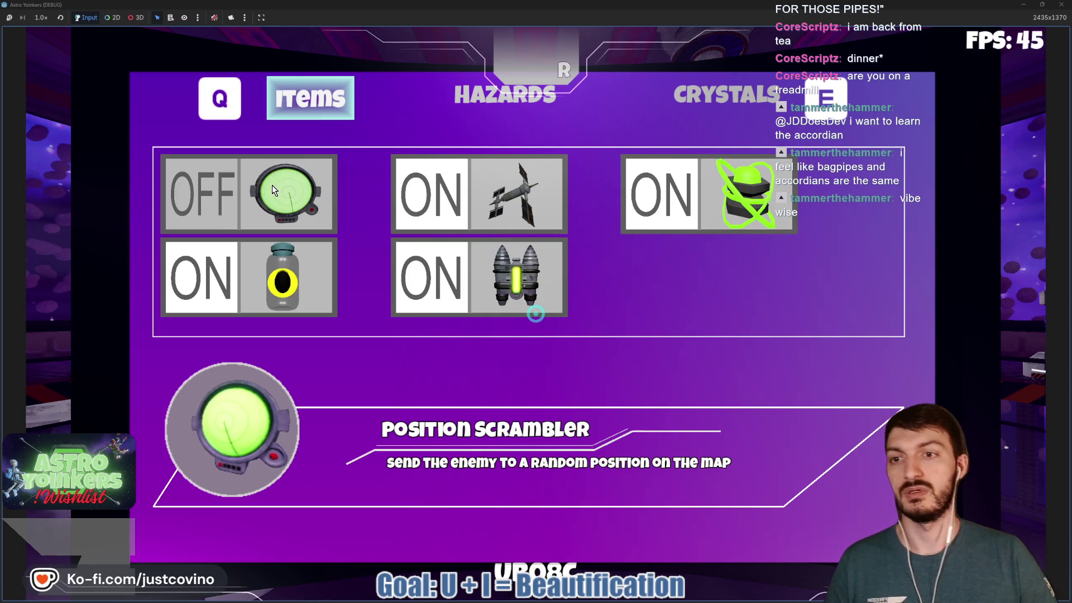
{"action": "left_click", "coordinate": [264, 286]}
{"action": "left_click", "coordinate": [222, 208]}
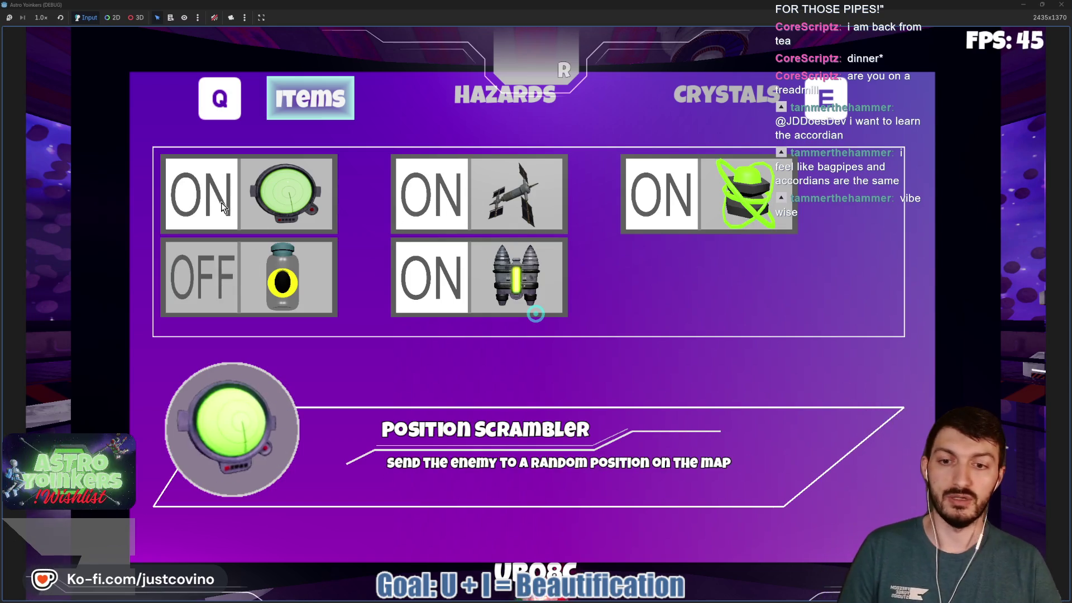
{"action": "left_click", "coordinate": [222, 277]}
{"action": "left_click", "coordinate": [488, 190]}
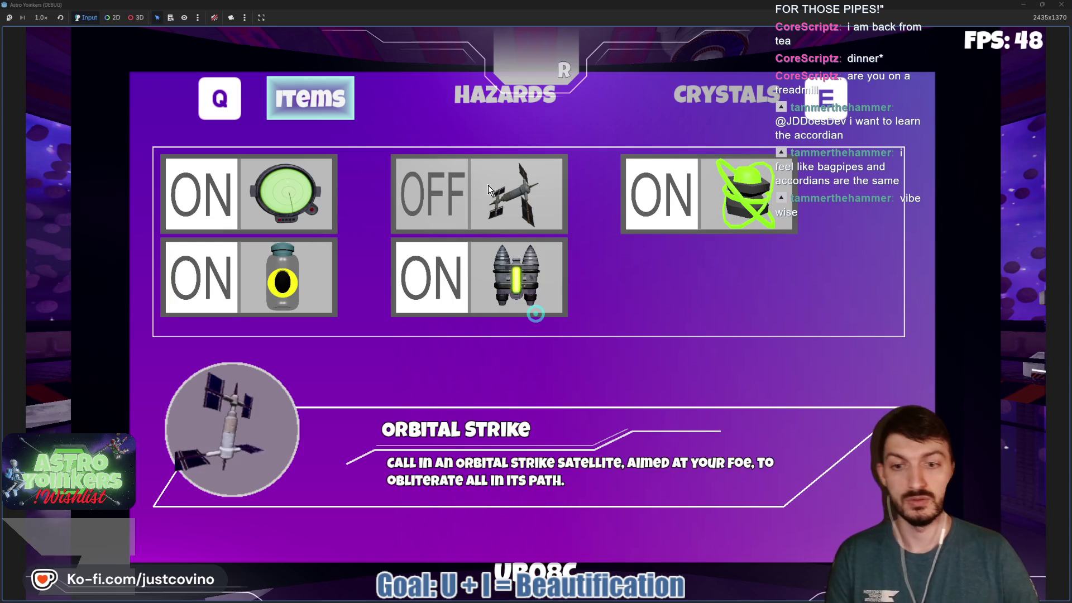
{"action": "left_click", "coordinate": [484, 256]}
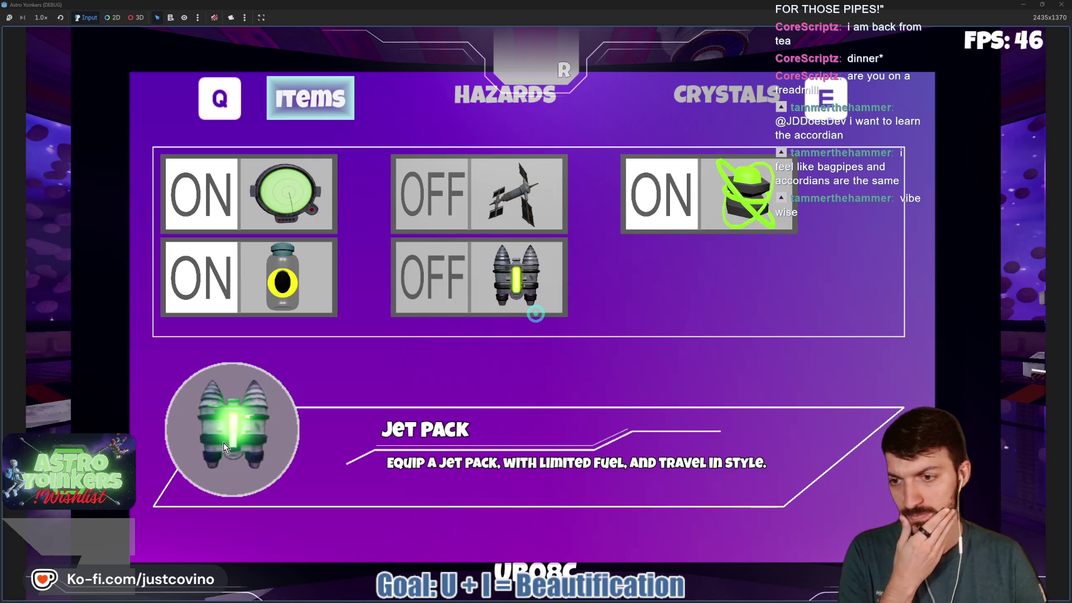
{"action": "left_click", "coordinate": [465, 294]}
{"action": "left_click", "coordinate": [506, 202]}
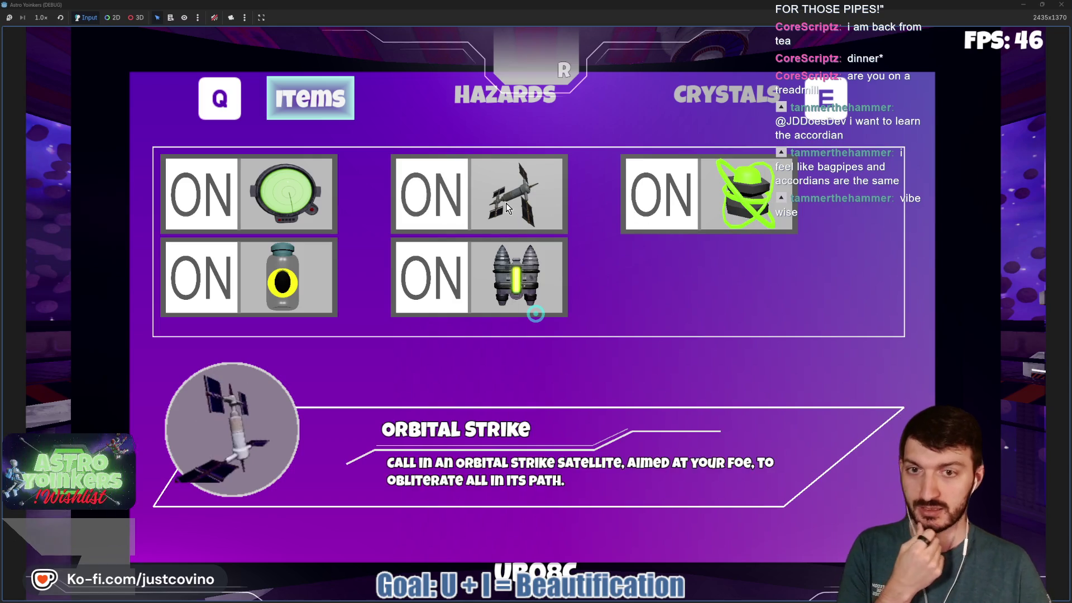
Toggle Pulsar Emitter, switch all items off, re-enable Jet Pack and Orbital Strike, and close the game
{"action": "left_click", "coordinate": [692, 208]}
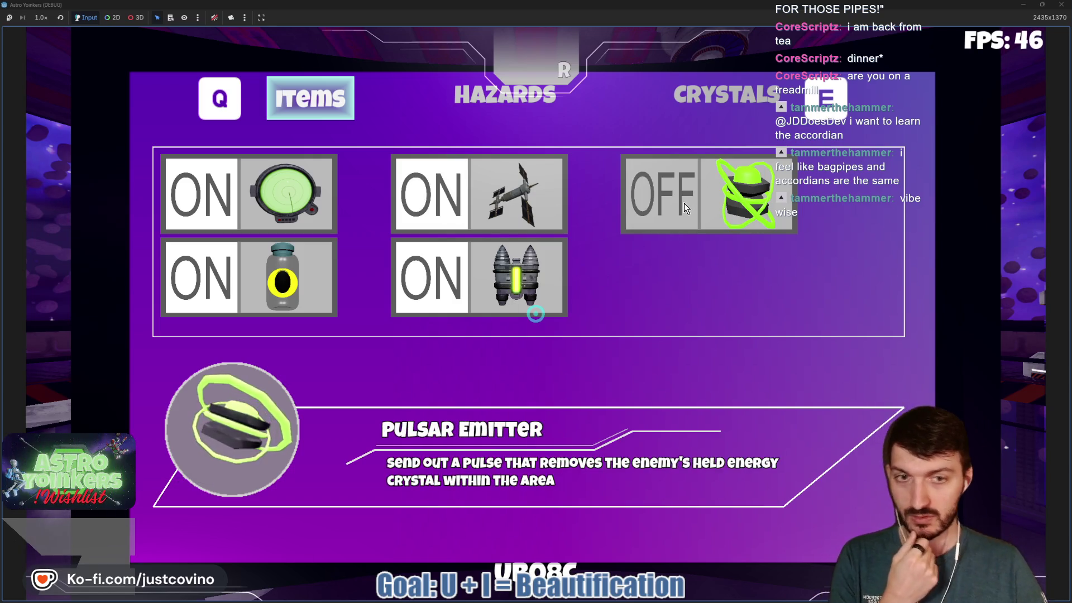
{"action": "left_click", "coordinate": [684, 202]}
{"action": "left_click", "coordinate": [310, 204]}
{"action": "left_click", "coordinate": [296, 279]}
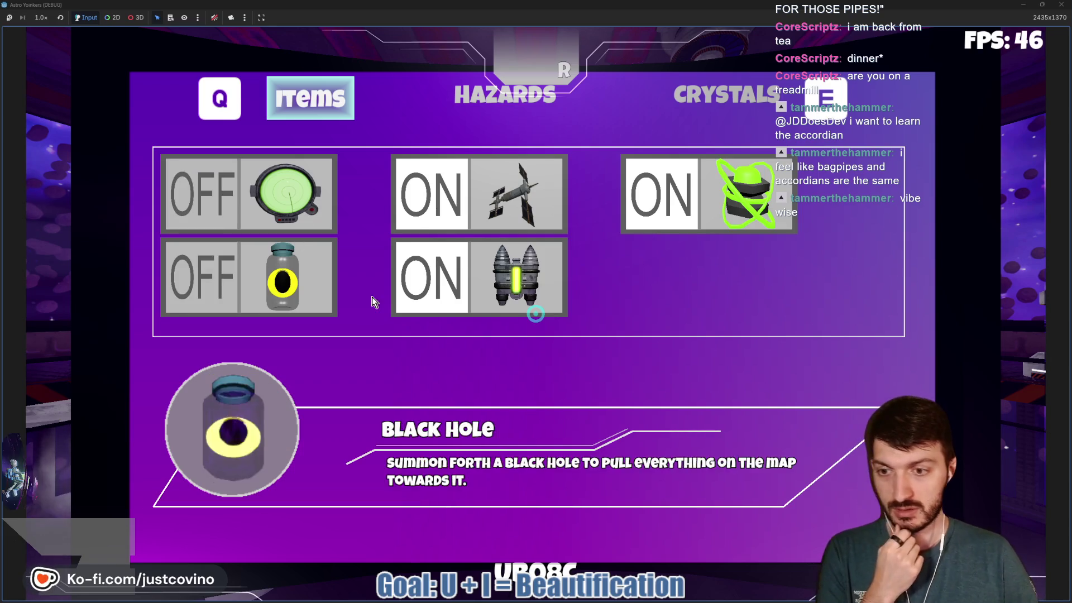
{"action": "left_click", "coordinate": [430, 279]}
{"action": "left_click", "coordinate": [441, 201]}
{"action": "left_click", "coordinate": [659, 198]}
{"action": "left_click", "coordinate": [441, 279]}
{"action": "left_click", "coordinate": [459, 211]}
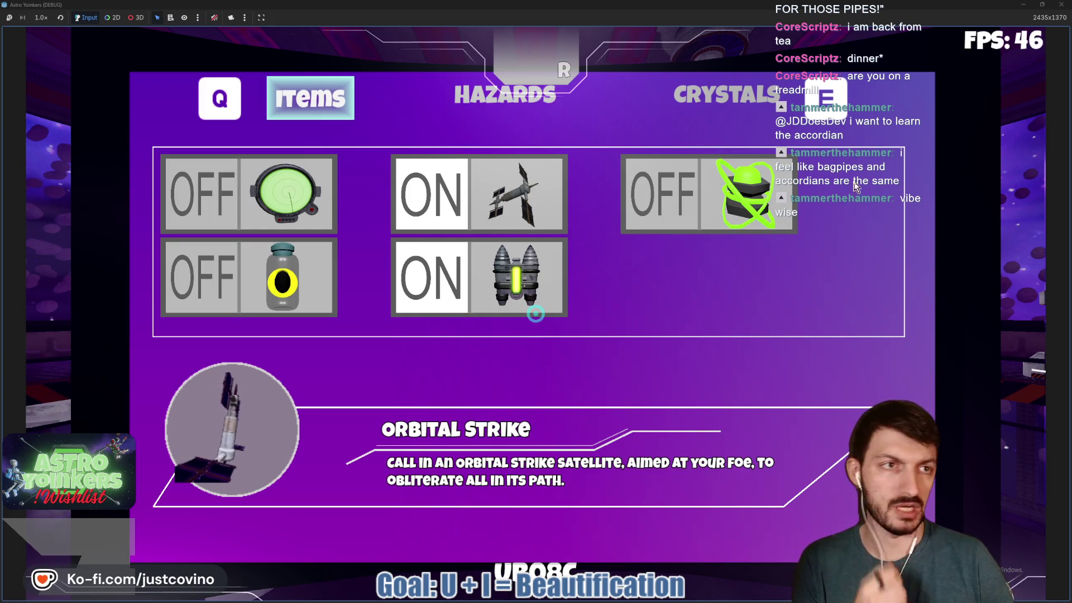
{"action": "left_click", "coordinate": [1059, 5]}
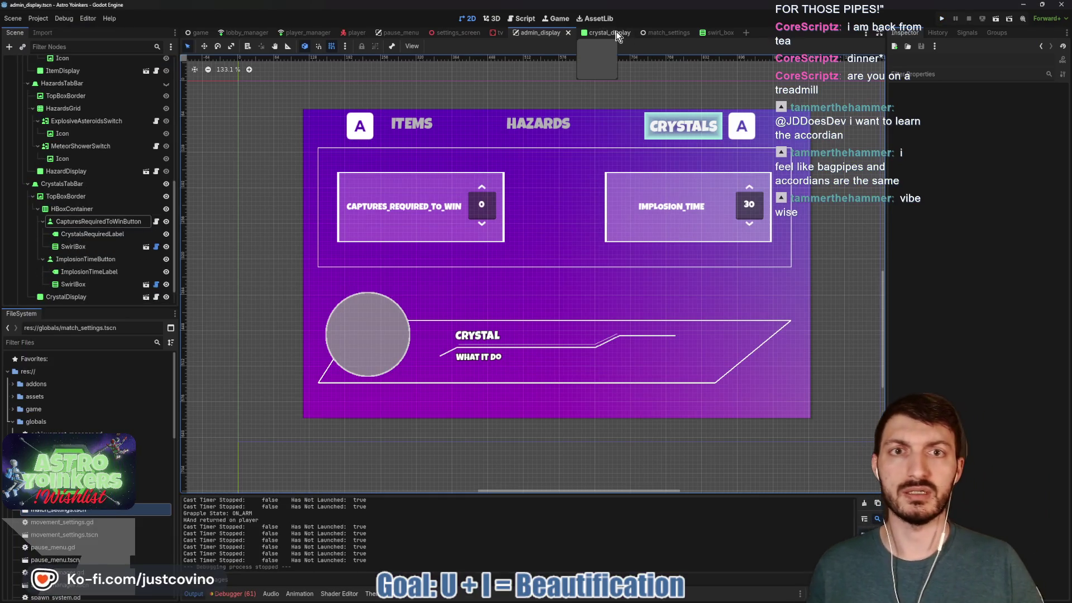
In item_display, hide PositionScrambler, show OrbitalStrike, shift it back along Z, and save
{"action": "scroll", "coordinate": [76, 177], "scroll_direction": "up", "scroll_amount": 2}
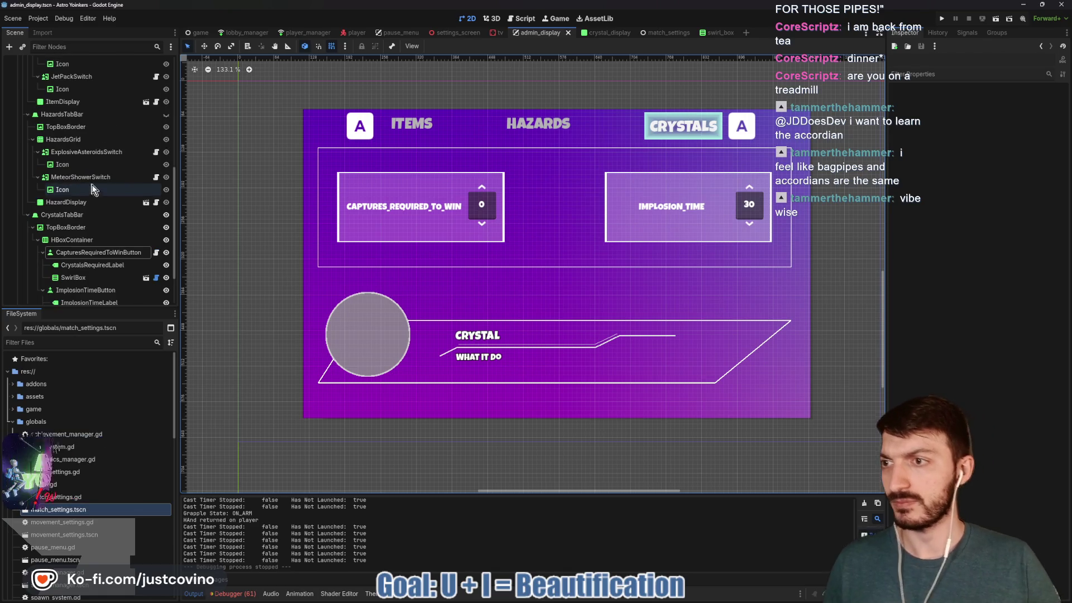
{"action": "left_click", "coordinate": [73, 103]}
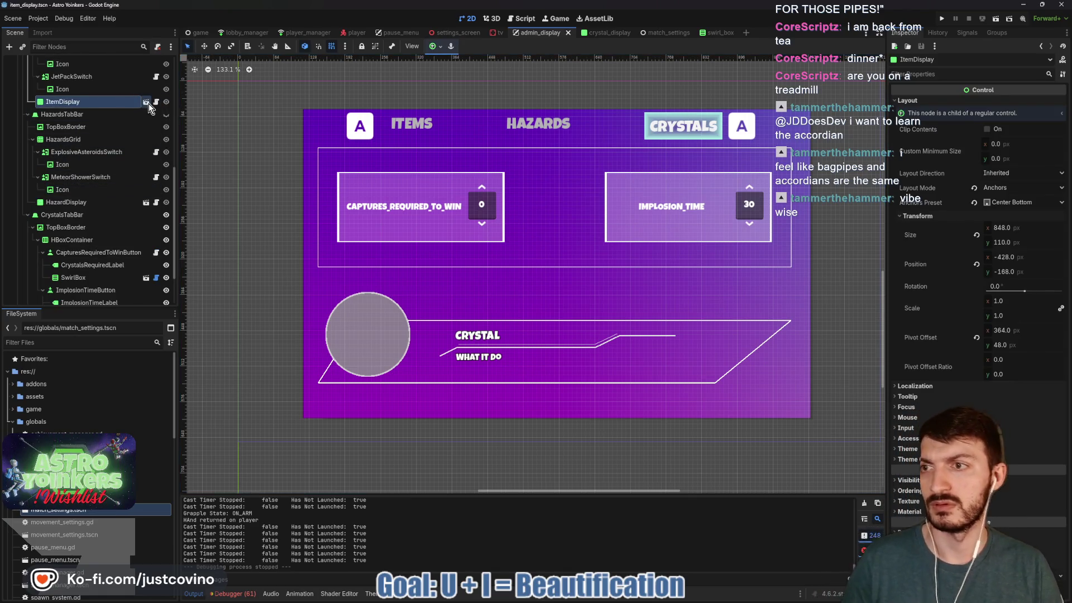
{"action": "left_click", "coordinate": [146, 103]}
{"action": "scroll", "coordinate": [66, 256], "scroll_direction": "down", "scroll_amount": 2}
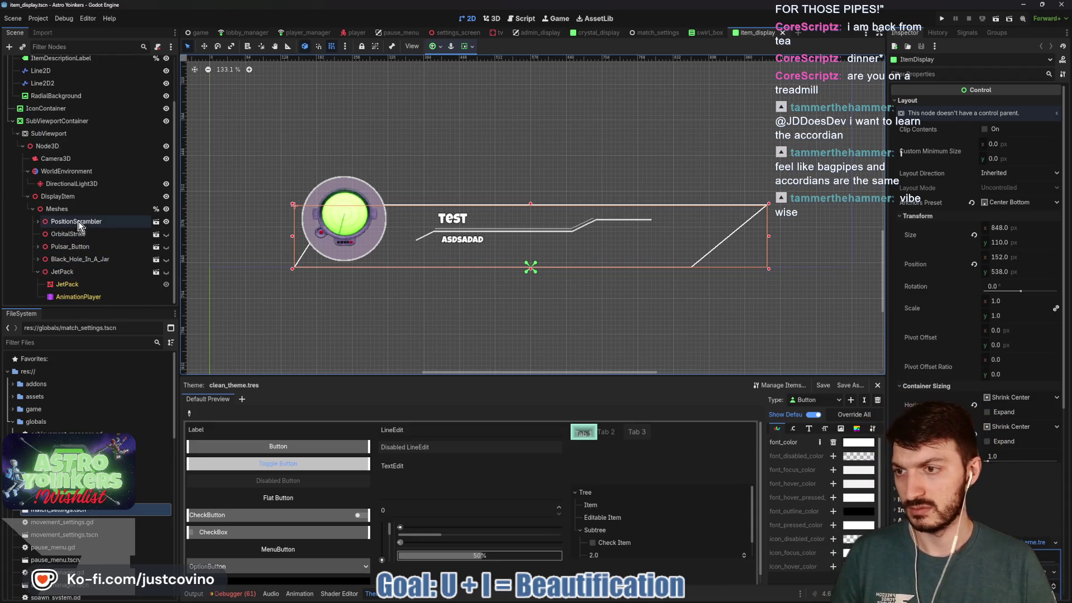
{"action": "left_click", "coordinate": [166, 221]}
{"action": "left_click", "coordinate": [166, 234]}
{"action": "left_click", "coordinate": [112, 237]}
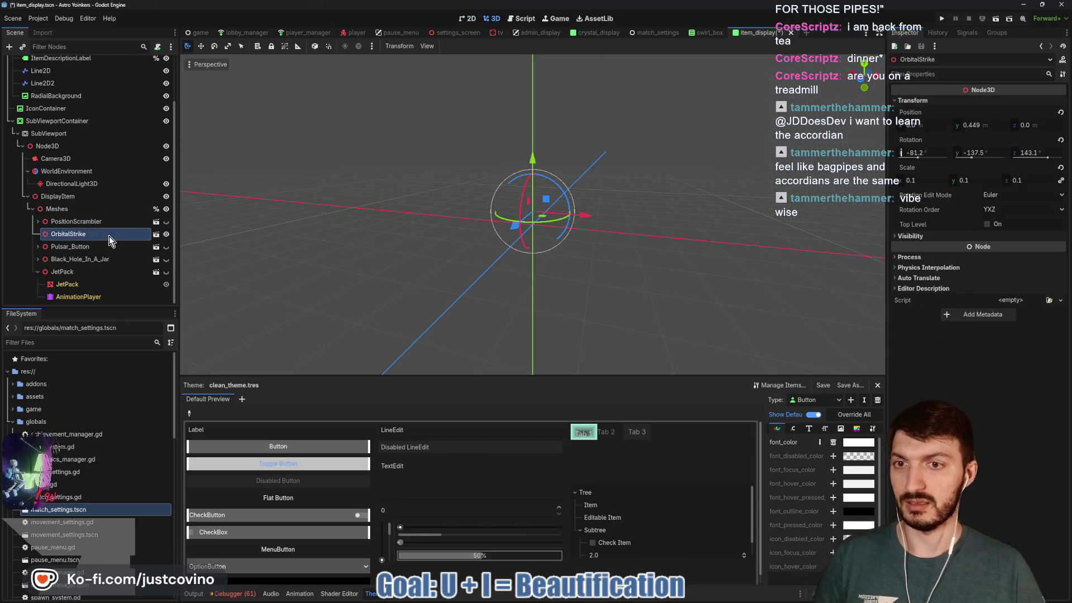
{"action": "left_click_drag", "start_coordinate": [515, 230], "coordinate": [521, 226]}
{"action": "key", "text": "ctrl+s"}
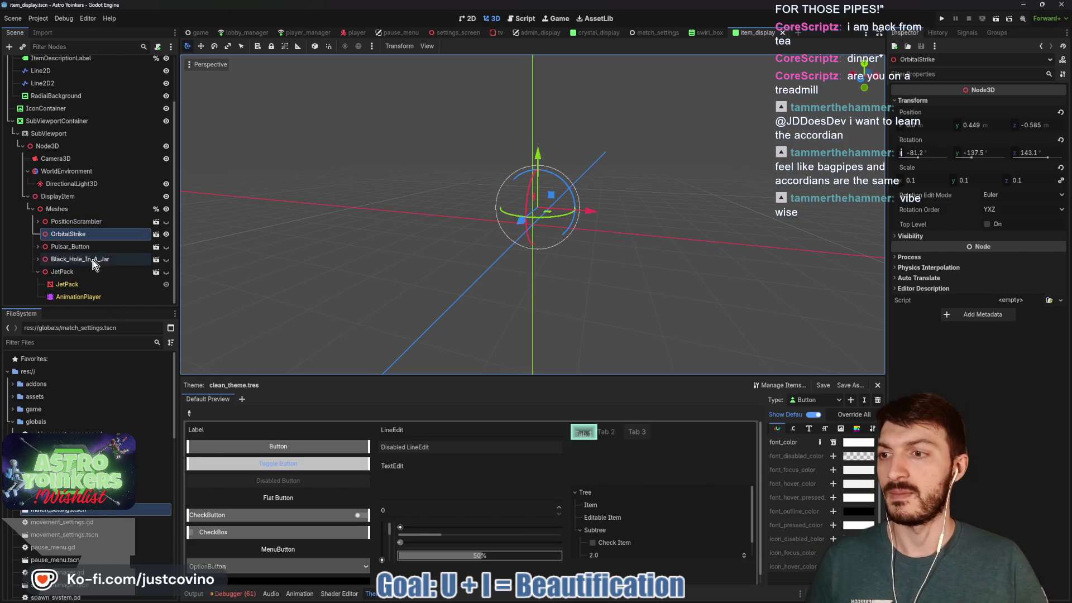
Restore the JetPack mesh's green emission colour and run the game again
{"action": "left_click", "coordinate": [84, 285]}
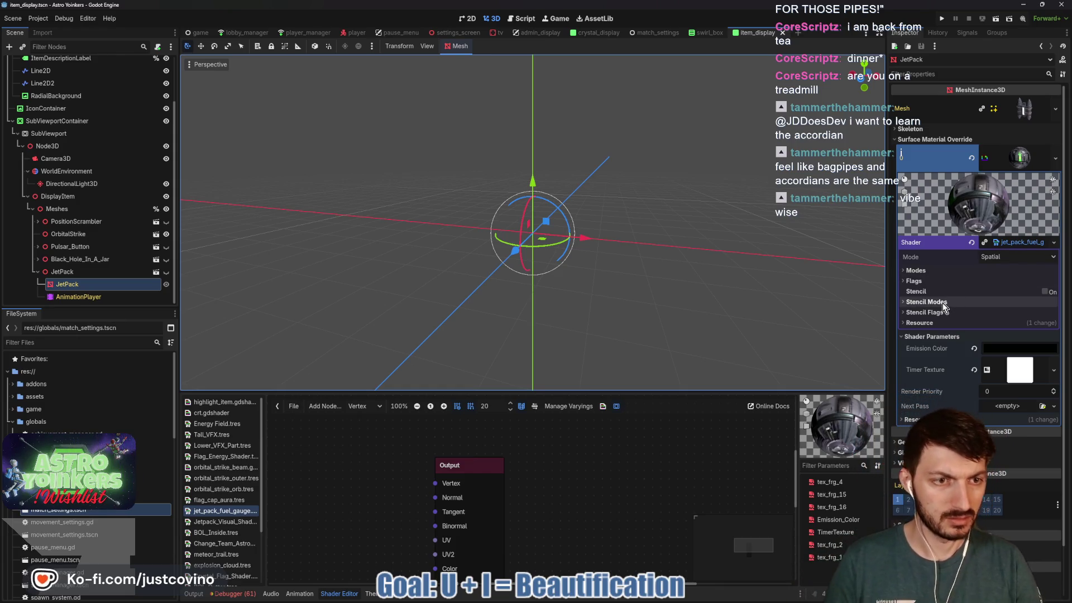
{"action": "left_click", "coordinate": [975, 348]}
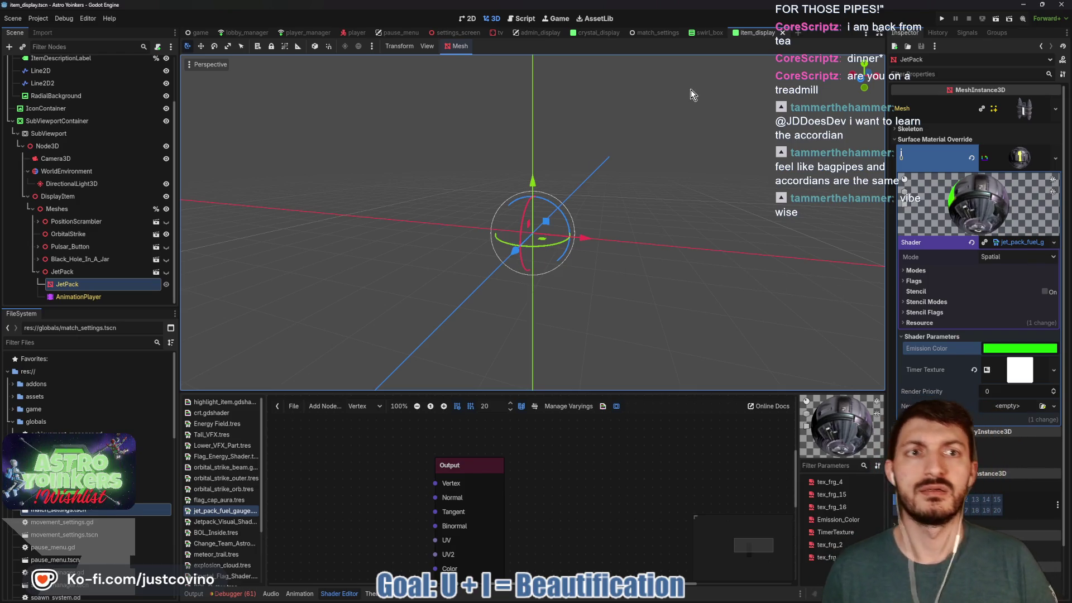
{"action": "left_click", "coordinate": [942, 19]}
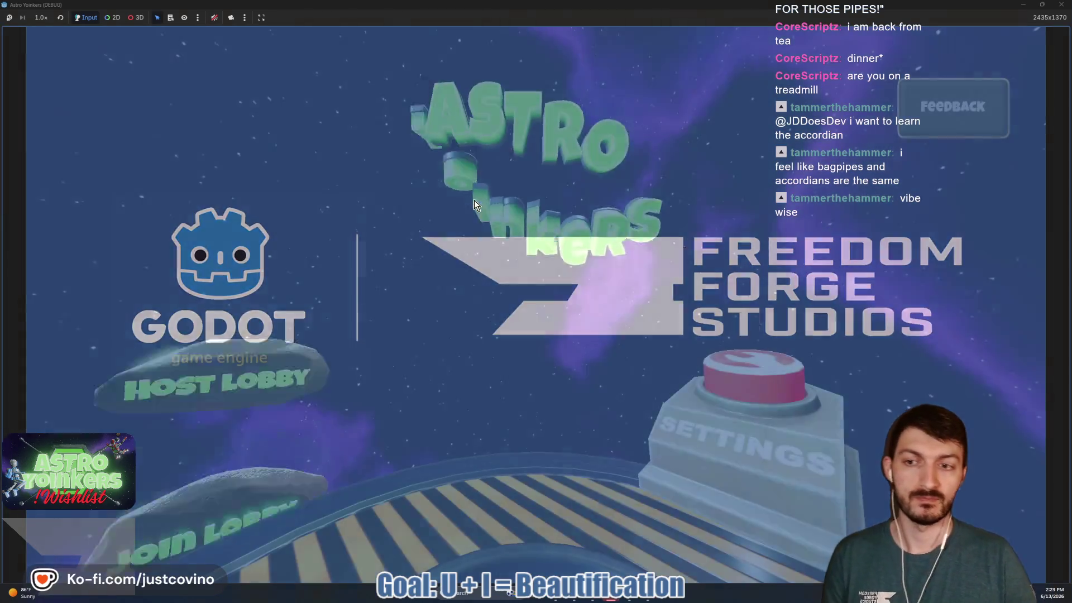
Host a lobby, open the match menu's Items tab, turn off Orbital Strike and Jet Pack, then stop
{"action": "left_click", "coordinate": [265, 232]}
{"action": "left_click", "coordinate": [525, 283]}
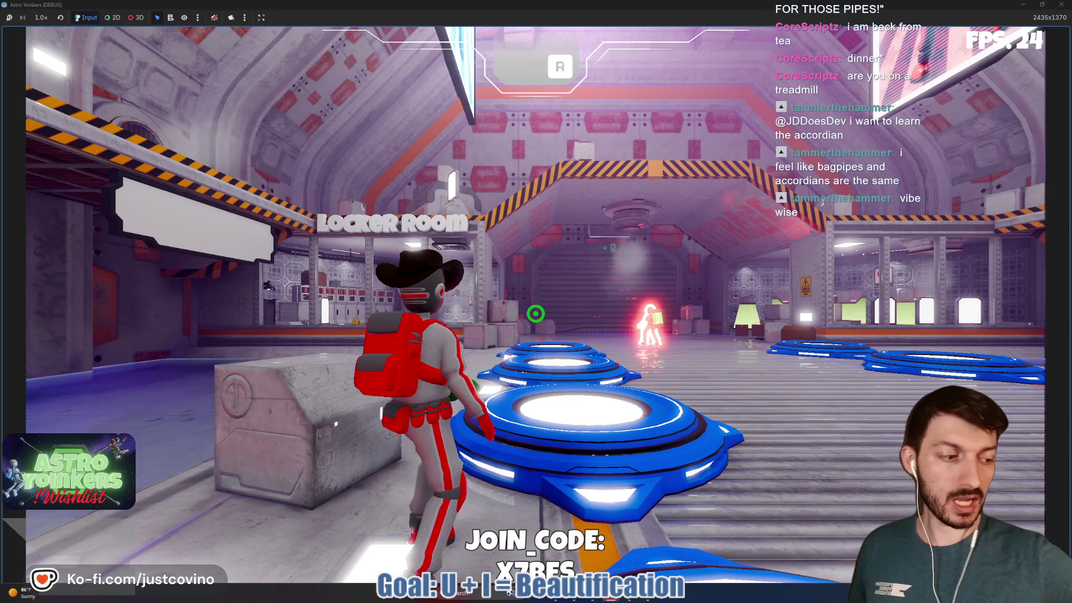
{"action": "key", "text": "w"}
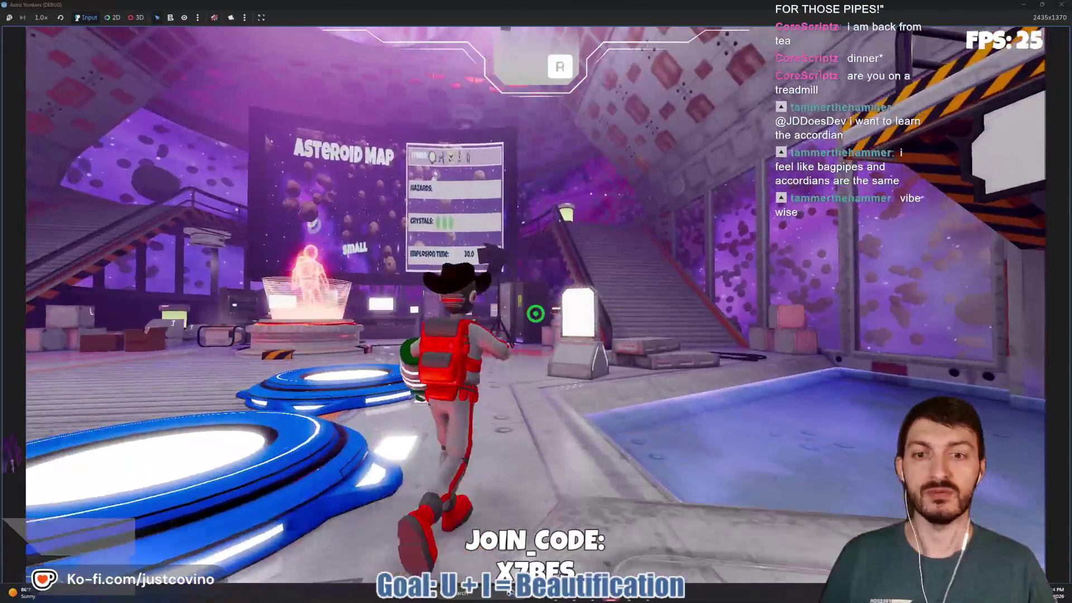
{"action": "key", "text": "w"}
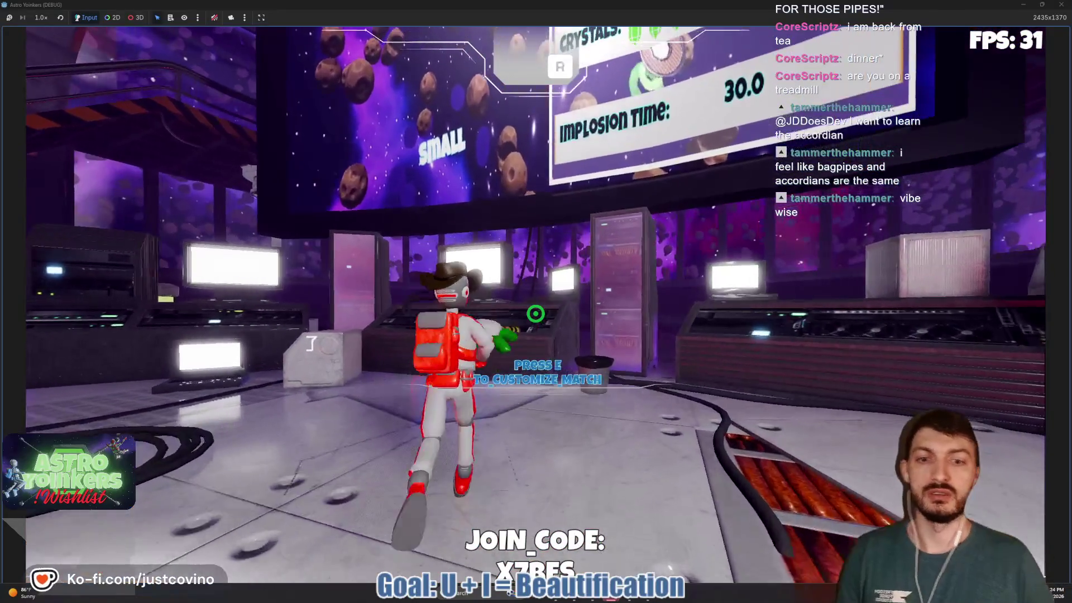
{"action": "key", "text": "e"}
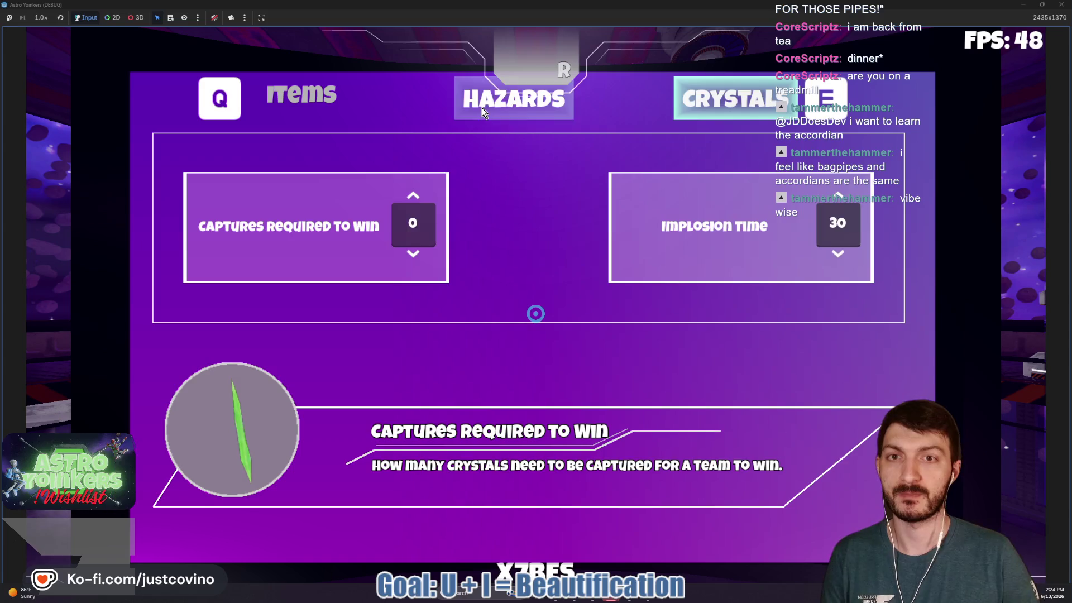
{"action": "key", "text": "q"}
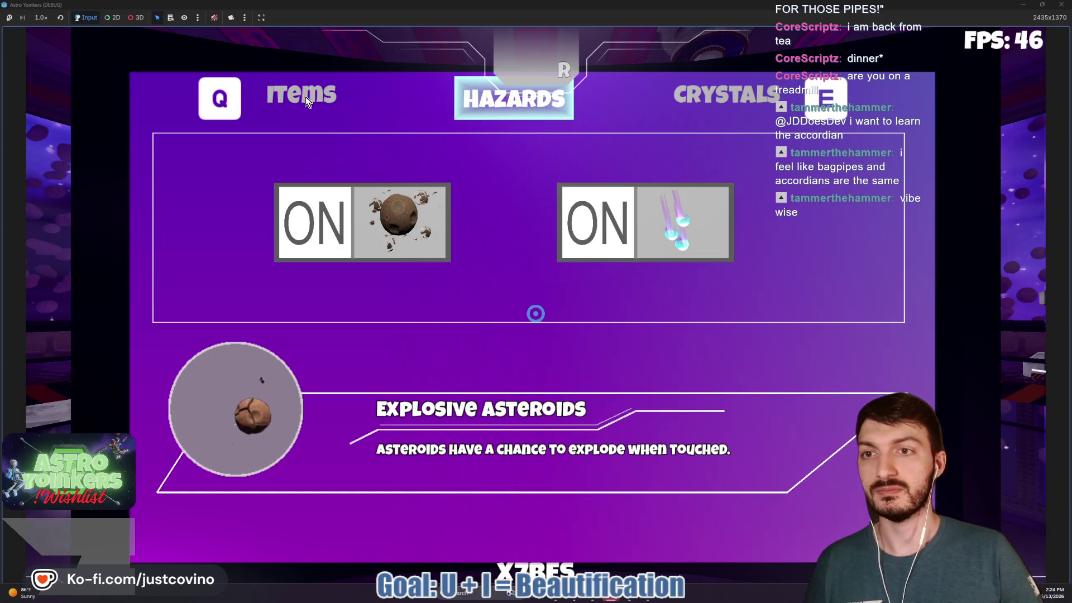
{"action": "left_click", "coordinate": [323, 111]}
{"action": "left_click", "coordinate": [525, 203]}
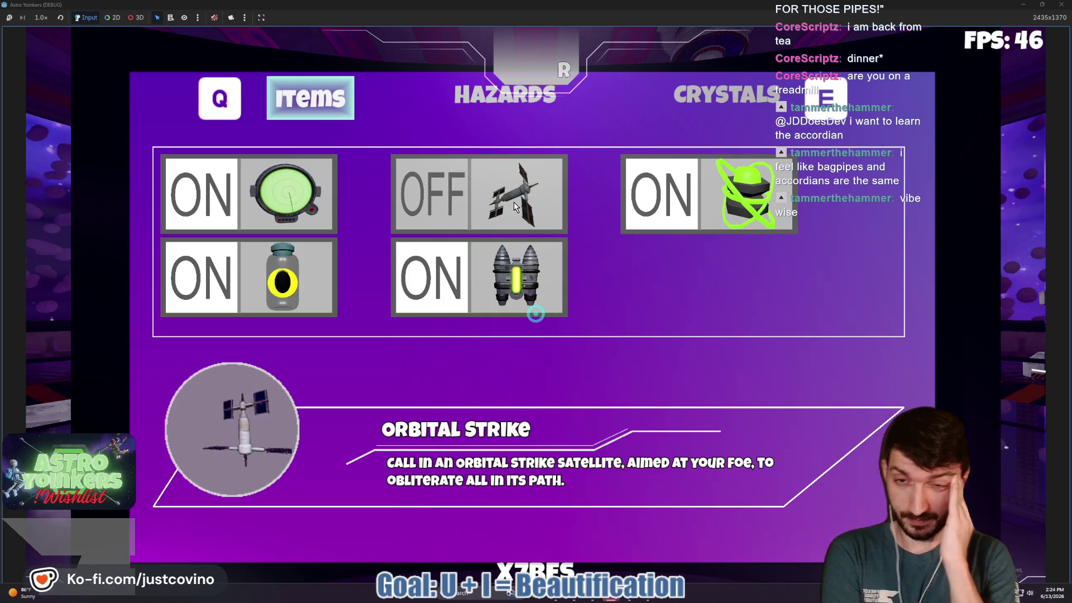
{"action": "left_click", "coordinate": [483, 282]}
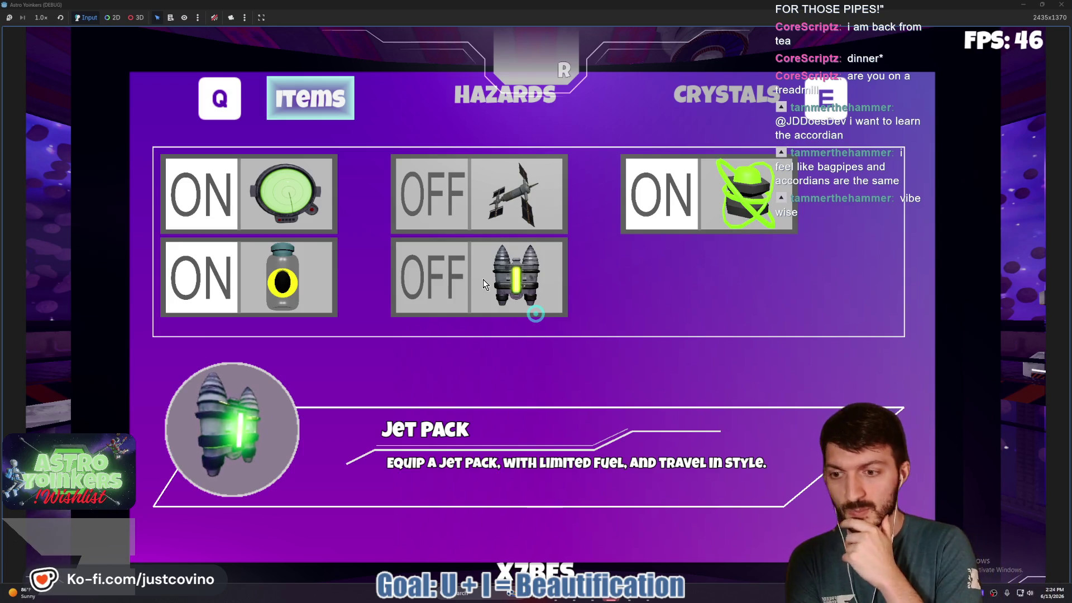
{"action": "key", "text": "F8"}
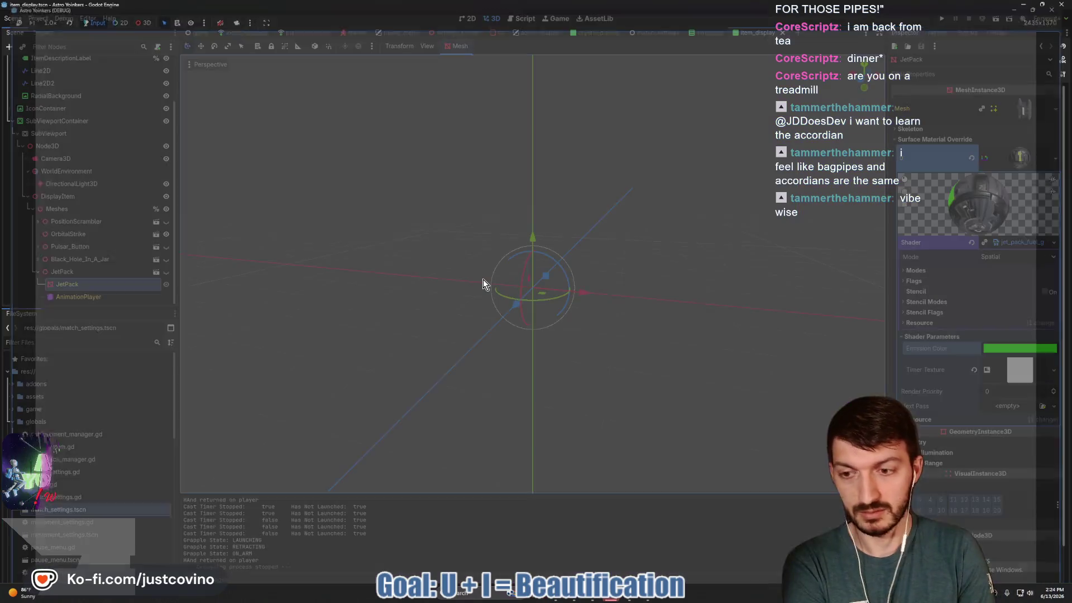
Enable Ambient Light Disabled on the JetPack material and make the JetPack preview visible
{"action": "left_click", "coordinate": [919, 272]}
{"action": "left_click", "coordinate": [933, 366]}
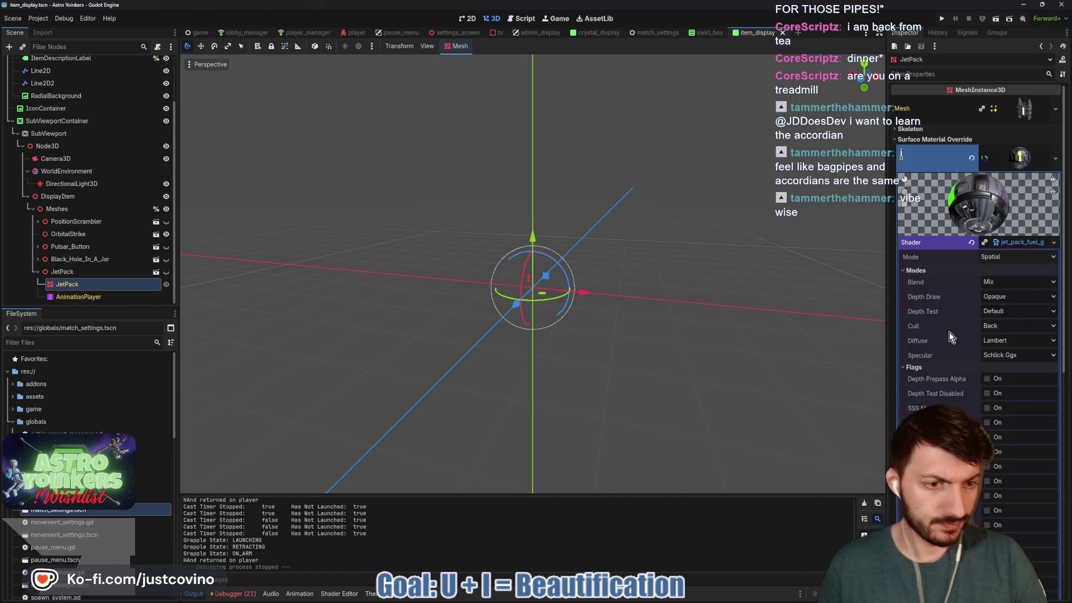
{"action": "scroll", "coordinate": [947, 335], "scroll_direction": "down", "scroll_amount": 3}
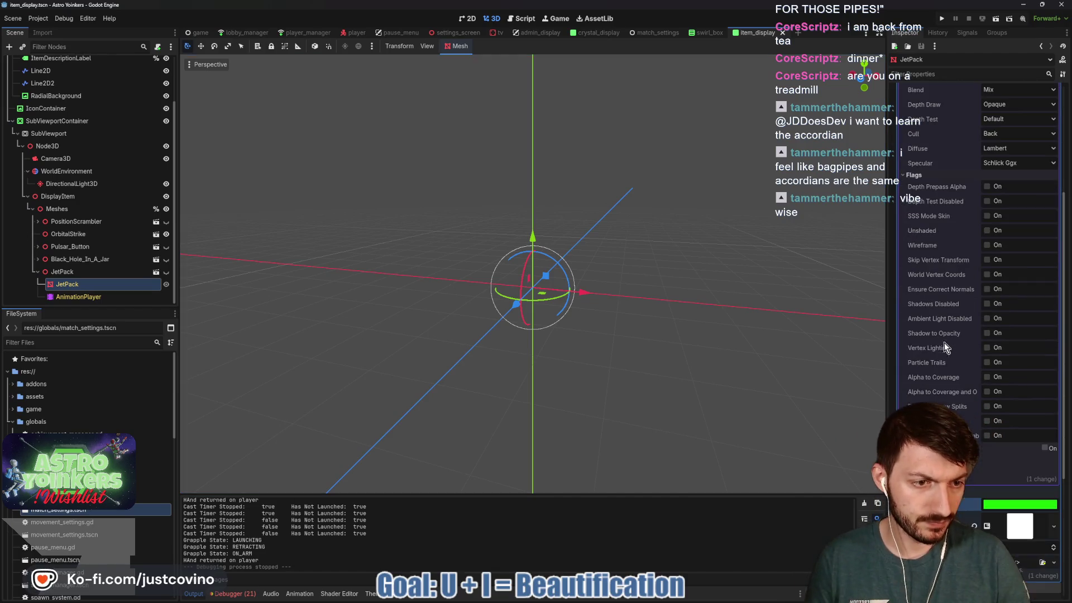
{"action": "left_click", "coordinate": [986, 318]}
{"action": "left_click", "coordinate": [987, 320]}
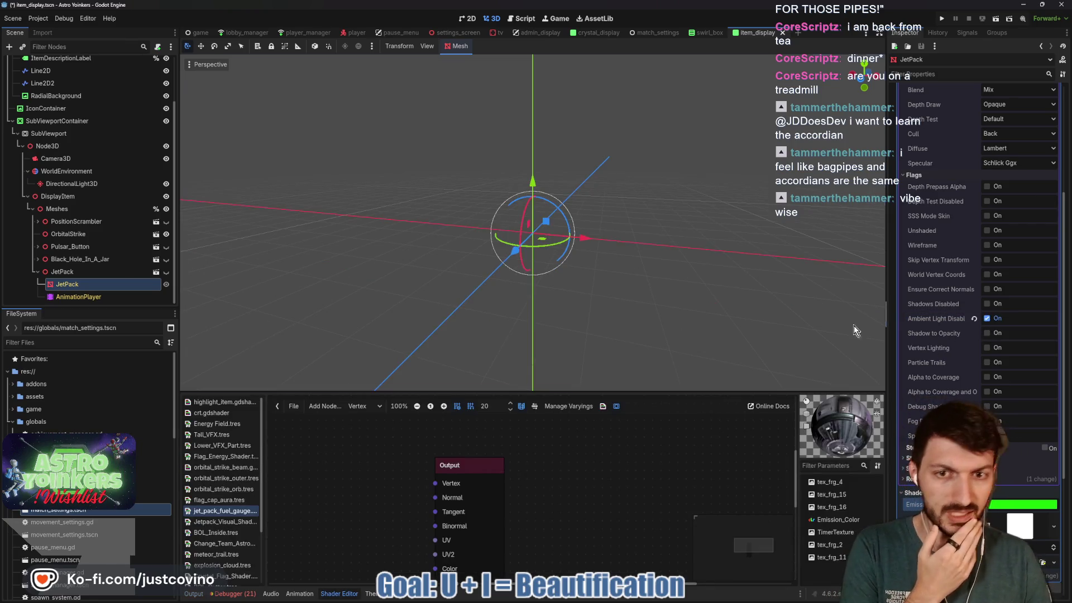
{"action": "left_click", "coordinate": [467, 18]}
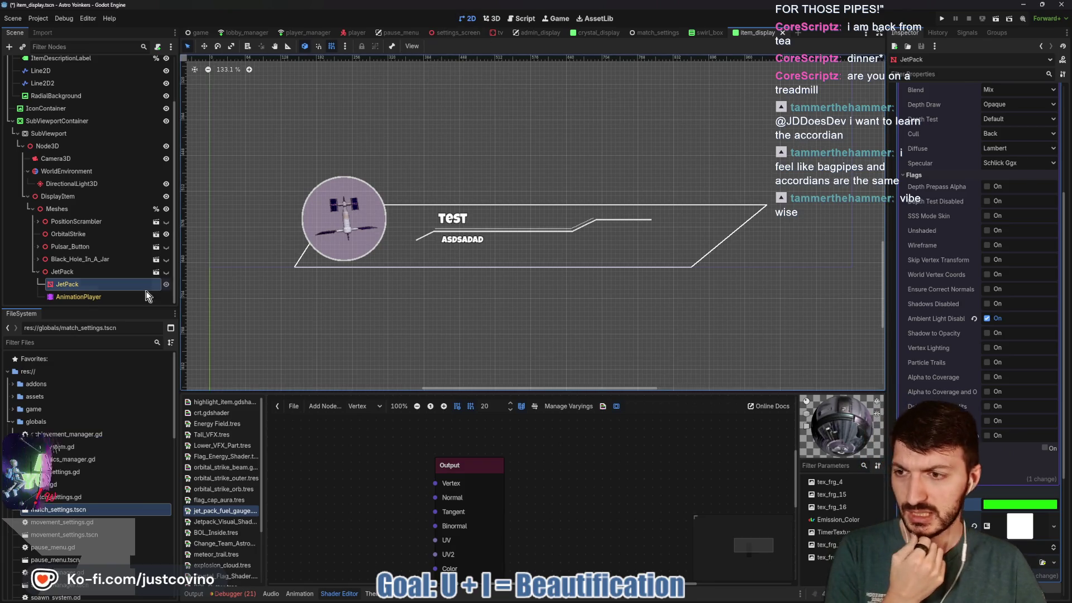
{"action": "left_click", "coordinate": [166, 274]}
{"action": "left_click", "coordinate": [166, 234]}
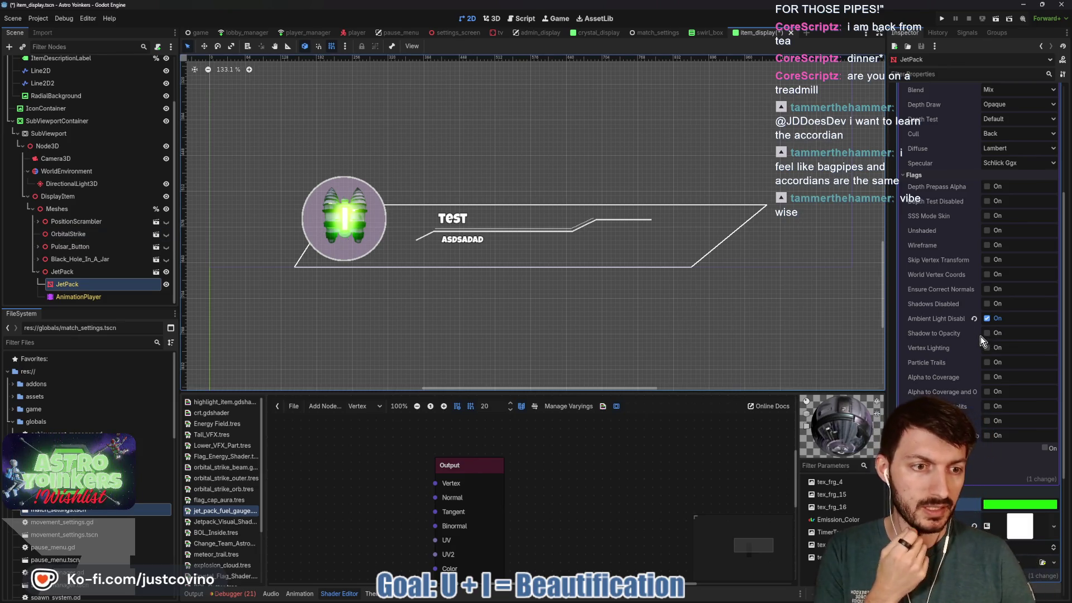
{"action": "left_click", "coordinate": [987, 231]}
{"action": "left_click", "coordinate": [988, 230]}
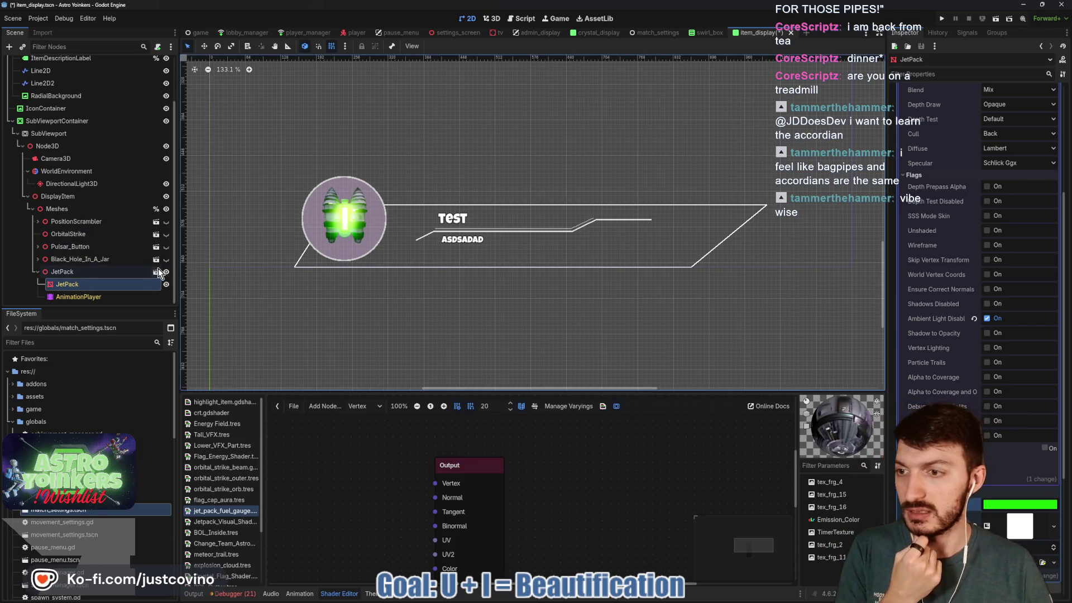
Hide the JetPack preview, check the satellite scene, and show OrbitalStrike again
{"action": "left_click", "coordinate": [166, 272]}
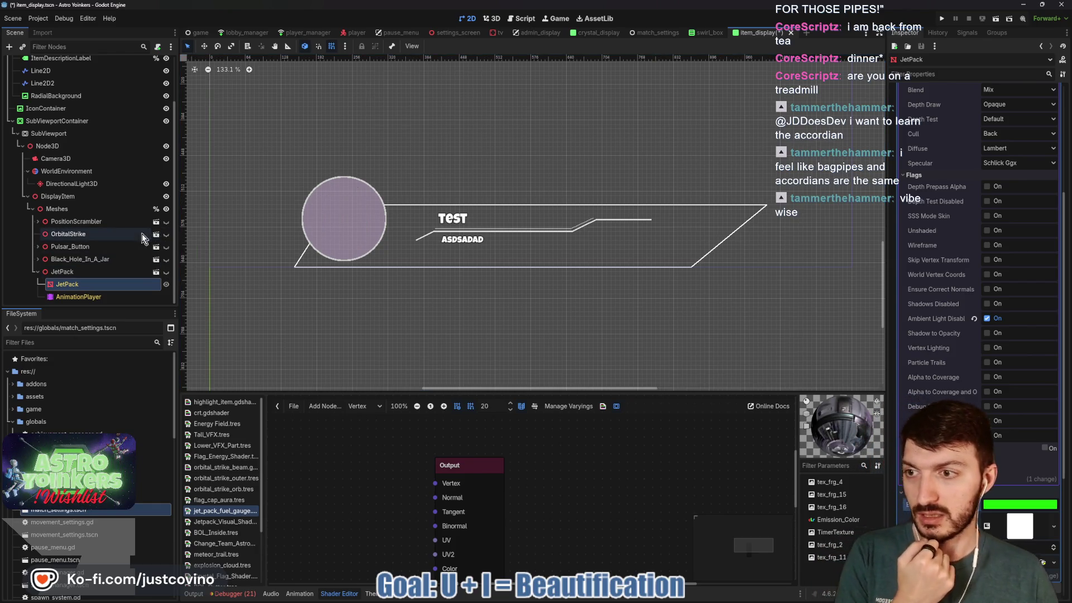
{"action": "left_click", "coordinate": [156, 235]}
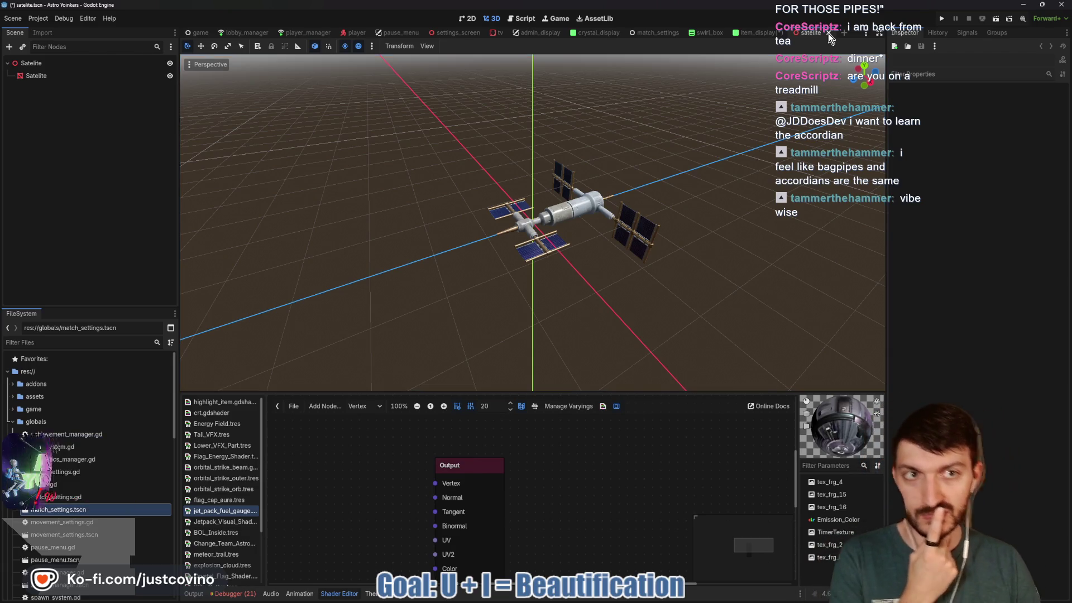
{"action": "left_click", "coordinate": [829, 33]}
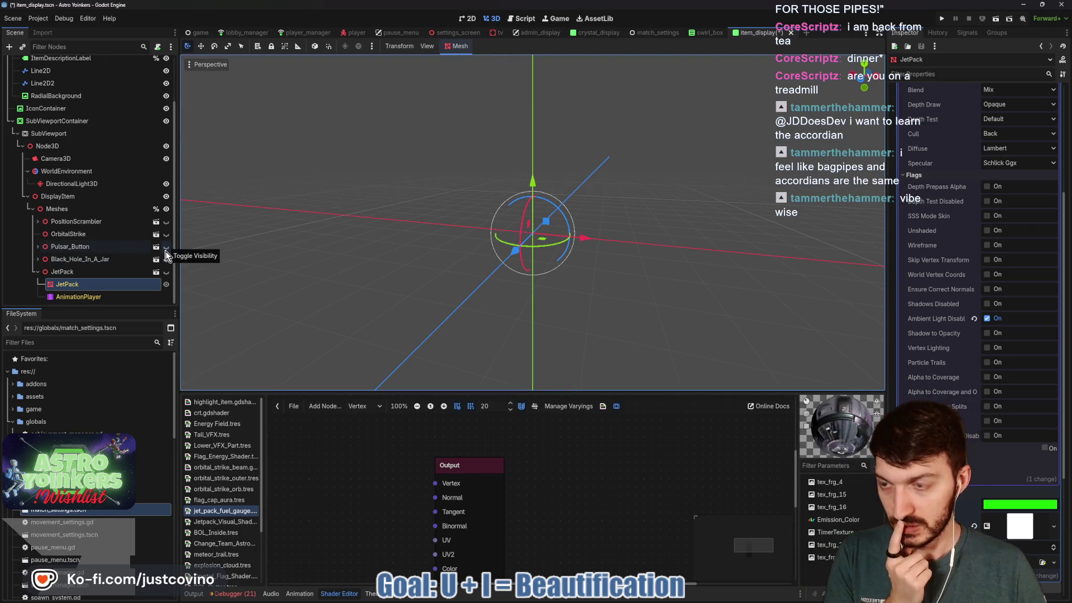
{"action": "left_click", "coordinate": [167, 235]}
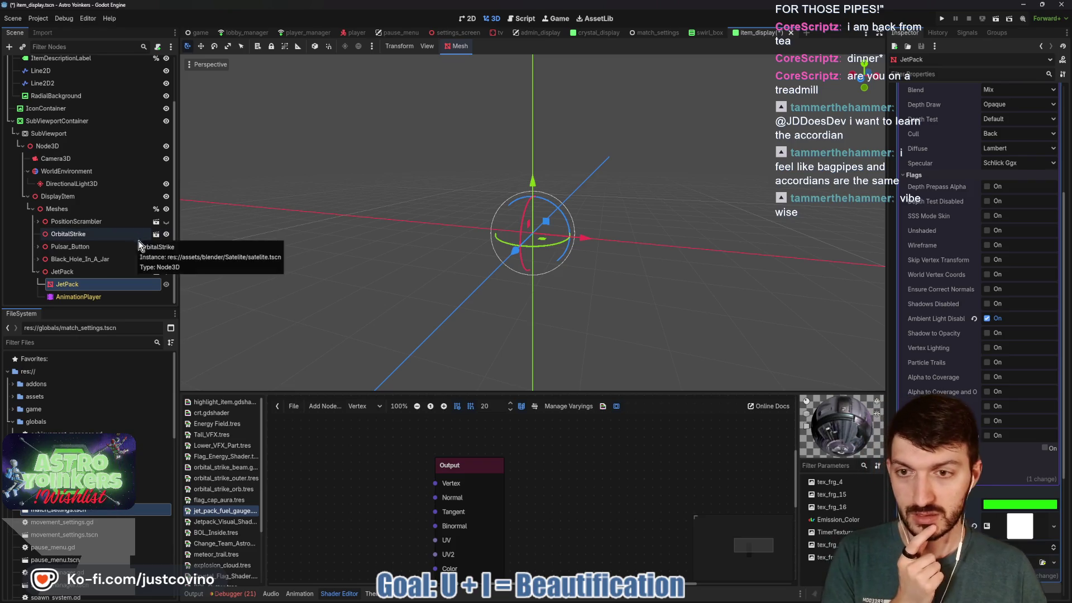
Set OrbitalStrike's Transform Position Z and Y to 0 and save item_display
{"action": "left_click", "coordinate": [466, 19]}
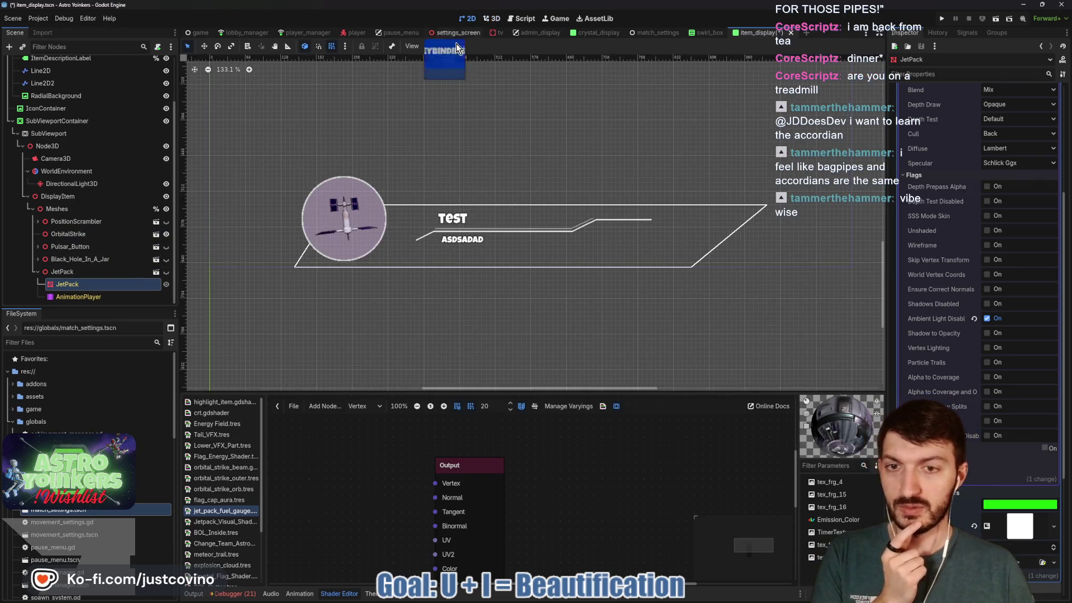
{"action": "left_click", "coordinate": [89, 235]}
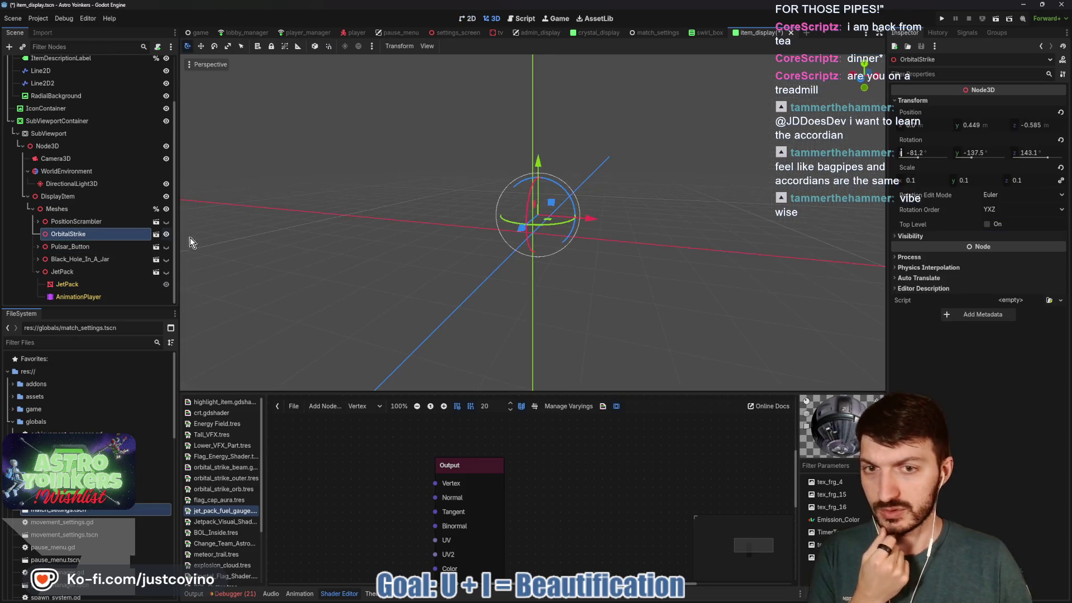
{"action": "left_click", "coordinate": [1042, 125]}
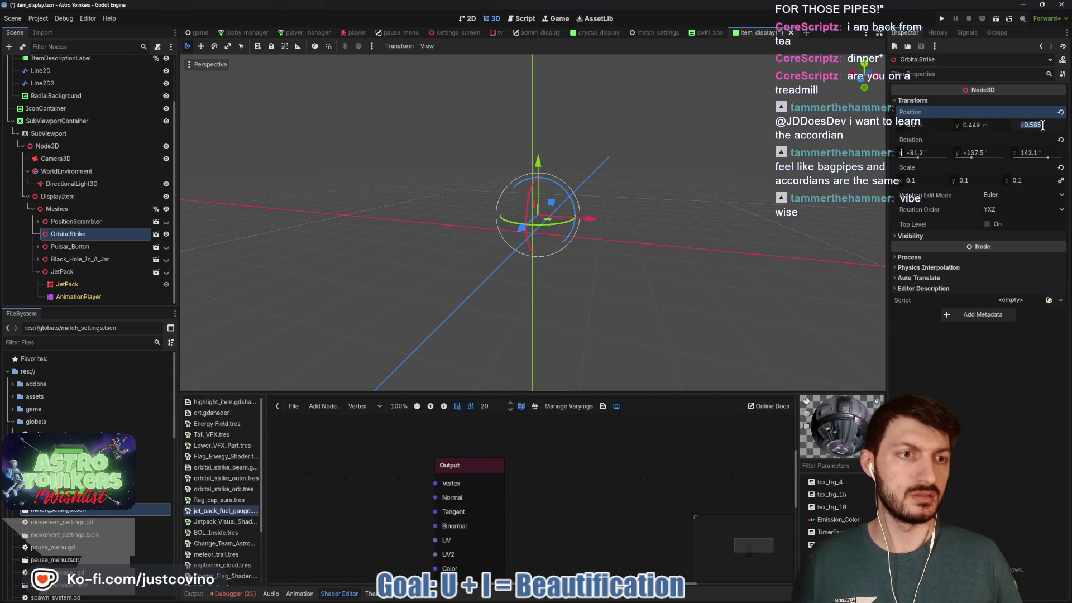
{"action": "type", "text": "0"}
{"action": "key", "text": "Return"}
{"action": "key", "text": "ctrl+s"}
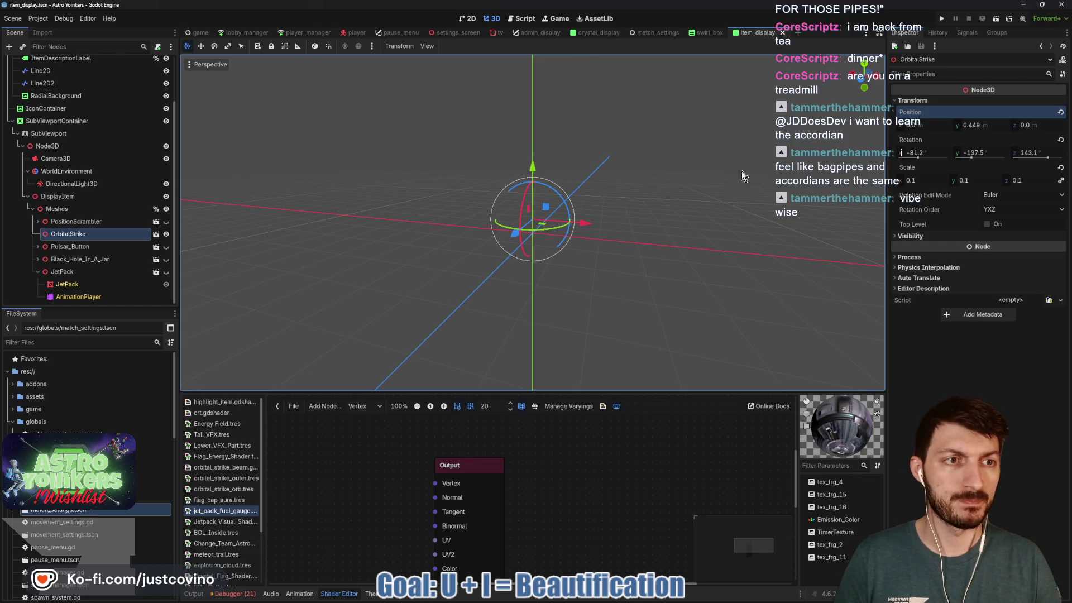
{"action": "left_click", "coordinate": [993, 128]}
{"action": "type", "text": "0"}
{"action": "key", "text": "Return"}
{"action": "key", "text": "ctrl+s"}
Make OrbitalStrike's children editable and select the exposed Satelite mesh
{"action": "right_click", "coordinate": [97, 234]}
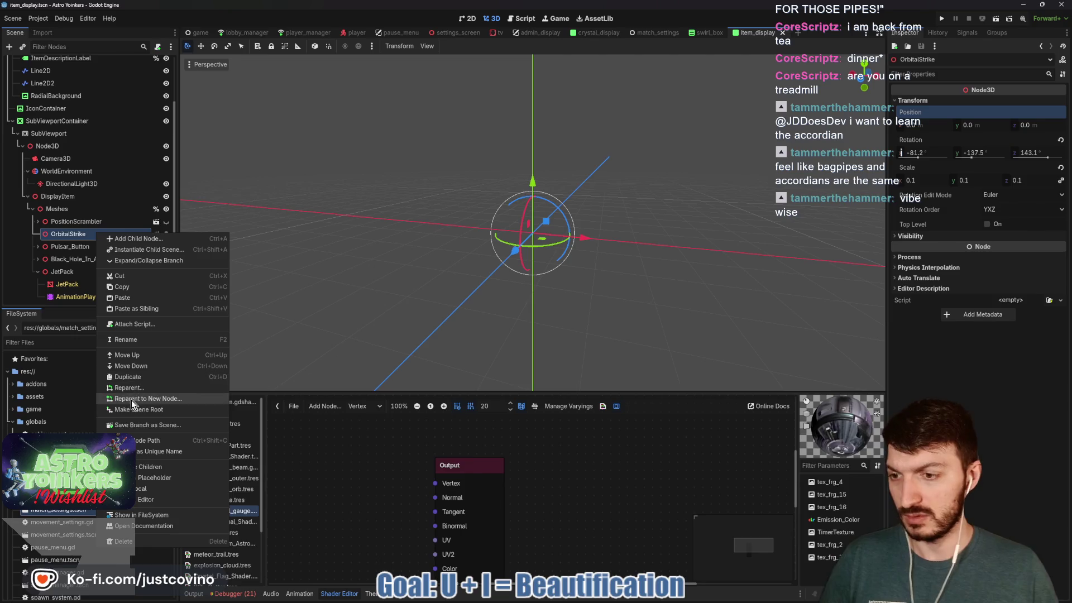
{"action": "left_click", "coordinate": [134, 467]}
{"action": "left_click", "coordinate": [84, 247]}
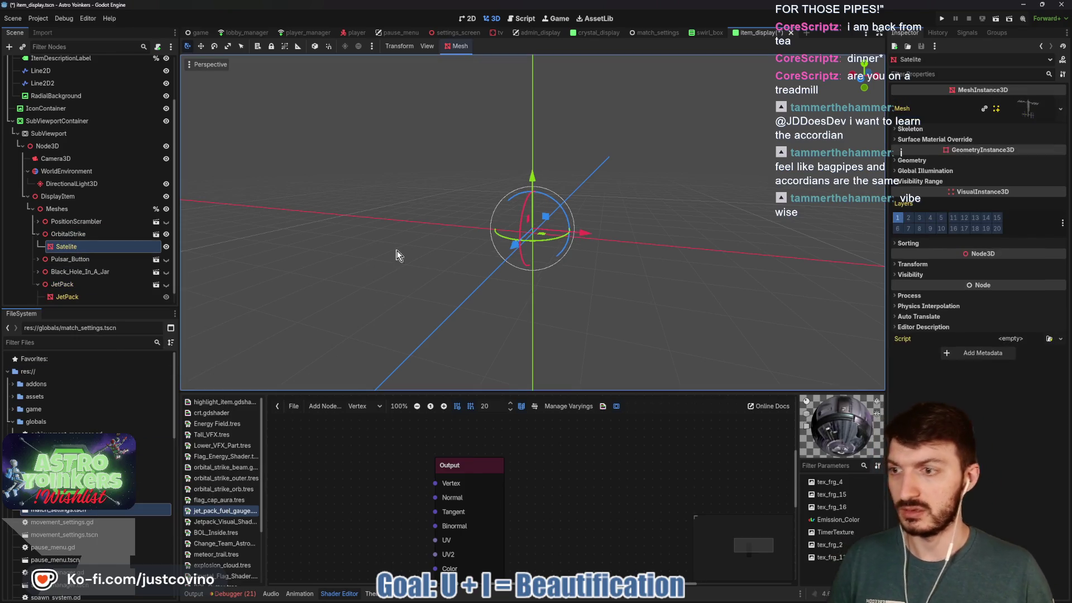
Move the Satelite mesh to position 1.74, 16.557, 3.367, save, and view the 2D preview
{"action": "left_click", "coordinate": [931, 263]}
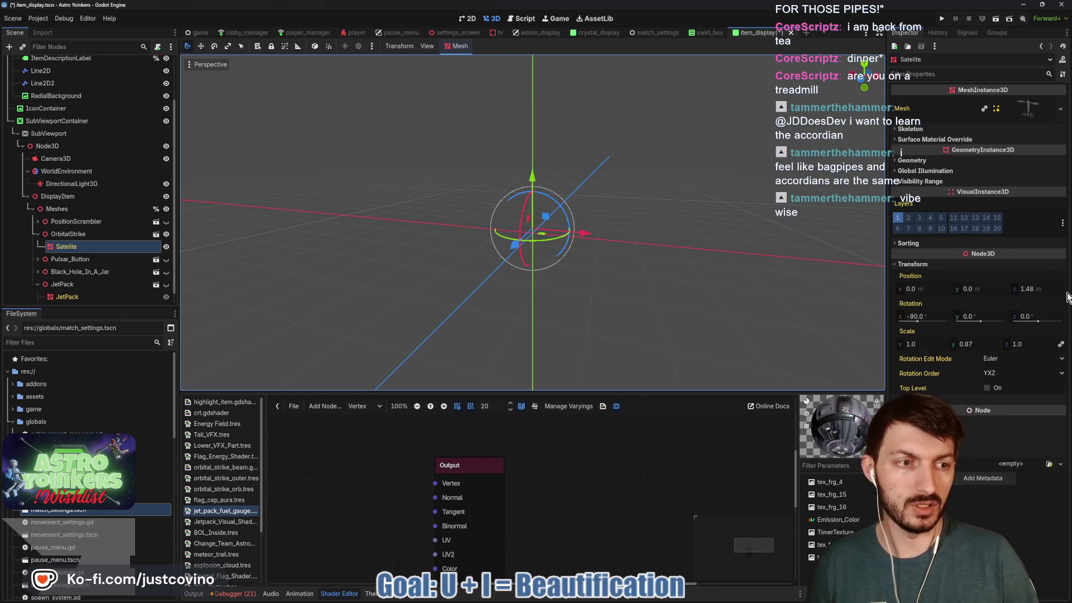
{"action": "left_click_drag", "start_coordinate": [1032, 296], "coordinate": [1027, 296]}
{"action": "mouse_move", "coordinate": [519, 249]}
{"action": "left_mouse_down"}
{"action": "mouse_move", "coordinate": [545, 240]}
{"action": "mouse_move", "coordinate": [544, 259]}
{"action": "left_mouse_up"}
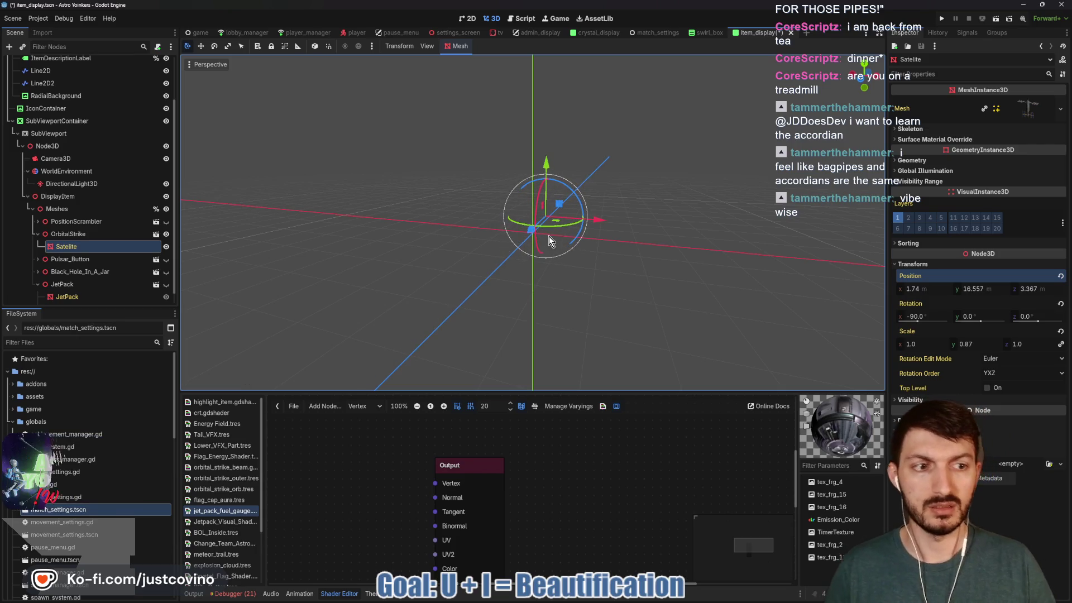
{"action": "key", "text": "ctrl+s"}
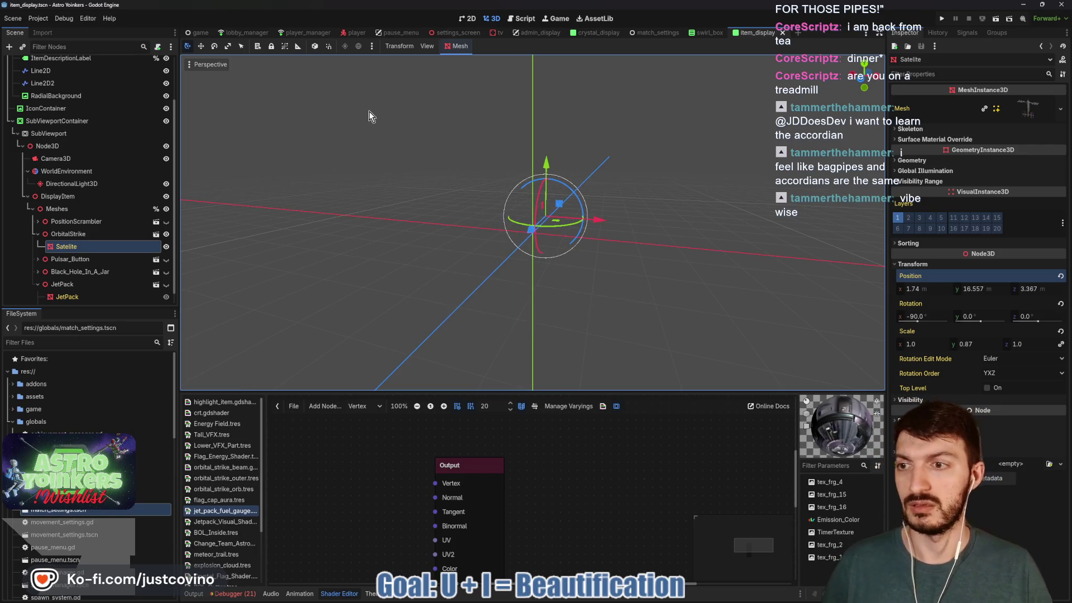
{"action": "left_click", "coordinate": [465, 19]}
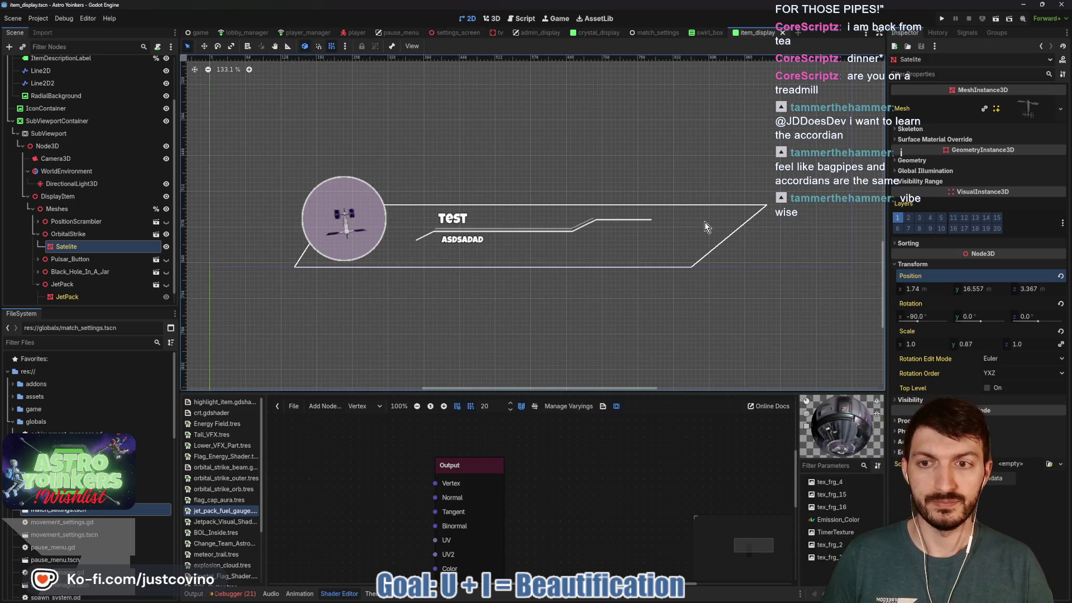
Reposition the Satelite mesh to 1.74, 7.602, 5.797 within the preview circle
{"action": "mouse_move", "coordinate": [1032, 289]}
{"action": "left_mouse_down"}
{"action": "mouse_move", "coordinate": [994, 288]}
{"action": "mouse_move", "coordinate": [1061, 295]}
{"action": "left_mouse_up"}
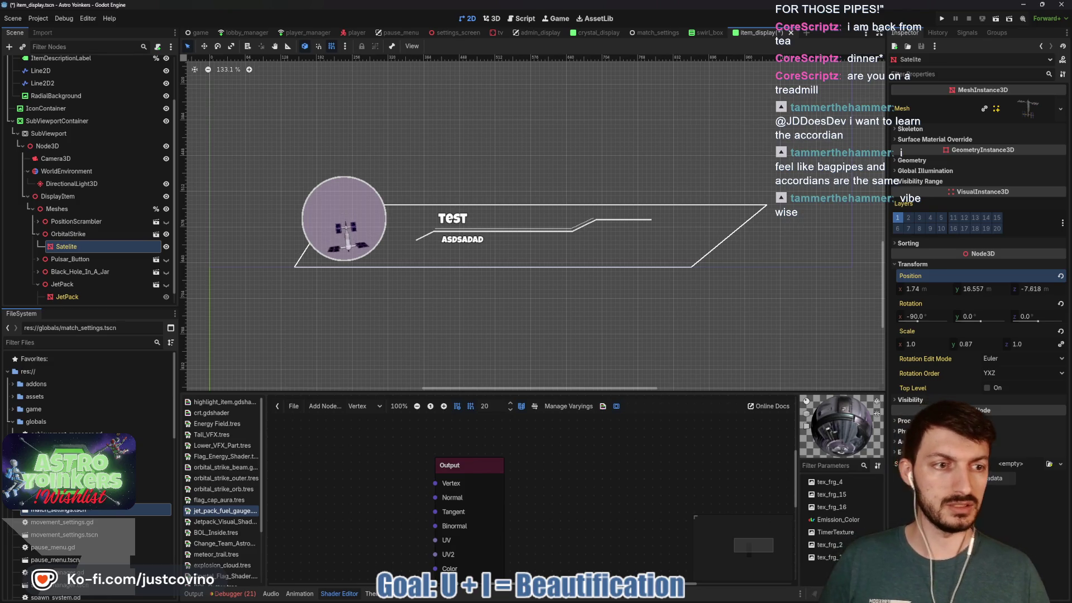
{"action": "left_click_drag", "start_coordinate": [983, 289], "coordinate": [950, 288]}
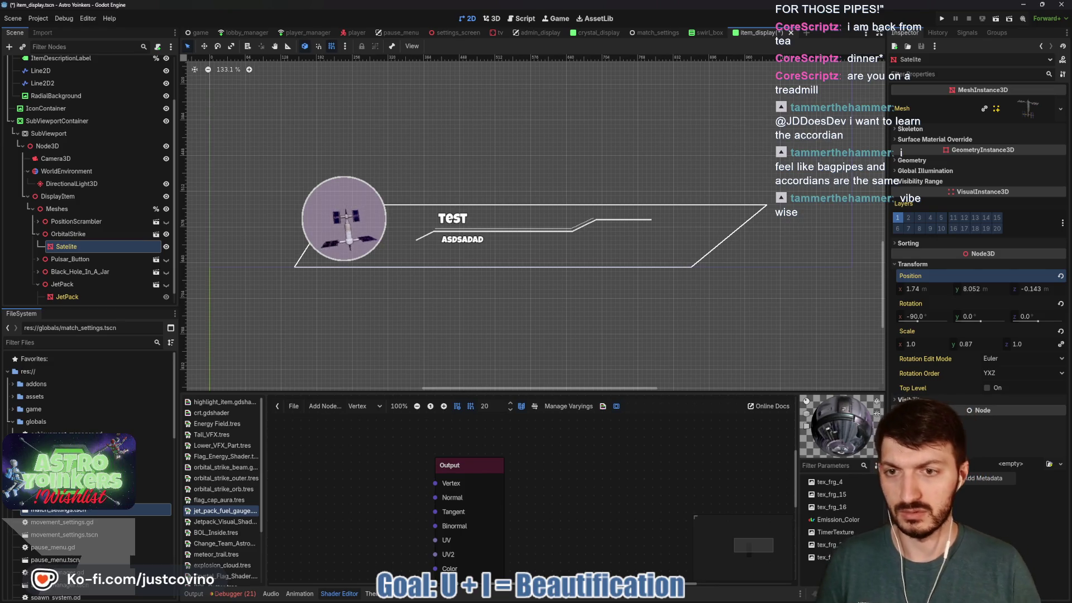
{"action": "left_click_drag", "start_coordinate": [1035, 293], "coordinate": [1050, 293]}
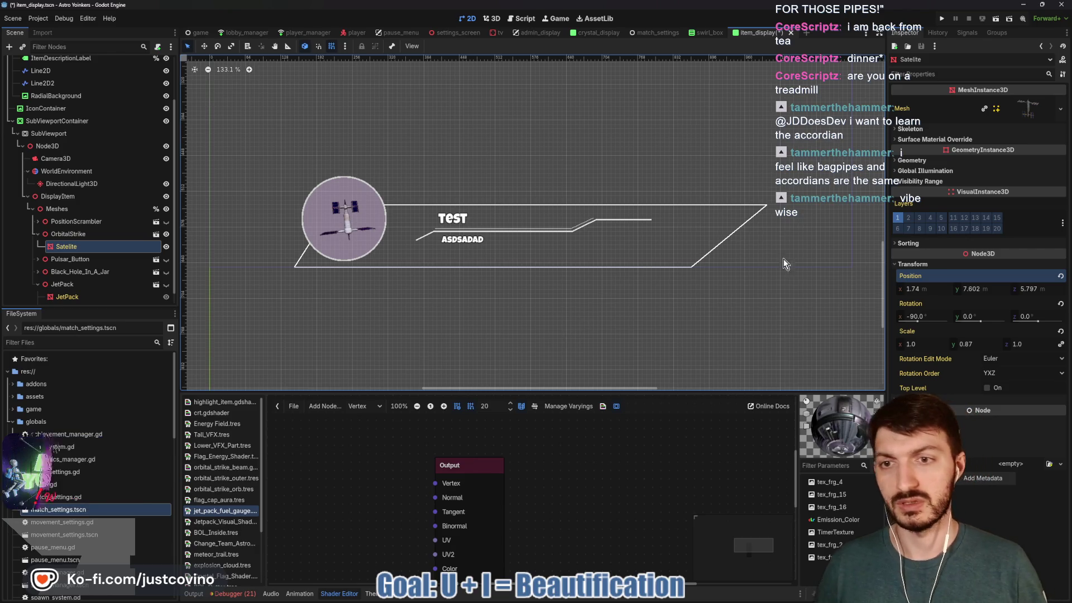
Rotate the Meshes group to about 319° around Y
{"action": "left_click", "coordinate": [72, 209]}
{"action": "left_click", "coordinate": [471, 19]}
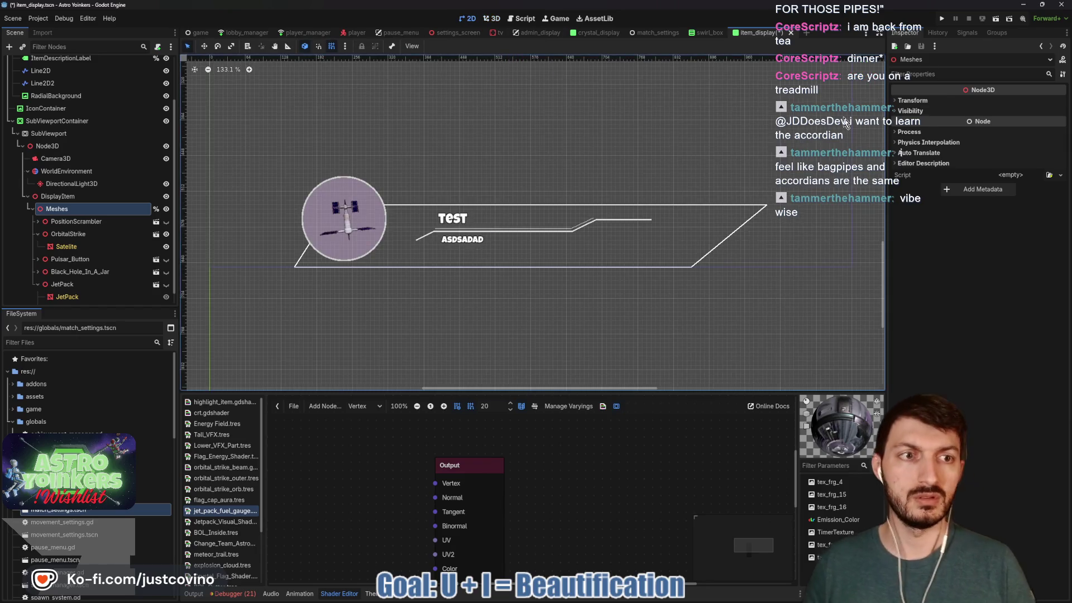
{"action": "left_click", "coordinate": [914, 101]}
{"action": "left_click_drag", "start_coordinate": [969, 153], "coordinate": [1028, 152]}
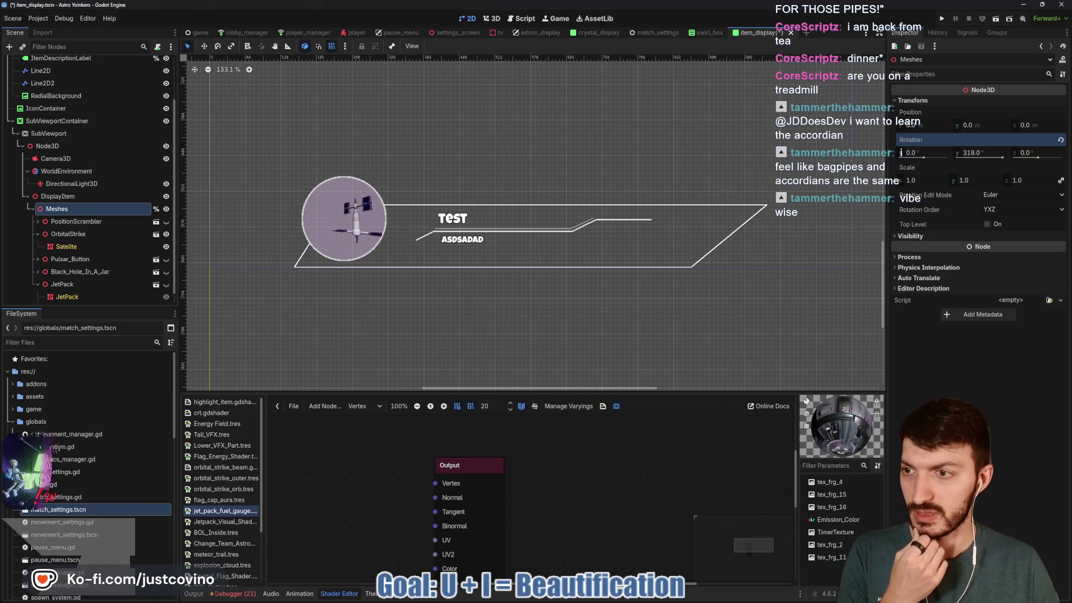
{"action": "left_click", "coordinate": [70, 234]}
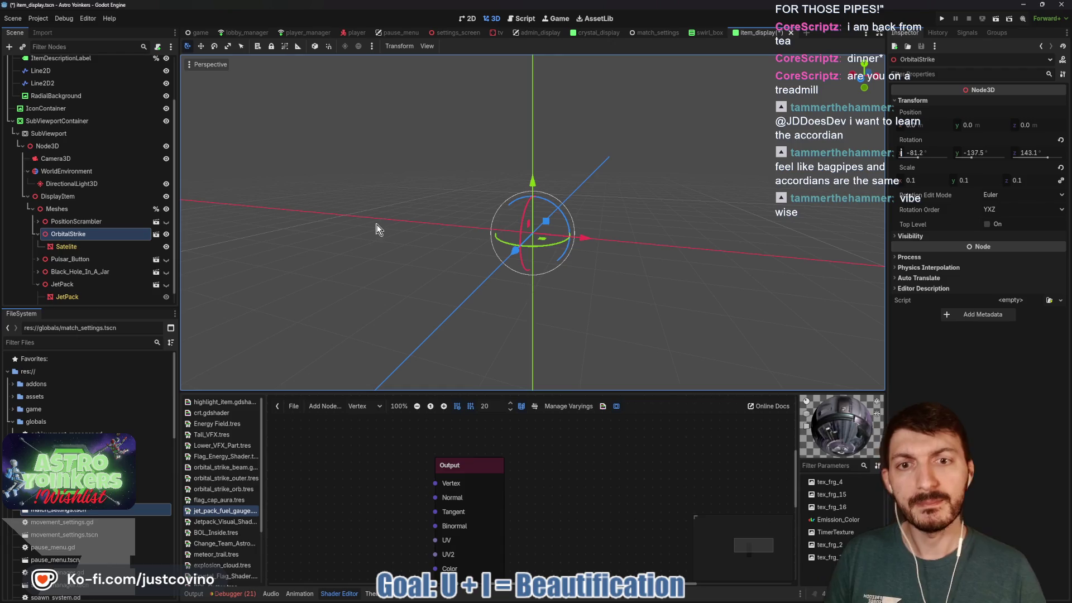
Give the Satelite mesh X rotation -81.2 and set OrbitalStrike's X rotation to 0
{"action": "left_click", "coordinate": [76, 251]}
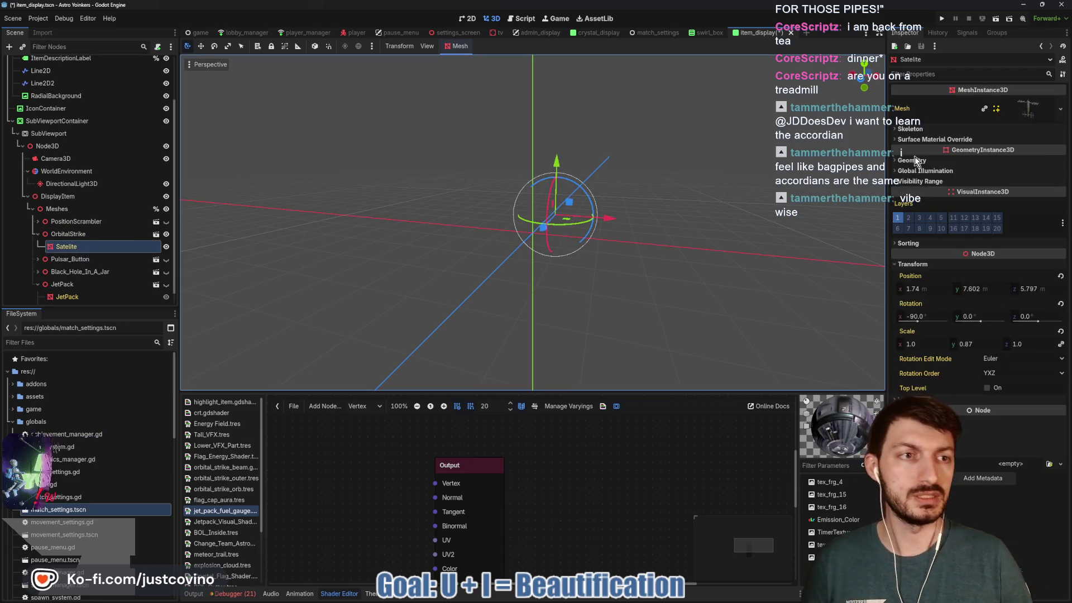
{"action": "left_click", "coordinate": [931, 317]}
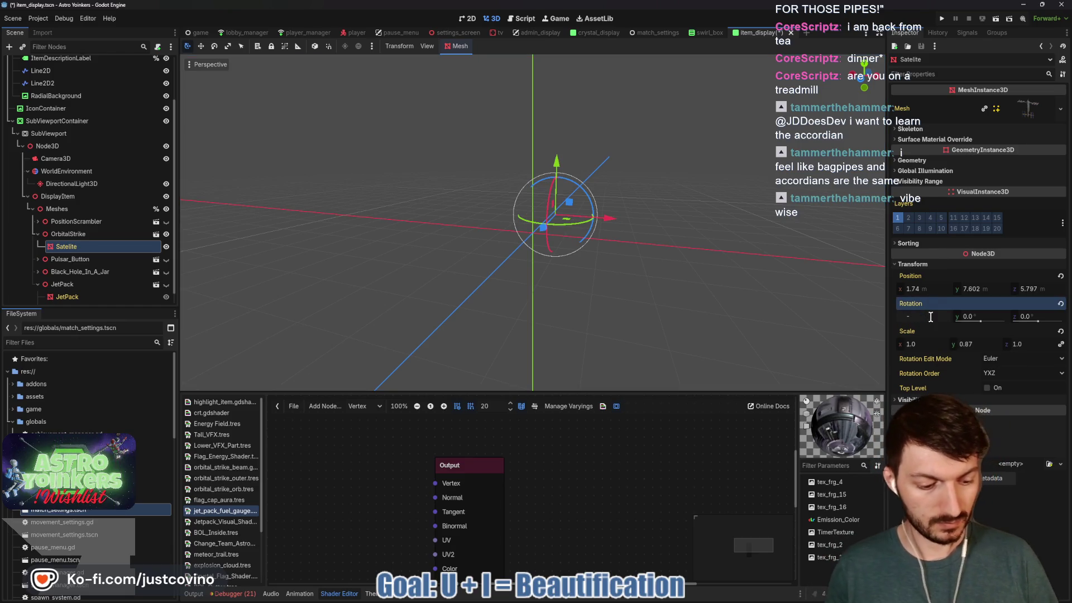
{"action": "type", "text": "81.2"}
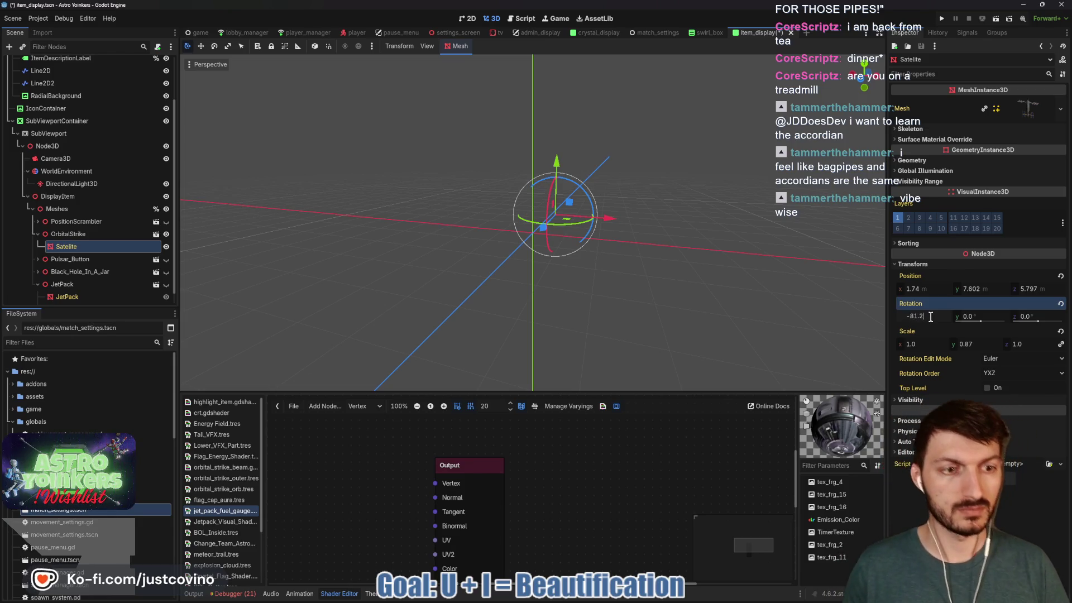
{"action": "left_click", "coordinate": [98, 234]}
{"action": "left_click", "coordinate": [916, 152]}
{"action": "type", "text": "0"}
{"action": "key", "text": "Return"}
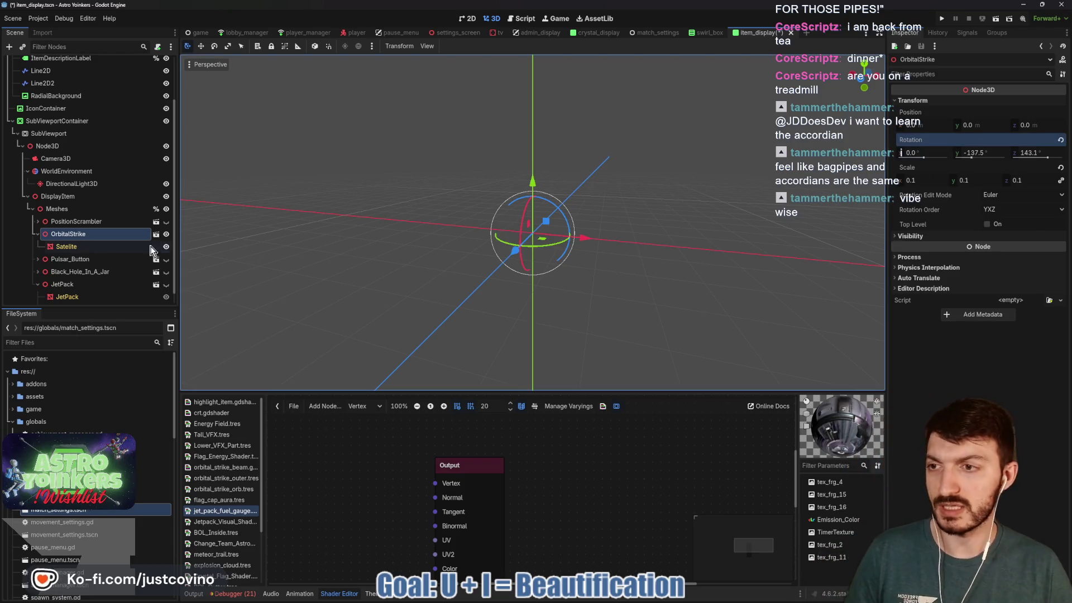
Give Satelite Y rotation -137.5 and zero OrbitalStrike's Y and Z rotation
{"action": "left_click", "coordinate": [67, 246]}
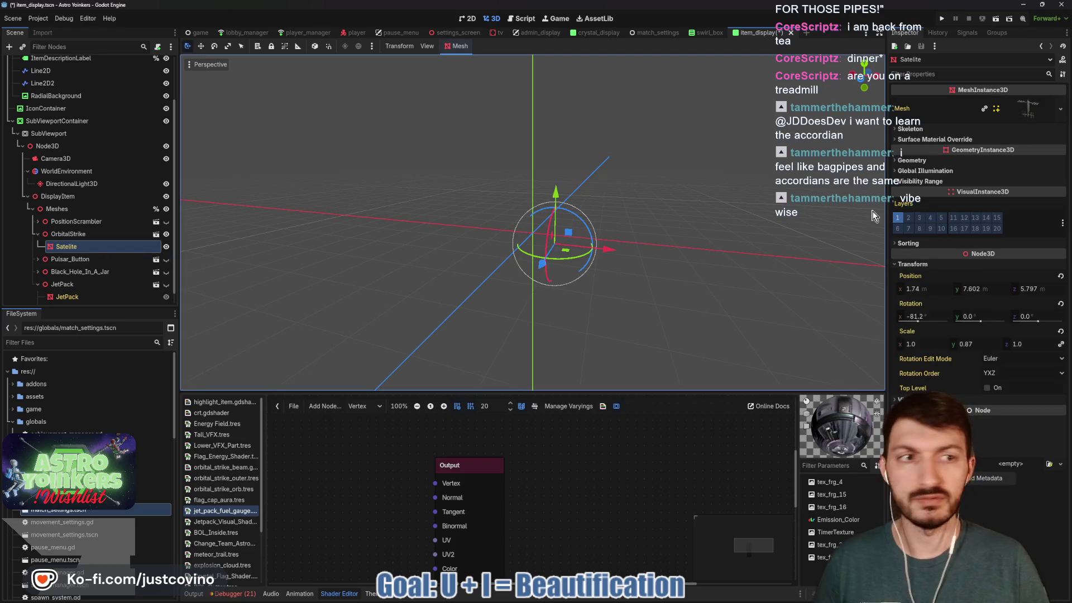
{"action": "left_click", "coordinate": [972, 317]}
{"action": "type", "text": "-137.5"}
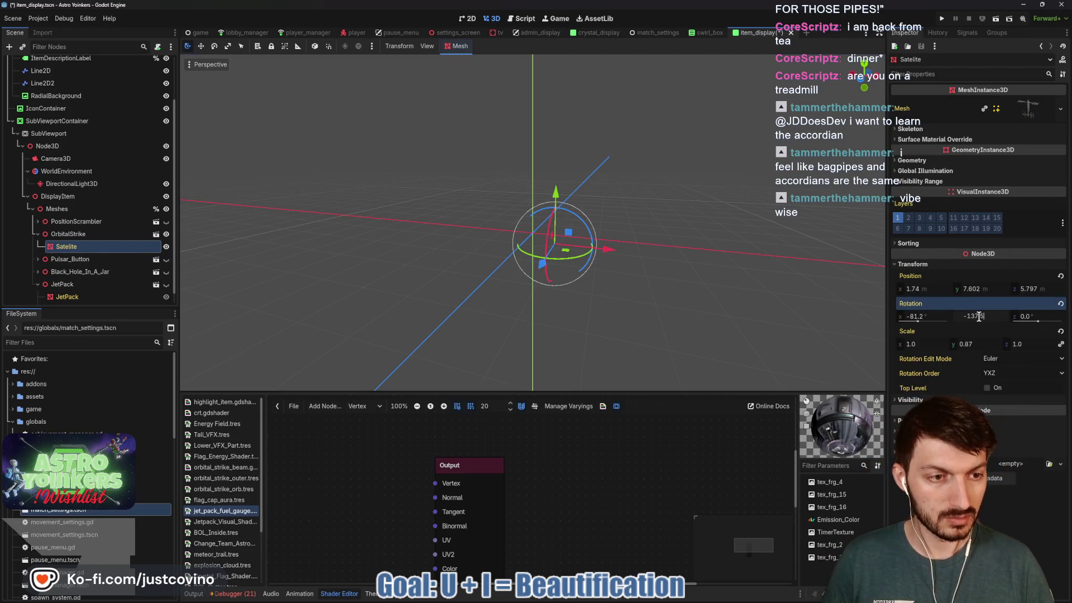
{"action": "key", "text": "Return"}
{"action": "left_click", "coordinate": [68, 234]}
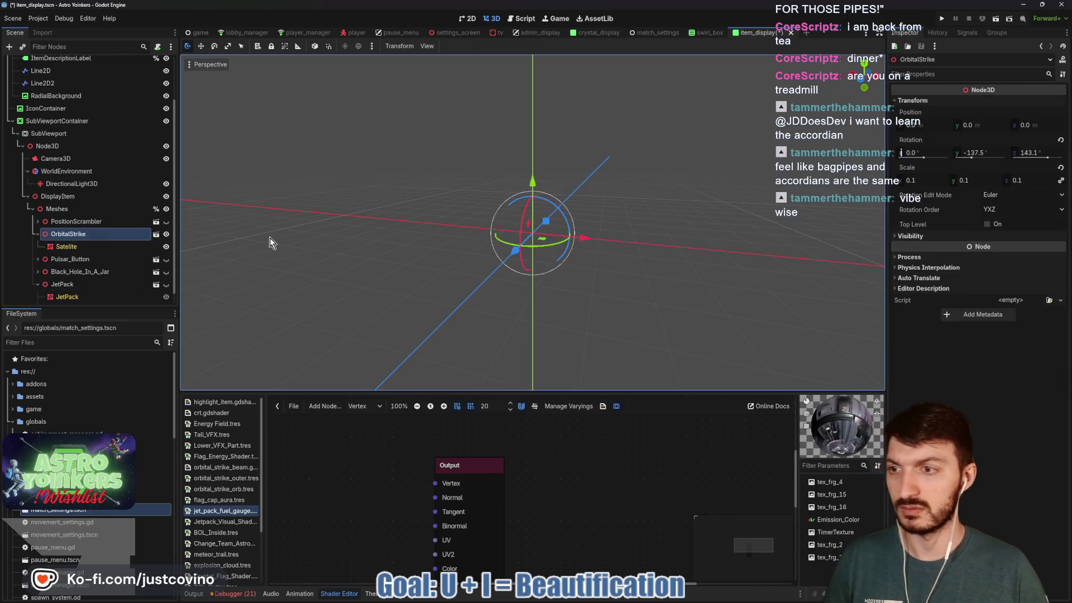
{"action": "left_click", "coordinate": [978, 153]}
{"action": "type", "text": "0"}
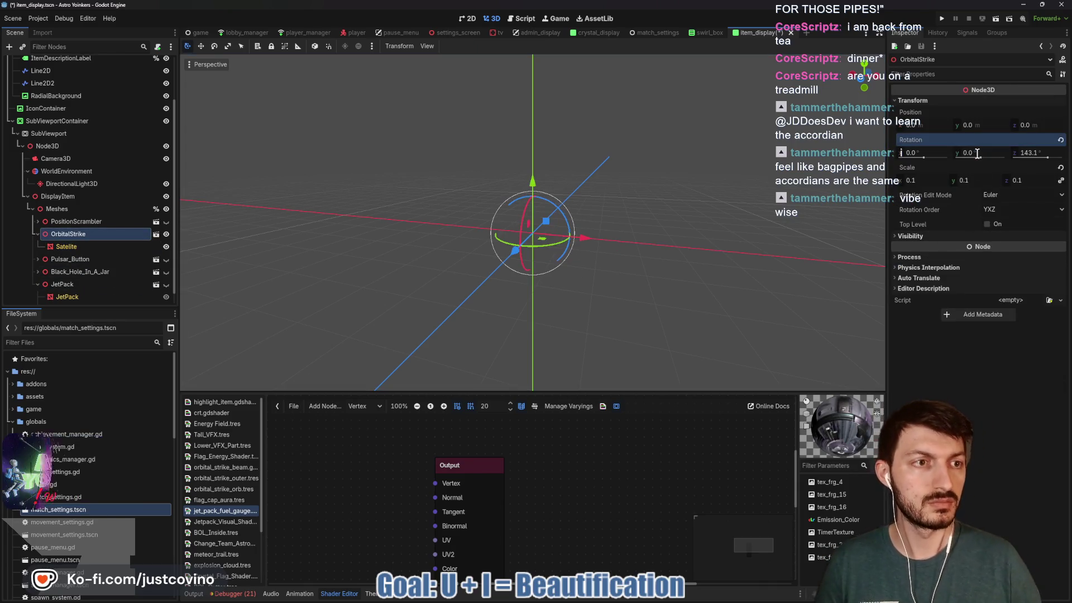
{"action": "left_click", "coordinate": [1030, 152]}
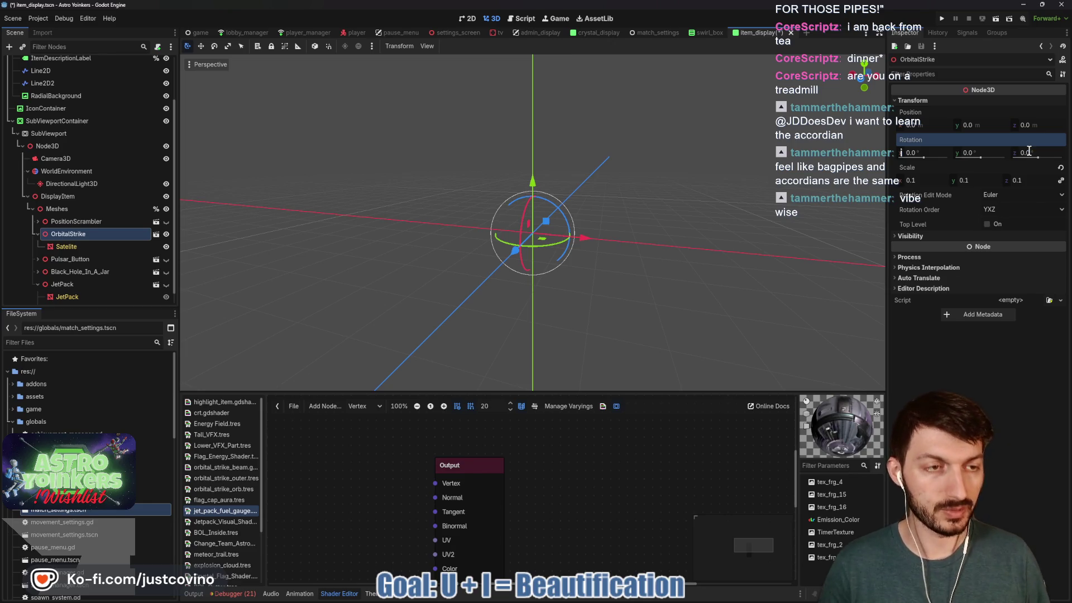
{"action": "key", "text": "Return"}
Set Satelite's Z rotation to 143.1, save, and view the 2D preview
{"action": "left_click", "coordinate": [66, 246]}
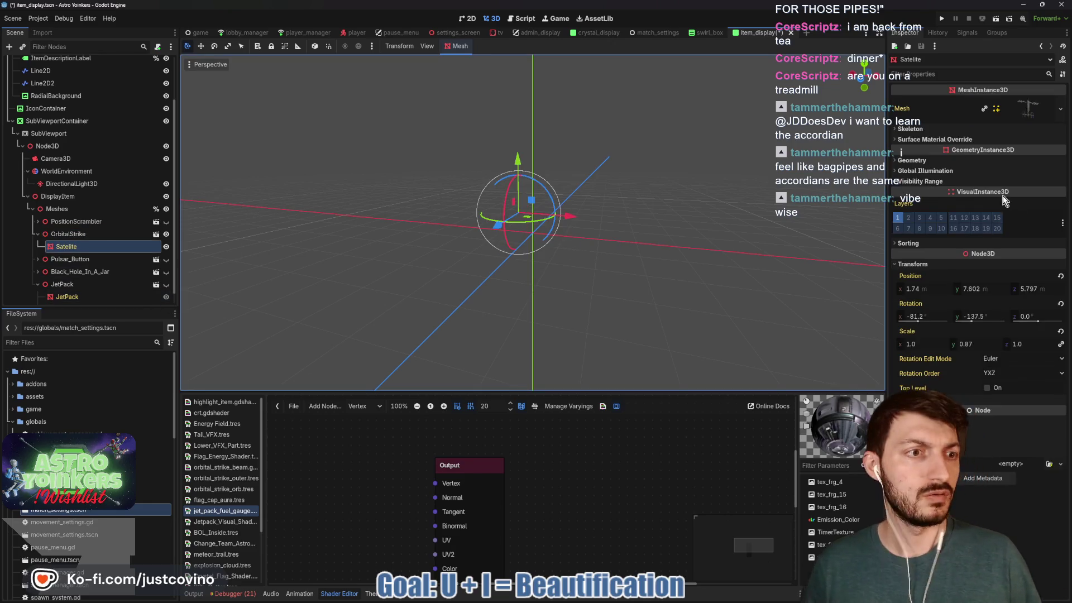
{"action": "left_click", "coordinate": [1033, 315]}
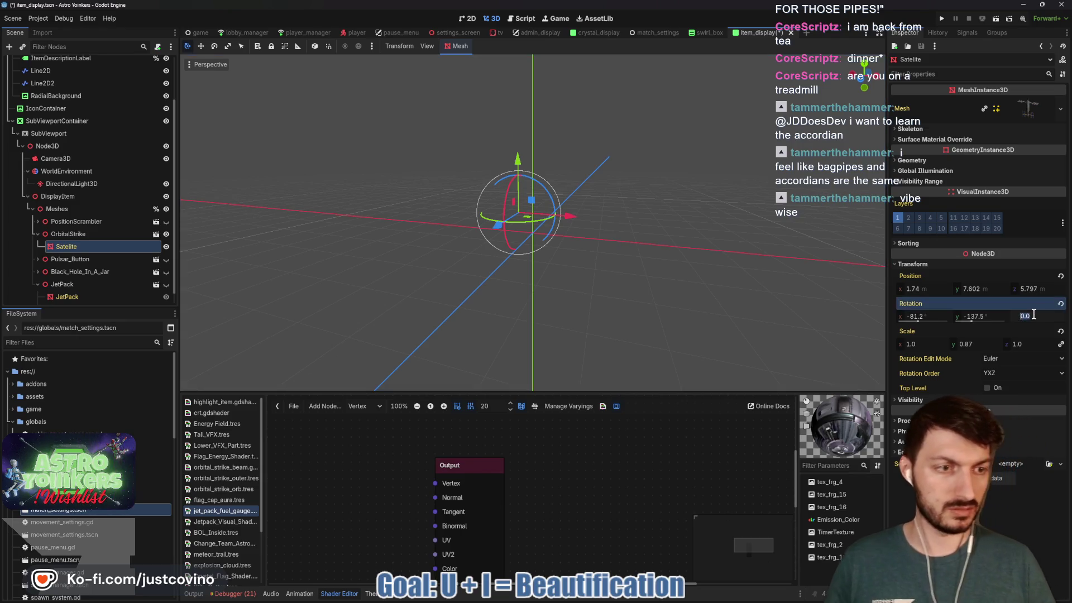
{"action": "key", "text": "ctrl+s"}
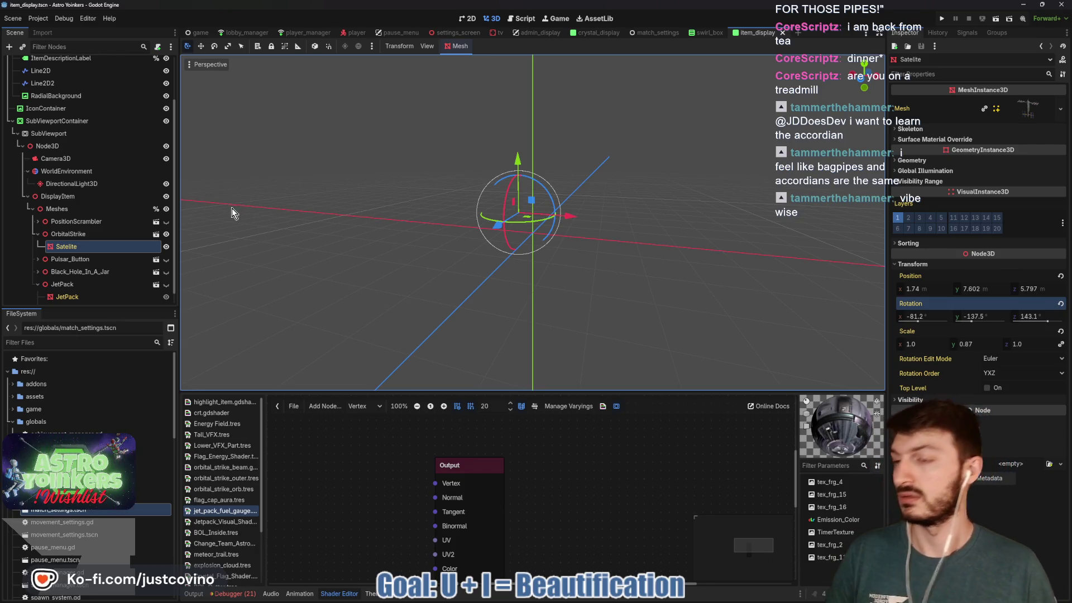
{"action": "left_click", "coordinate": [66, 234]}
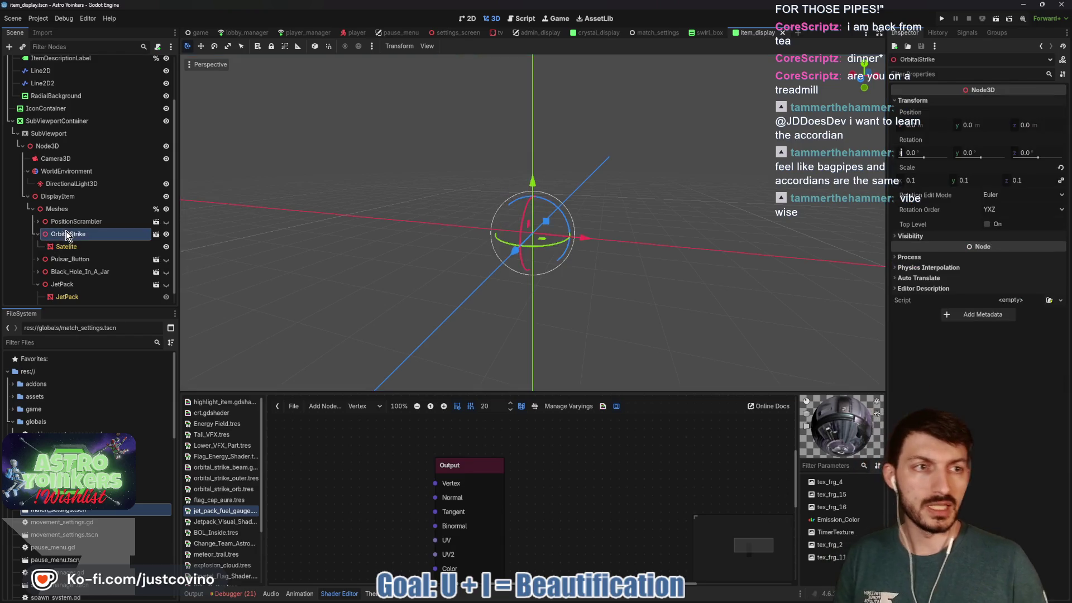
{"action": "left_click", "coordinate": [468, 18]}
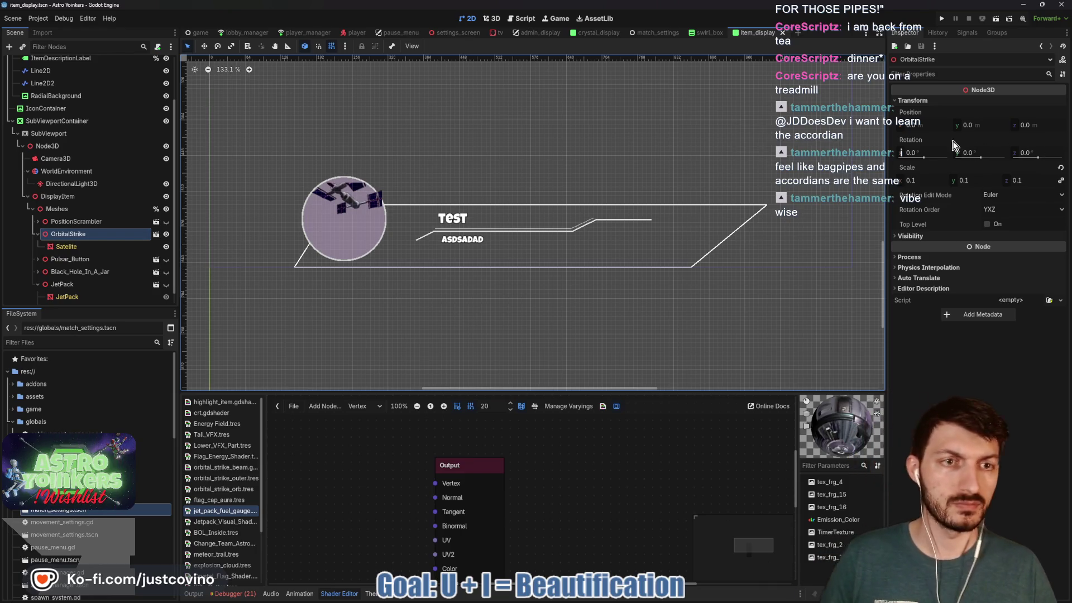
Adjust the Satelite mesh's X and Z position in the preview, then save the scene
{"action": "left_click", "coordinate": [83, 246]}
{"action": "left_click", "coordinate": [468, 20]}
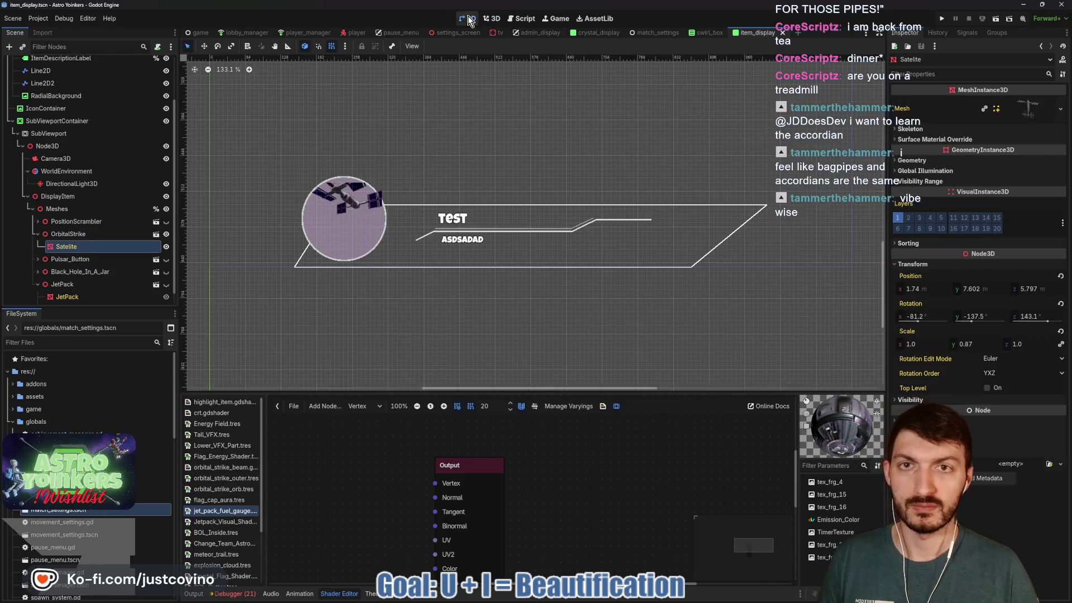
{"action": "left_click_drag", "start_coordinate": [983, 287], "coordinate": [904, 287]}
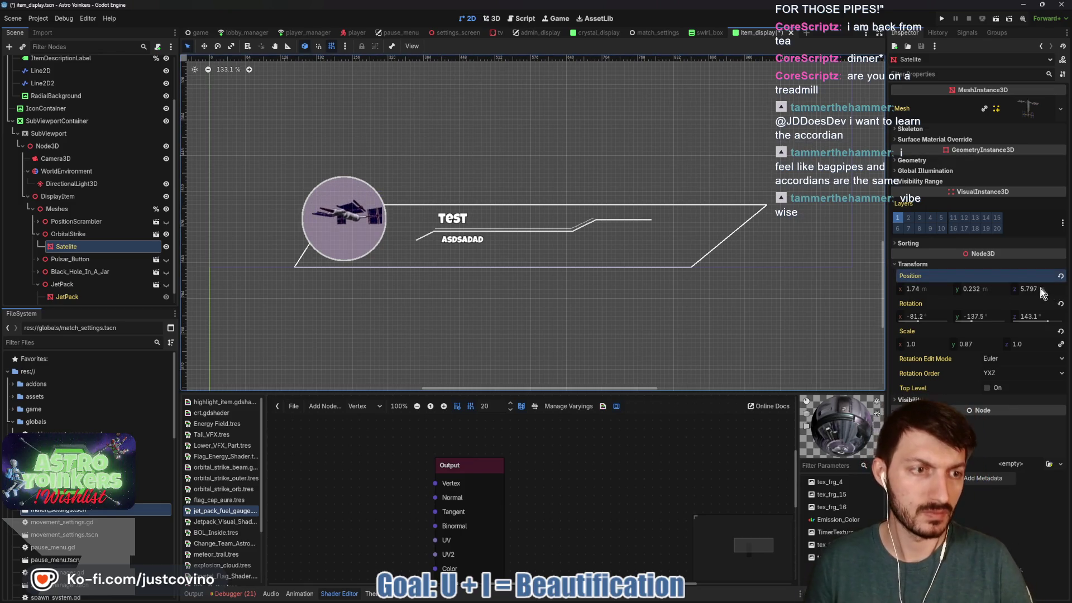
{"action": "left_click_drag", "start_coordinate": [928, 317], "coordinate": [863, 317]}
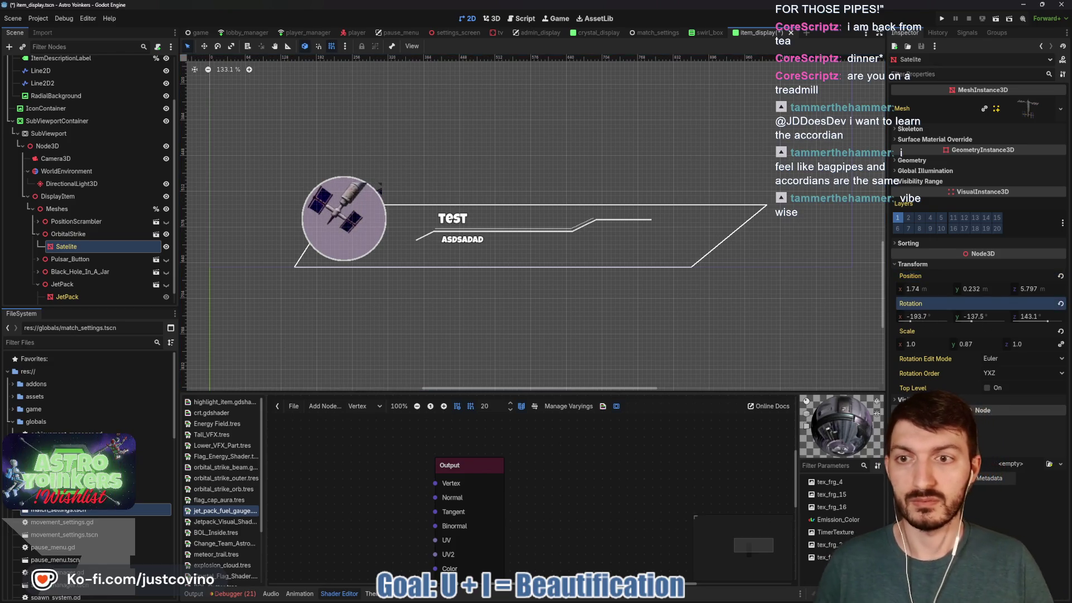
{"action": "left_click_drag", "start_coordinate": [984, 289], "coordinate": [888, 290]}
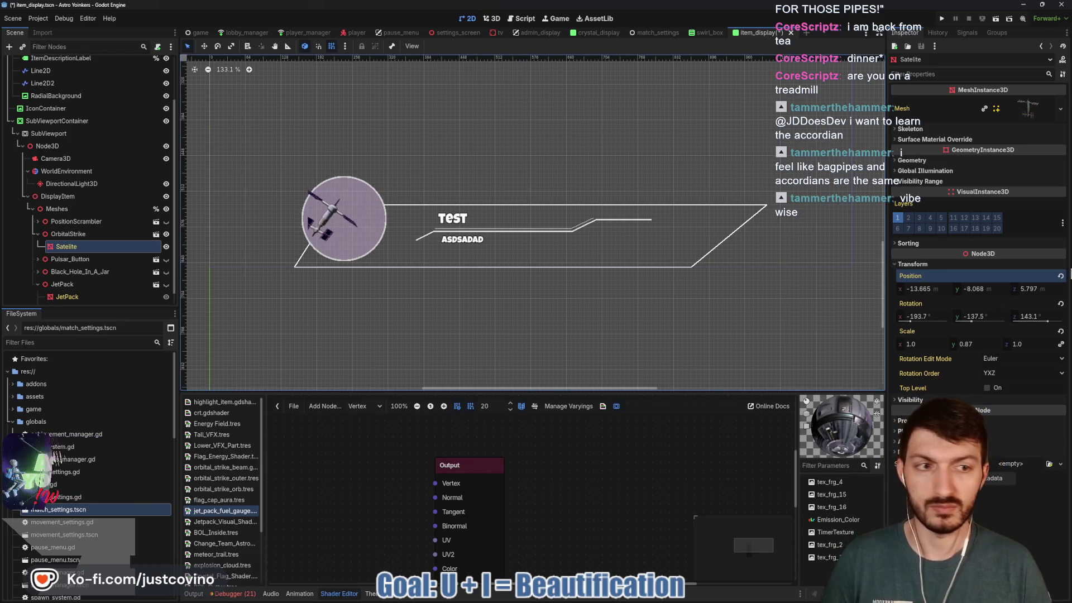
{"action": "mouse_move", "coordinate": [1021, 288]}
{"action": "left_mouse_down"}
{"action": "mouse_move", "coordinate": [1038, 288]}
{"action": "mouse_move", "coordinate": [1005, 288]}
{"action": "left_mouse_up"}
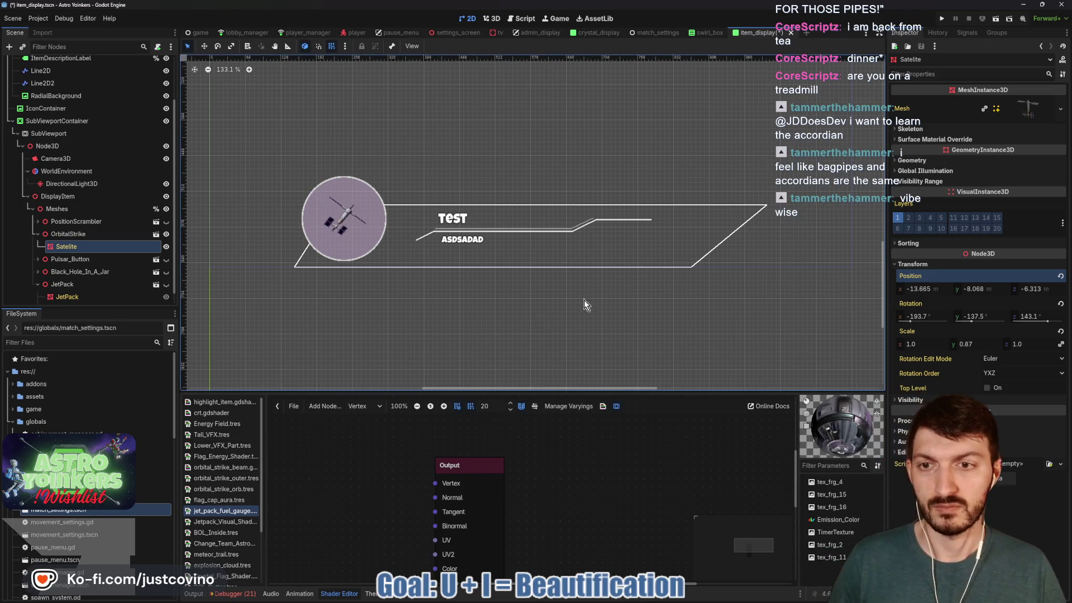
{"action": "left_click_drag", "start_coordinate": [930, 289], "coordinate": [963, 289]}
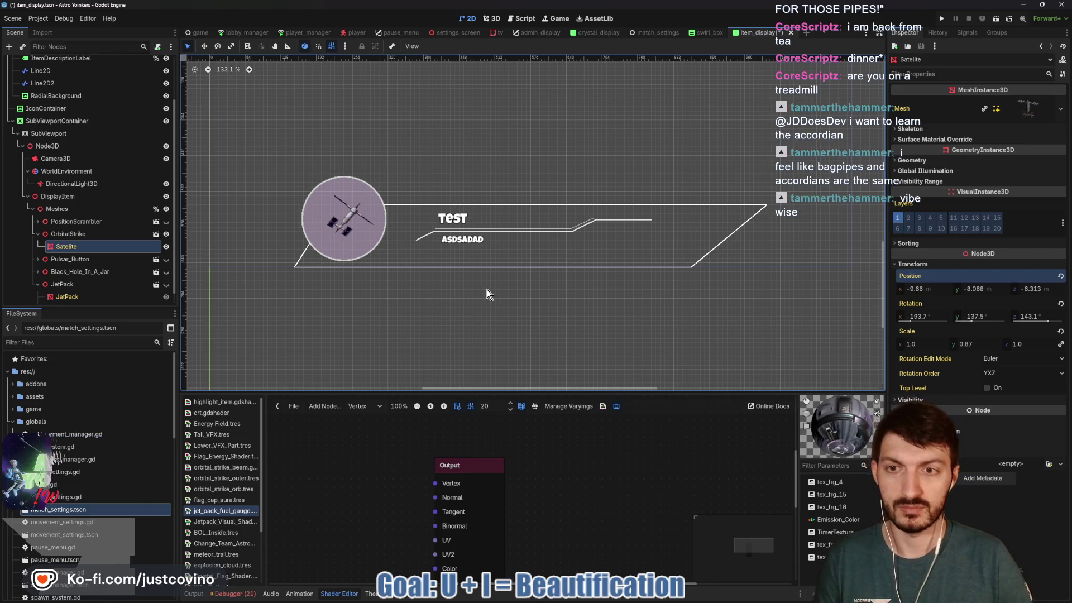
{"action": "key", "text": "ctrl+s"}
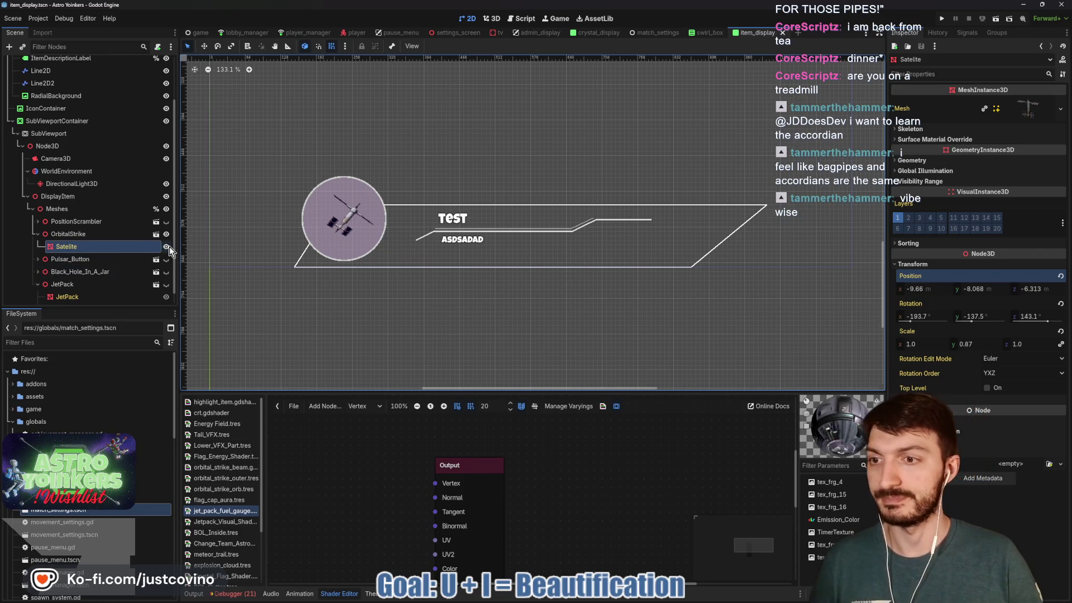
Reset the Meshes group's Y rotation to 0
{"action": "left_click", "coordinate": [62, 213]}
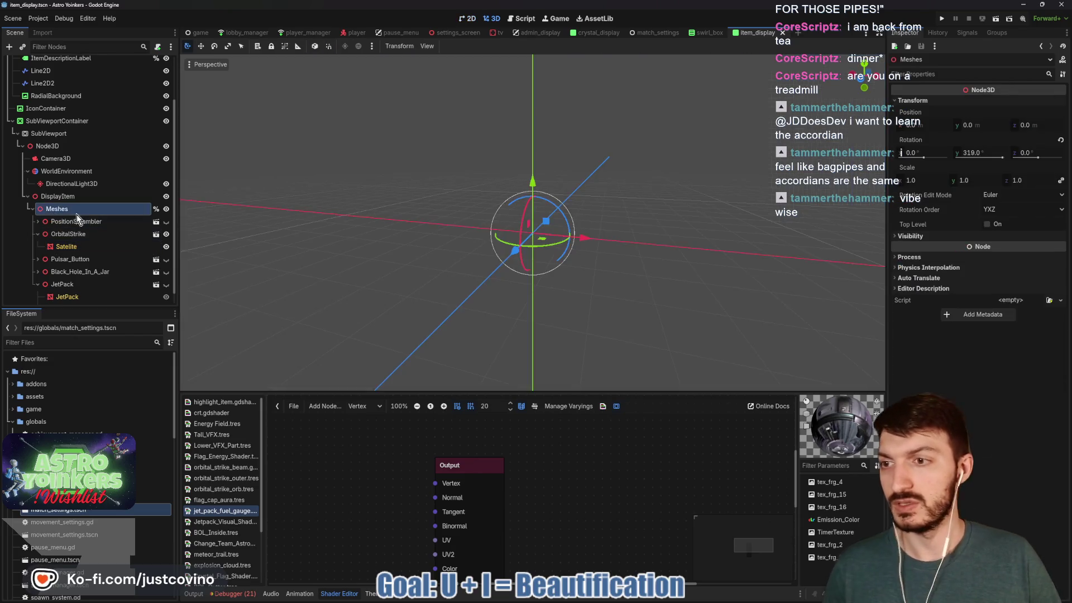
{"action": "left_click", "coordinate": [468, 18]}
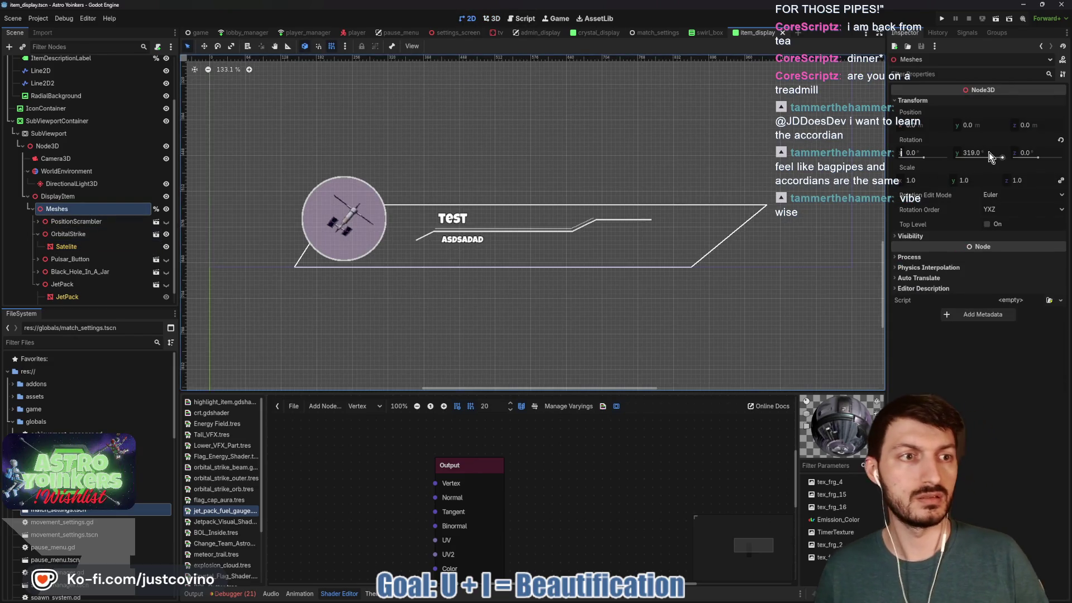
{"action": "left_click_drag", "start_coordinate": [990, 152], "coordinate": [943, 152]}
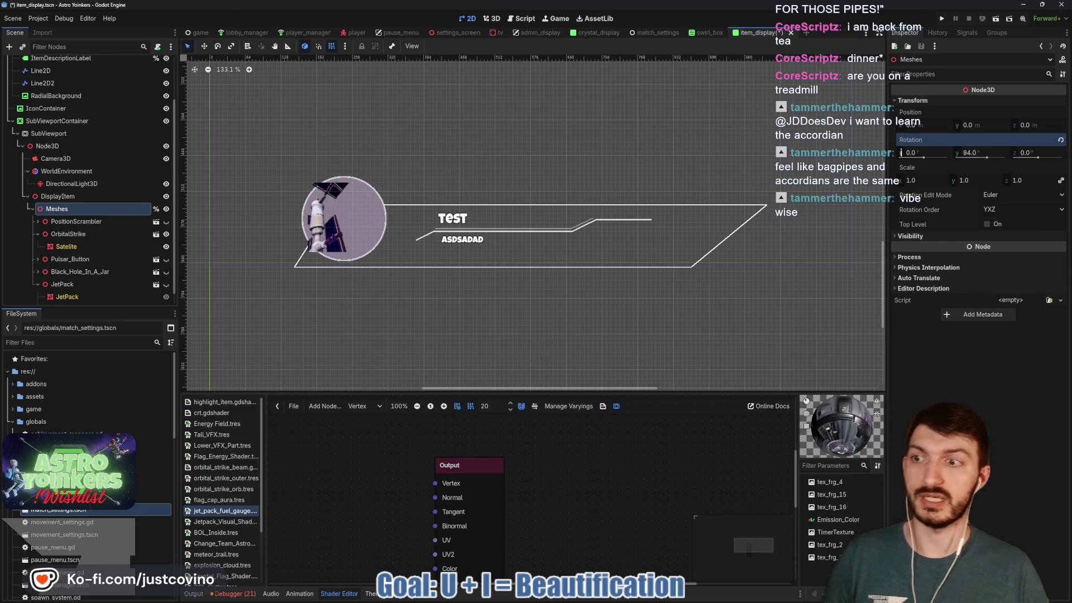
{"action": "left_click", "coordinate": [988, 156]}
{"action": "type", "text": "0"}
{"action": "key", "text": "Return"}
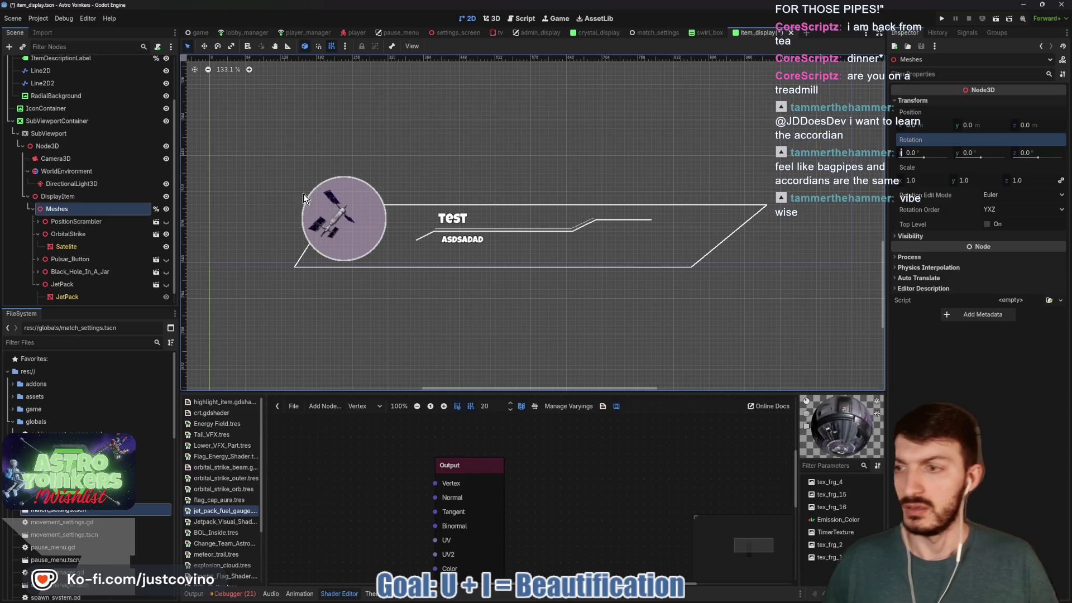
Select the Satelite mesh and open the satellite model's own scene, satelite.tscn
{"action": "left_click", "coordinate": [104, 238]}
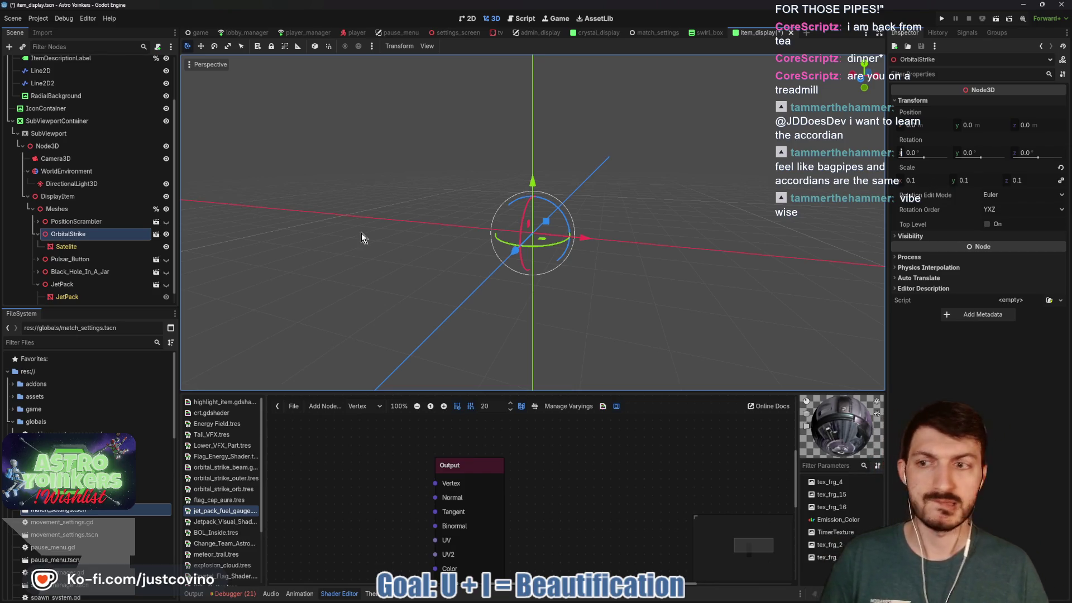
{"action": "left_click", "coordinate": [82, 212]}
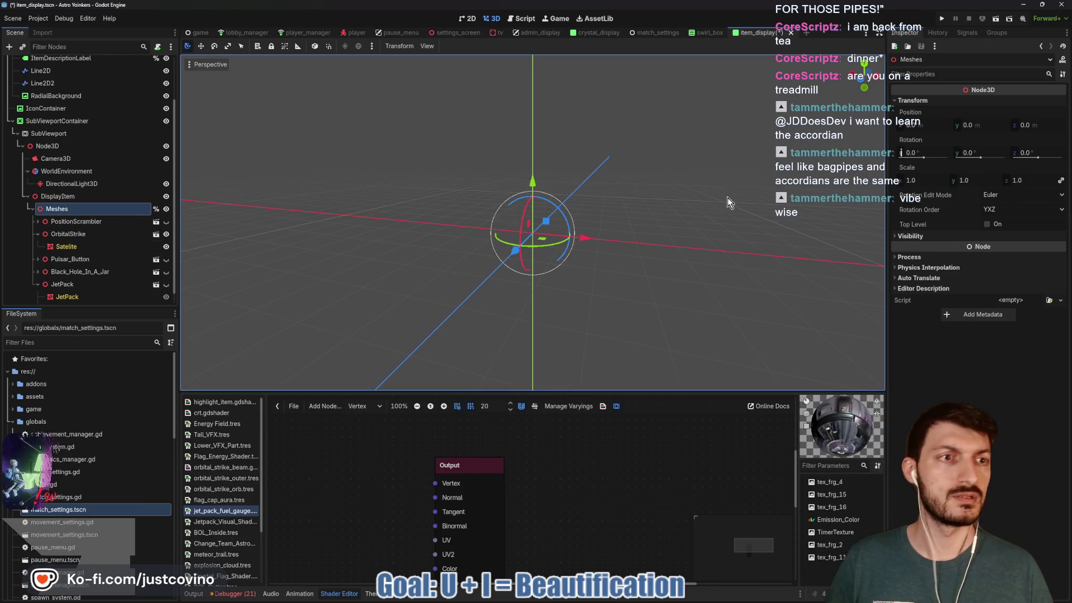
{"action": "left_click", "coordinate": [89, 247]}
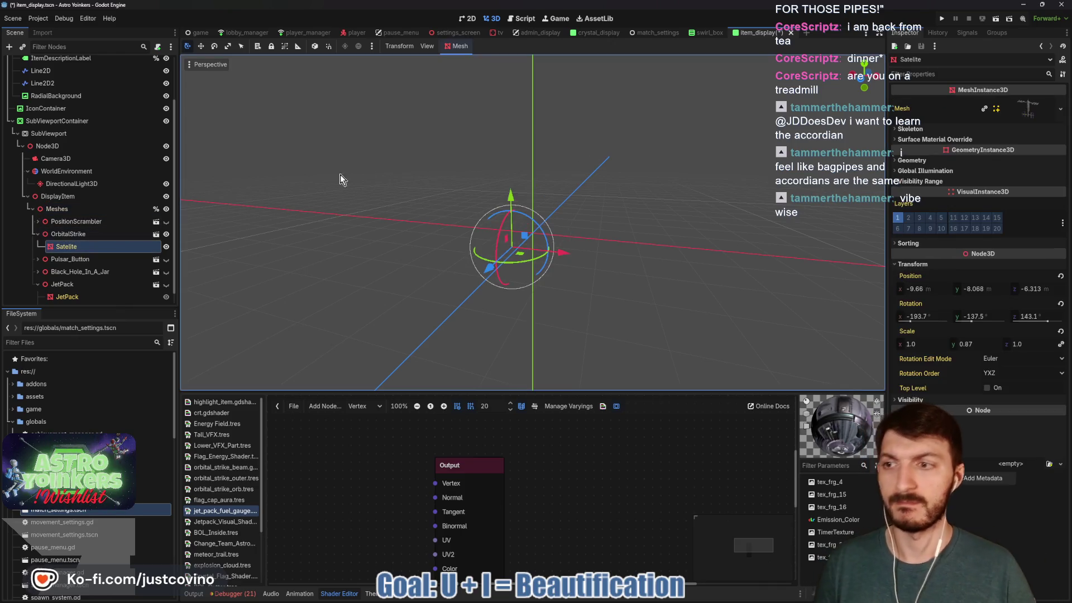
{"action": "left_click", "coordinate": [472, 18]}
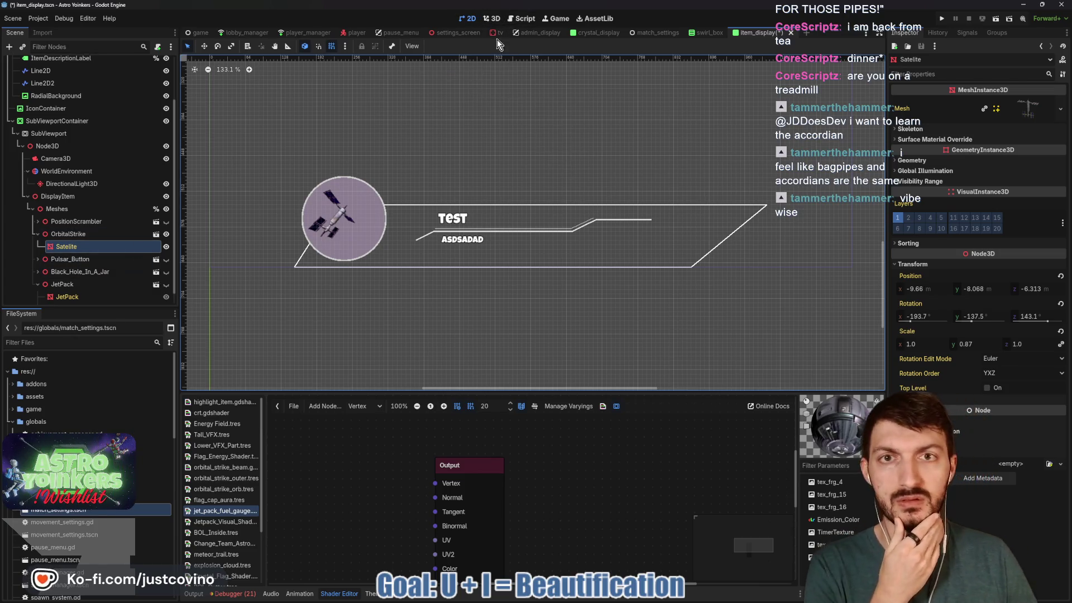
{"action": "left_click", "coordinate": [157, 235]}
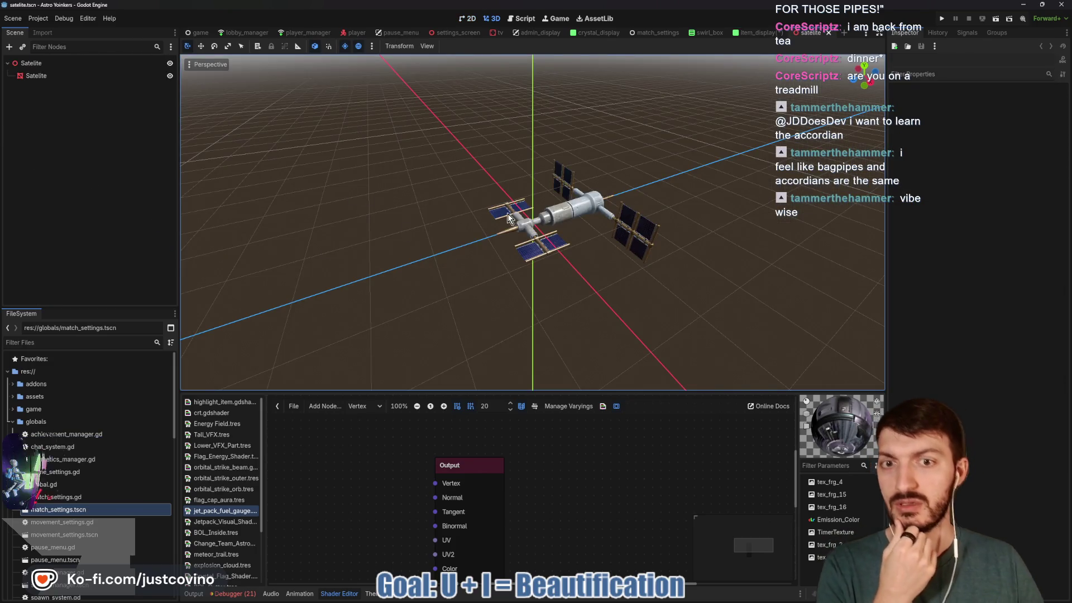
Filter files for 'orbital_strike', inspect orbital_strike_satellite.tscn, close it, and return to item_display
{"action": "left_click", "coordinate": [50, 65]}
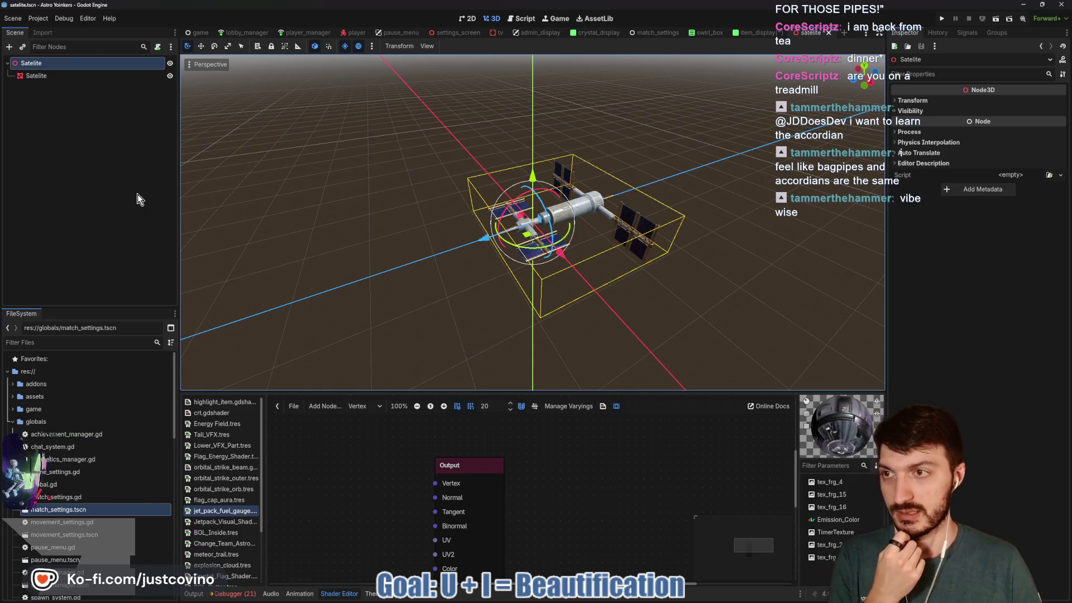
{"action": "type", "text": "orbital_strike"}
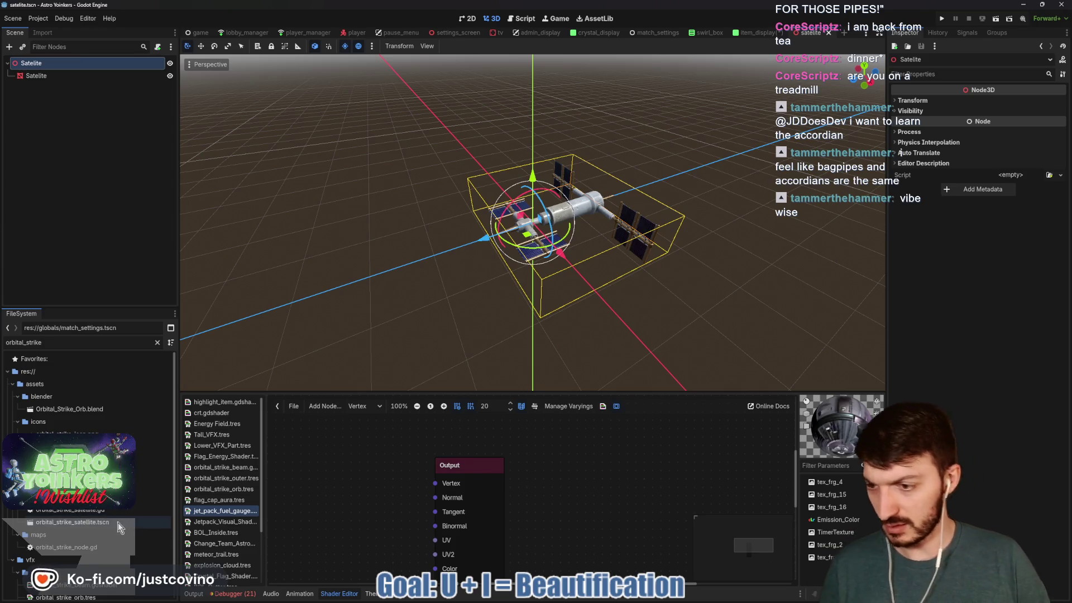
{"action": "double_click", "coordinate": [116, 521]}
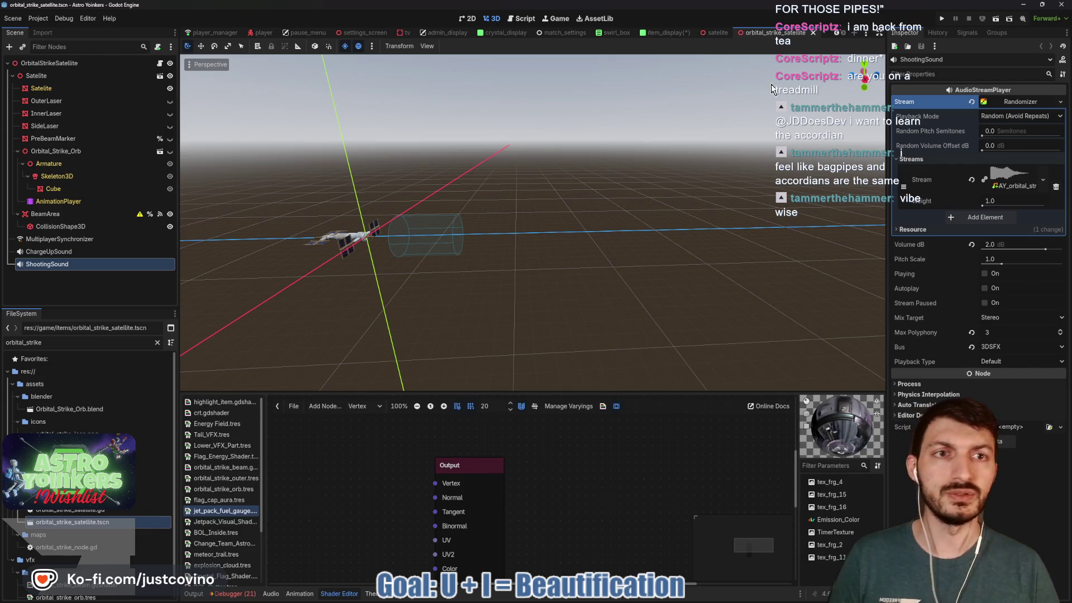
{"action": "left_click", "coordinate": [814, 34]}
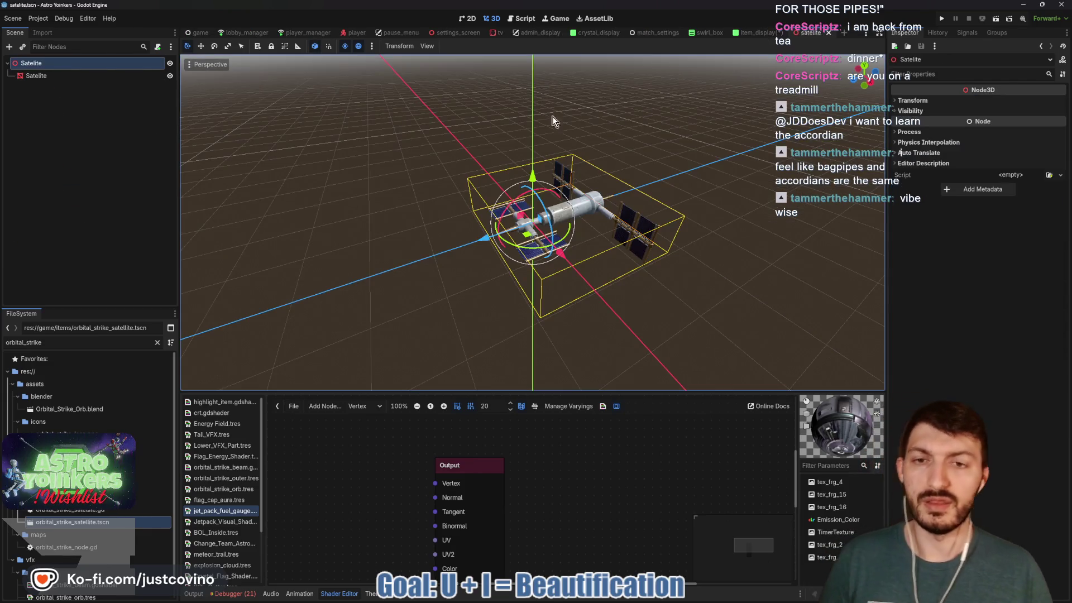
{"action": "left_click", "coordinate": [751, 32]}
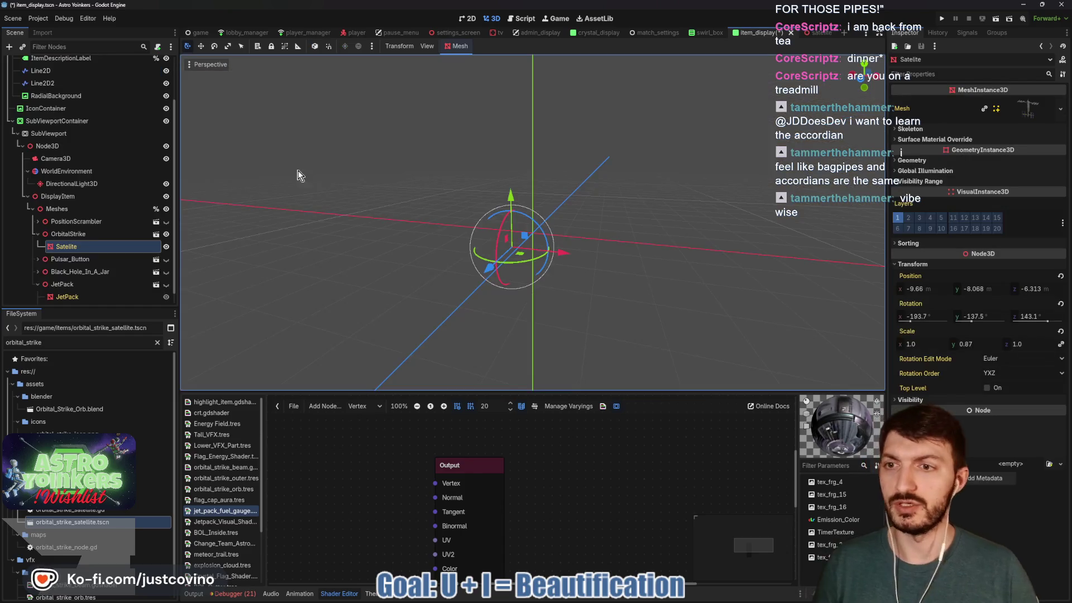
Back in item_display, select OrbitalStrike and search files for 'display', then clear the filter
{"action": "left_click", "coordinate": [65, 246]}
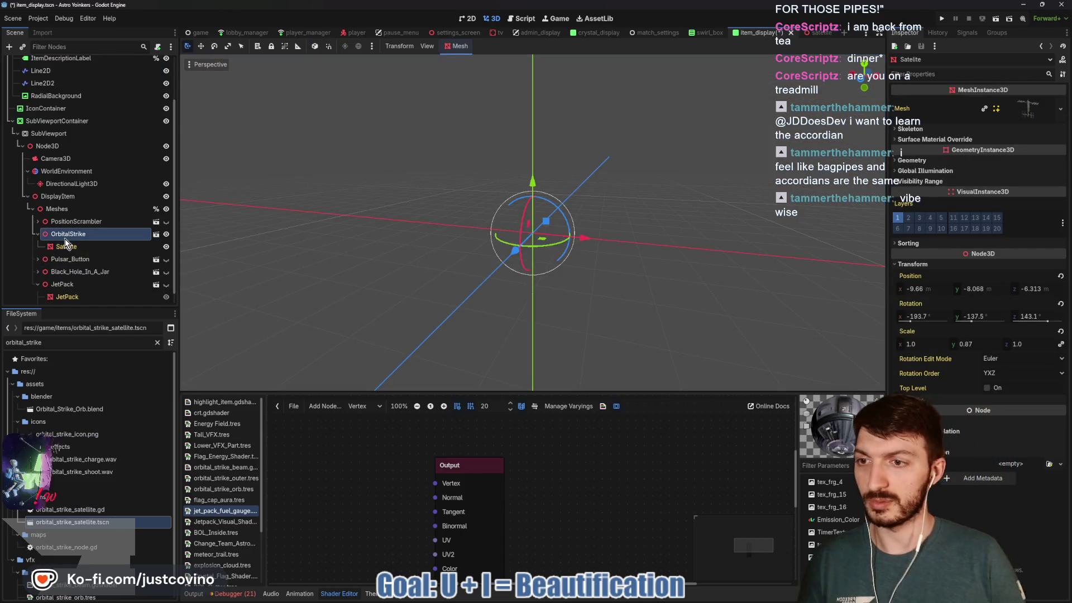
{"action": "left_click", "coordinate": [65, 238]}
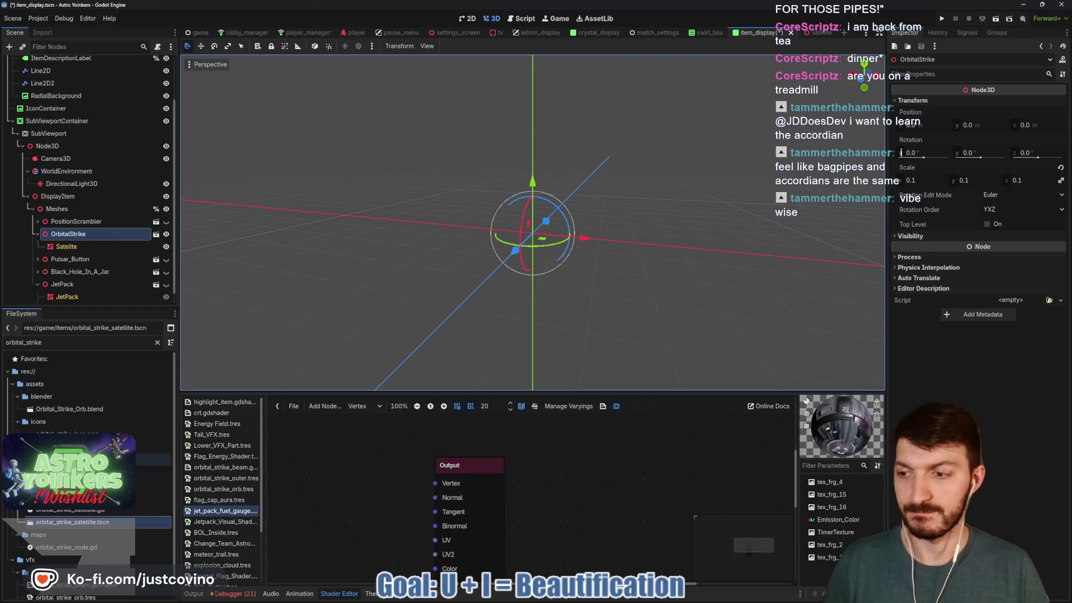
{"action": "left_click", "coordinate": [55, 344]}
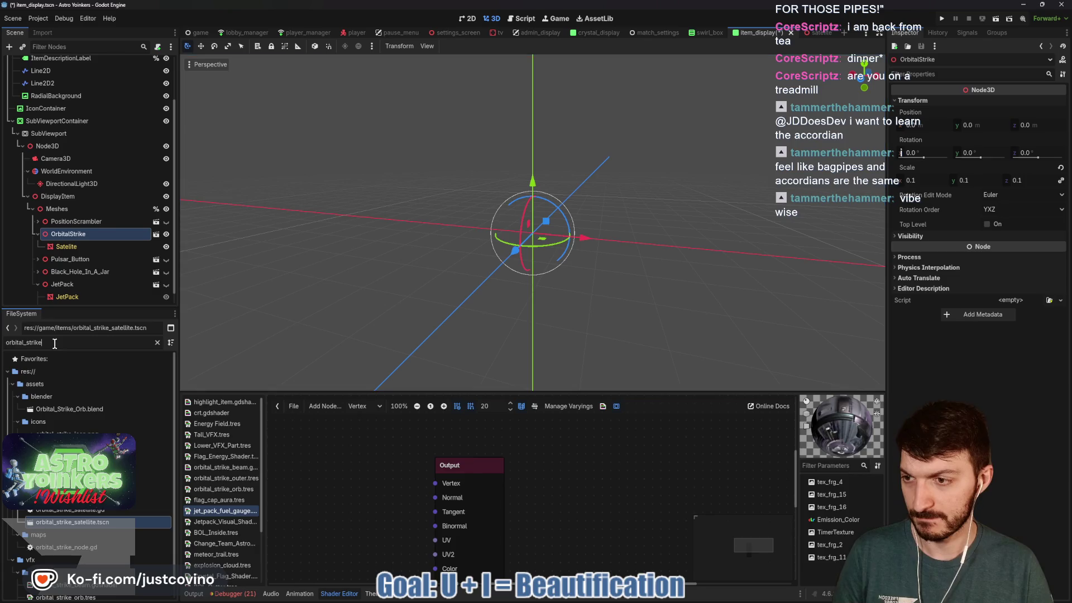
{"action": "type", "text": "display"}
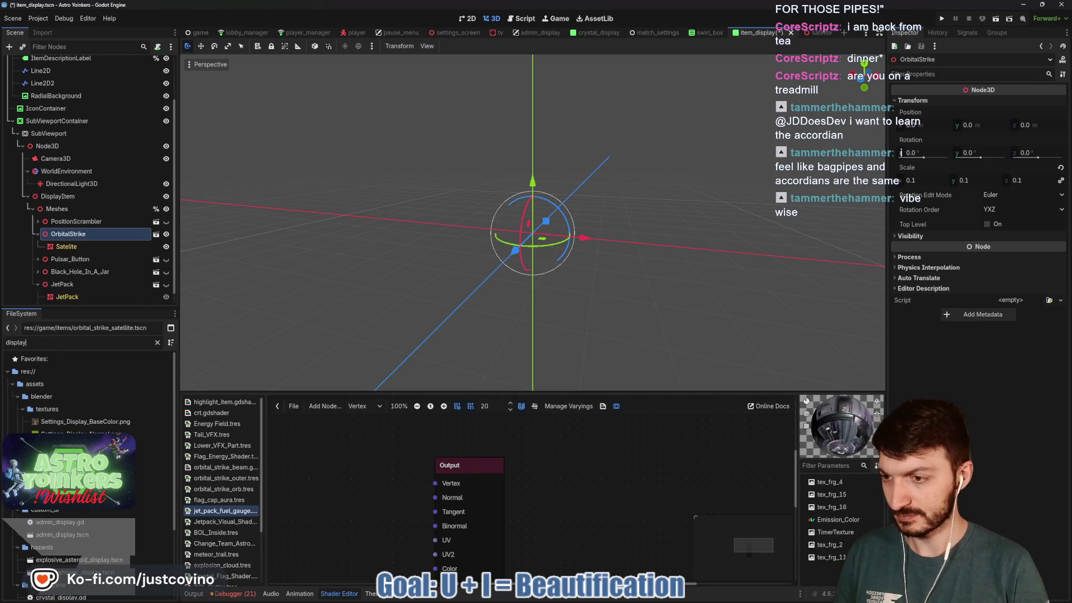
{"action": "scroll", "coordinate": [145, 443], "scroll_direction": "down", "scroll_amount": 5}
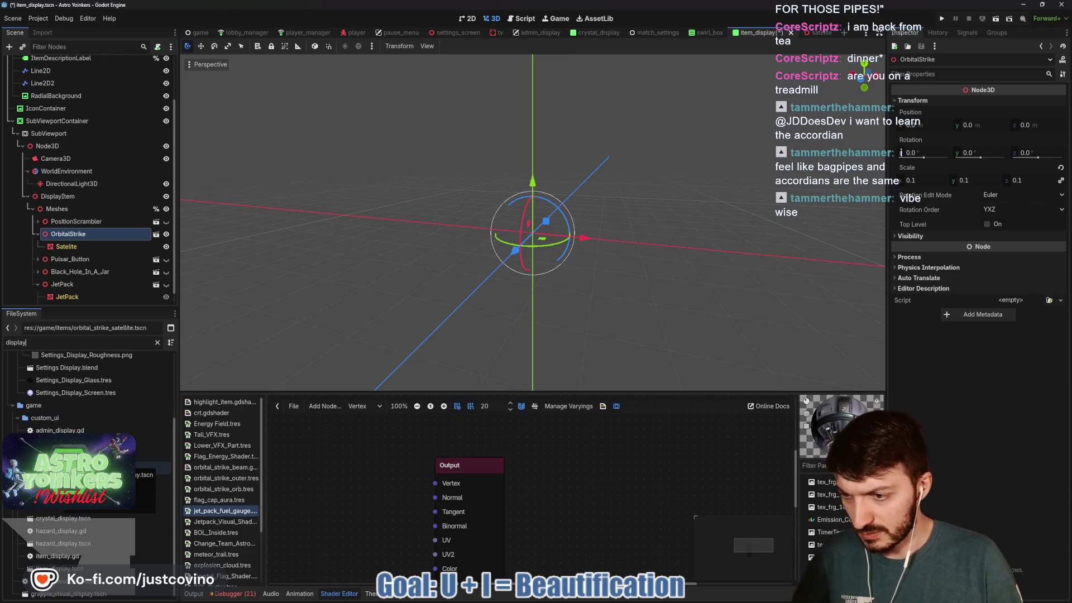
{"action": "scroll", "coordinate": [159, 350], "scroll_direction": "down", "scroll_amount": 1}
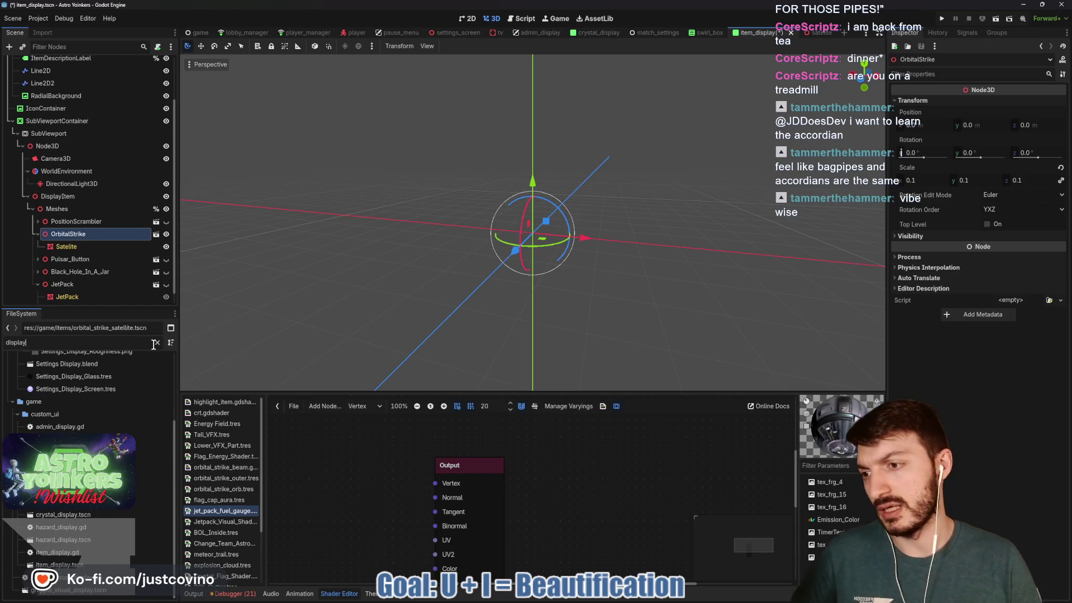
{"action": "left_click", "coordinate": [157, 343]}
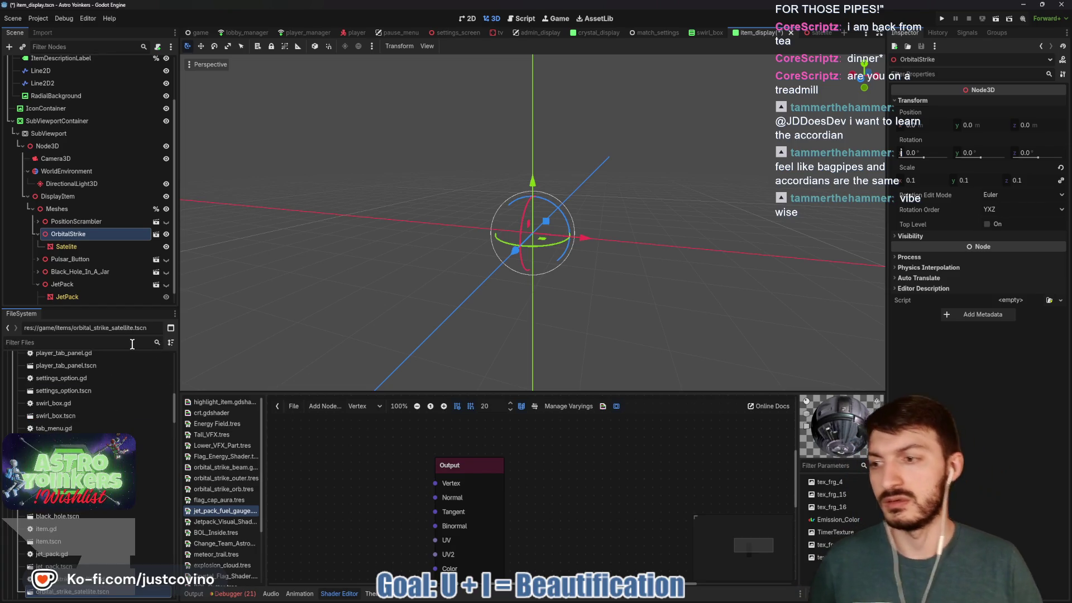
{"action": "scroll", "coordinate": [84, 428], "scroll_direction": "down", "scroll_amount": 2}
Start a new scene in the res://game/items folder via Create New > Scene
{"action": "left_click", "coordinate": [84, 460]}
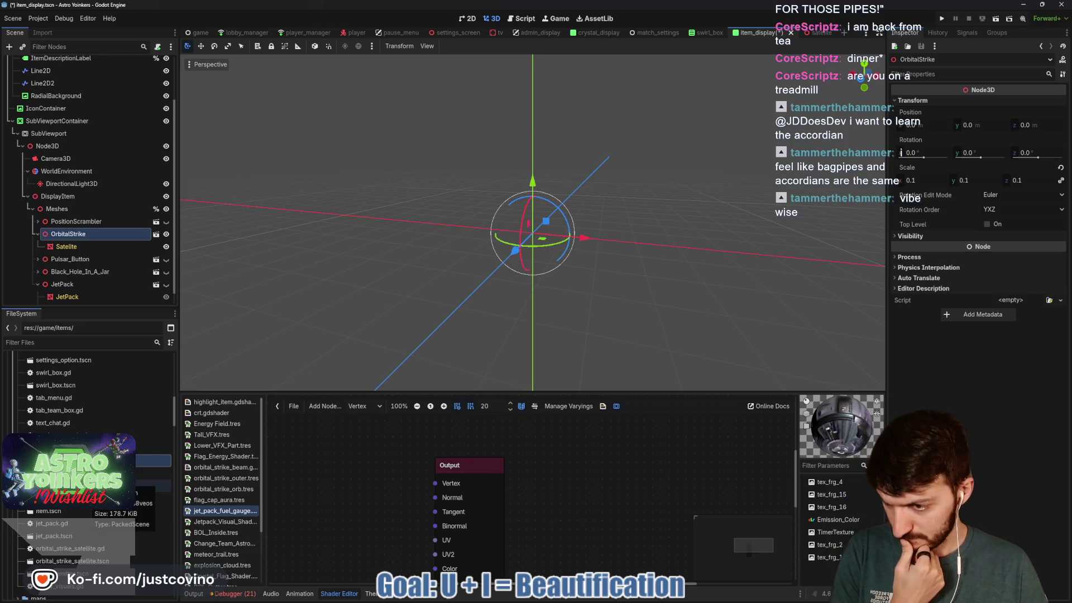
{"action": "right_click", "coordinate": [54, 463]}
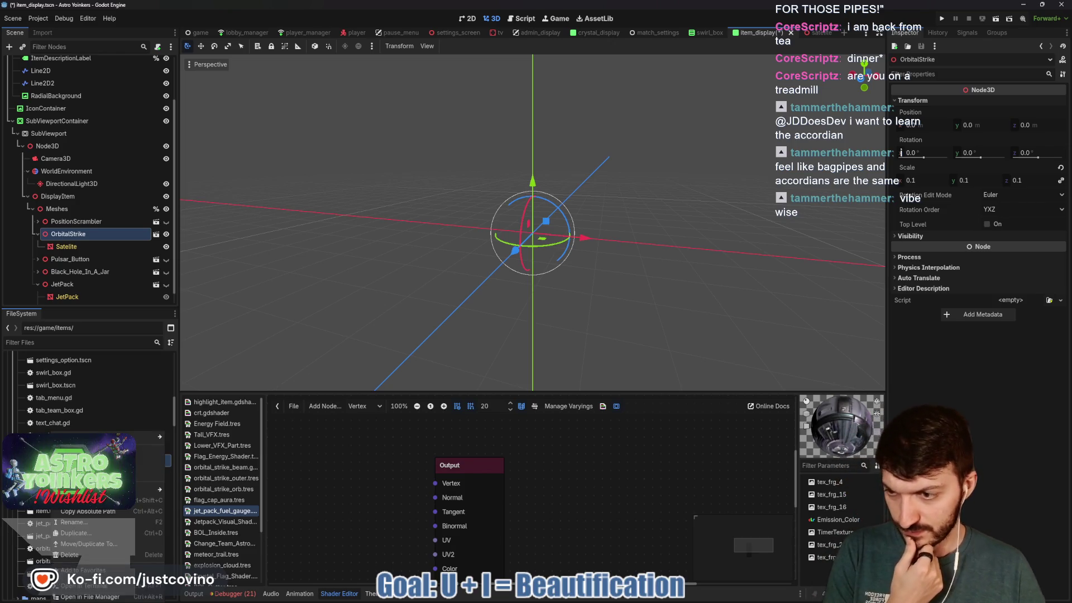
{"action": "mouse_move", "coordinate": [84, 437]}
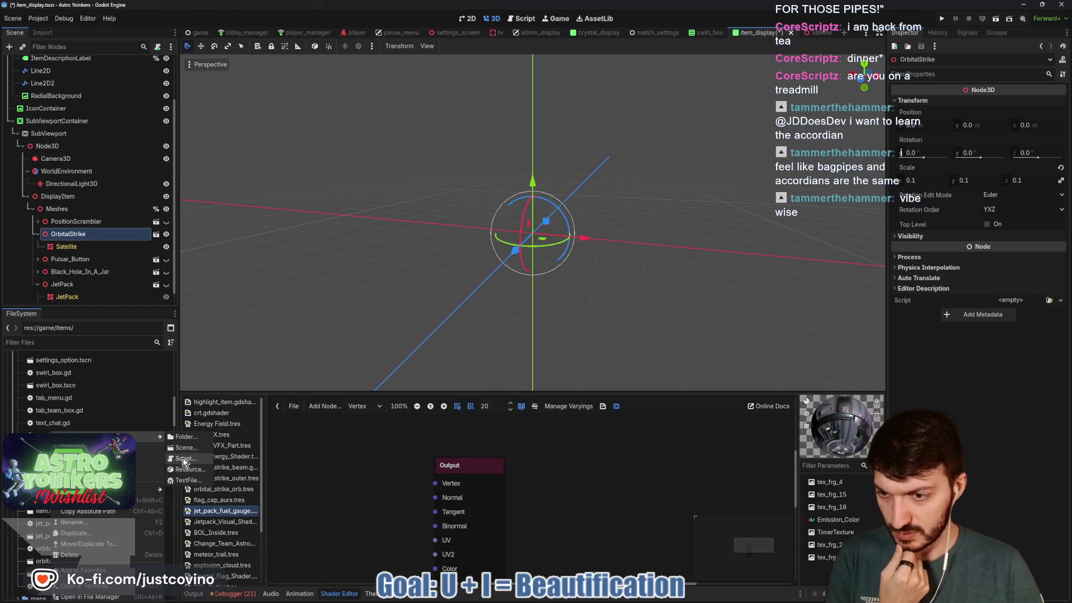
{"action": "left_click", "coordinate": [186, 448]}
Create the scene as orbital_strike_display and close the satelite scene tab
{"action": "type", "text": "orbital_strik"}
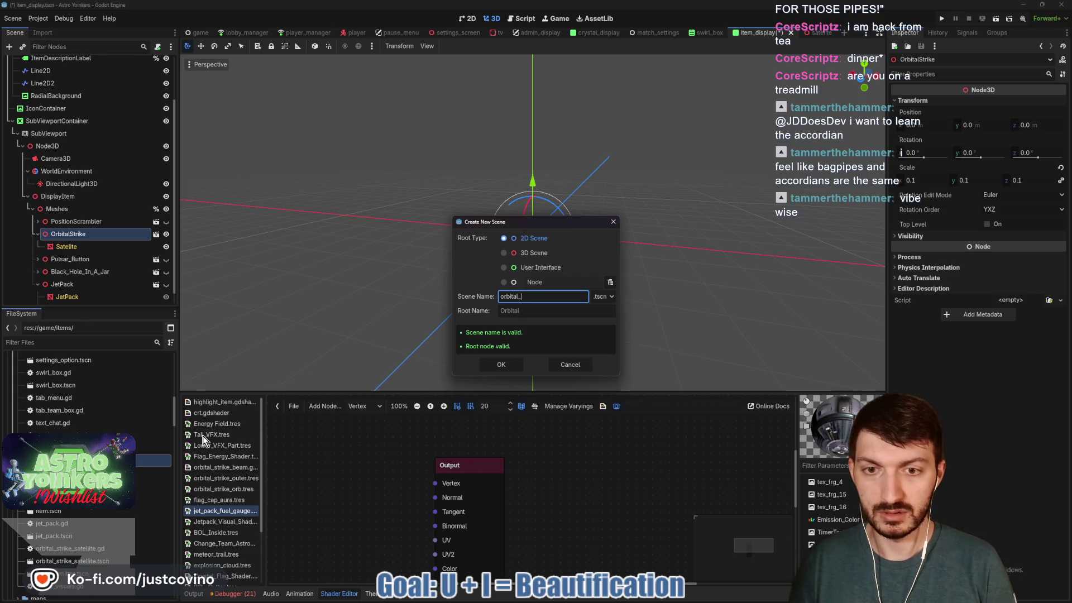
{"action": "type", "text": "e_display"}
{"action": "key", "text": "Return"}
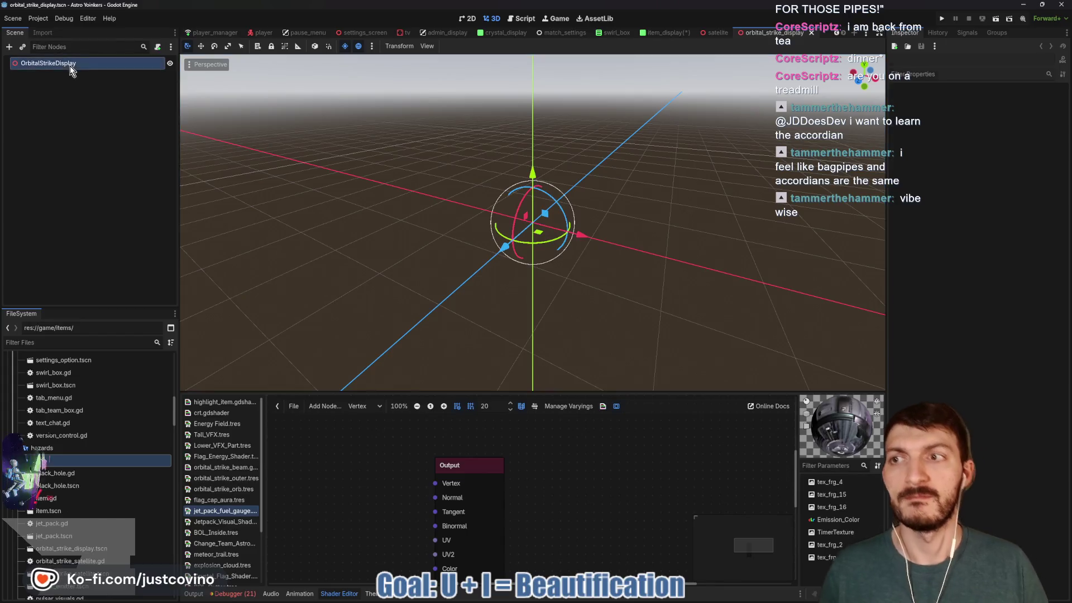
{"action": "left_click", "coordinate": [721, 37]}
{"action": "left_click", "coordinate": [739, 33]}
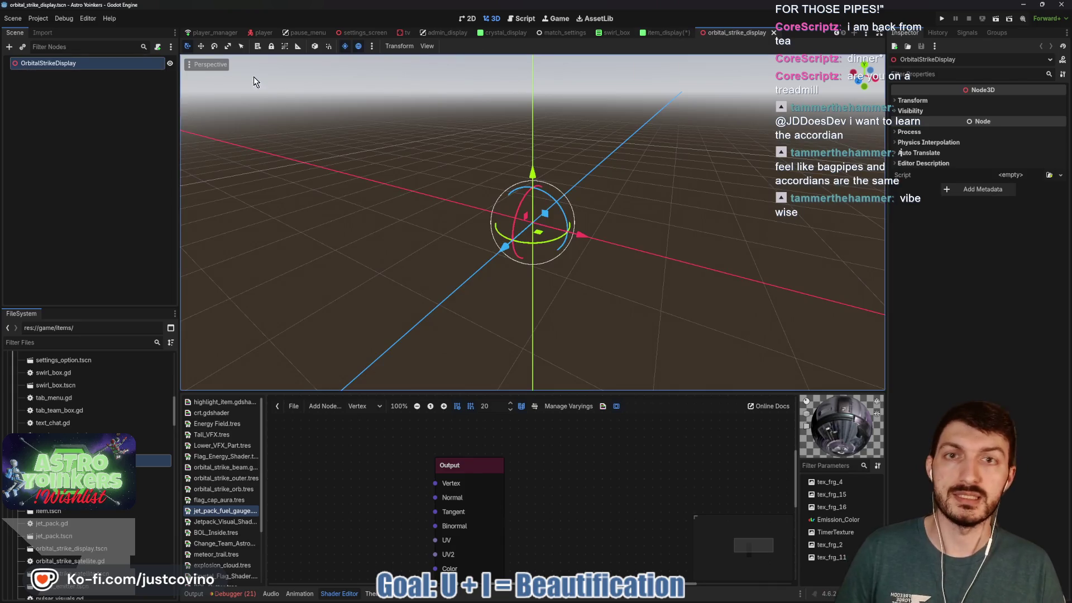
Instance satelite.tscn under OrbitalStrikeDisplay and make its children editable
{"action": "key", "text": "ctrl+shift+a"}
{"action": "type", "text": "sate"}
{"action": "double_click", "coordinate": [438, 196]}
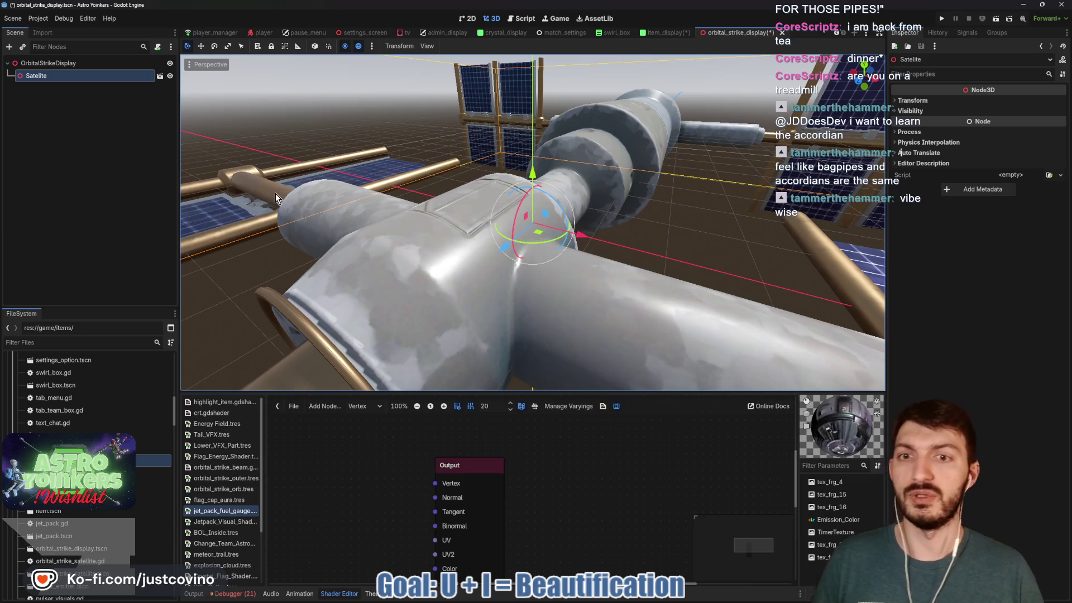
{"action": "right_click", "coordinate": [56, 76]}
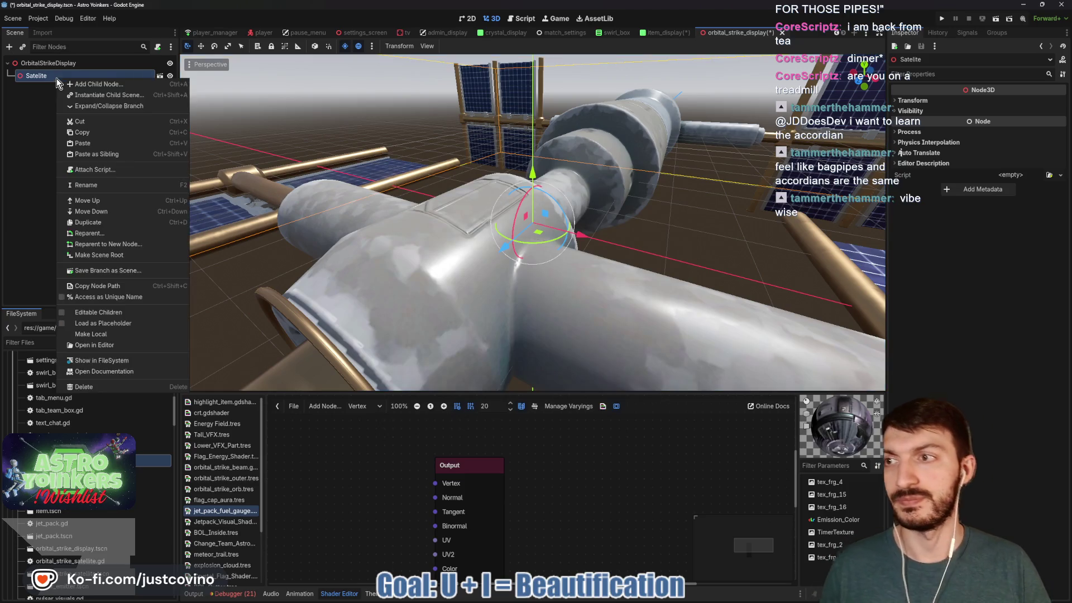
{"action": "left_click", "coordinate": [106, 309]}
Select the inner Satelite mesh node and orbit the view around the satellite
{"action": "scroll", "coordinate": [463, 186], "scroll_direction": "down", "scroll_amount": 8}
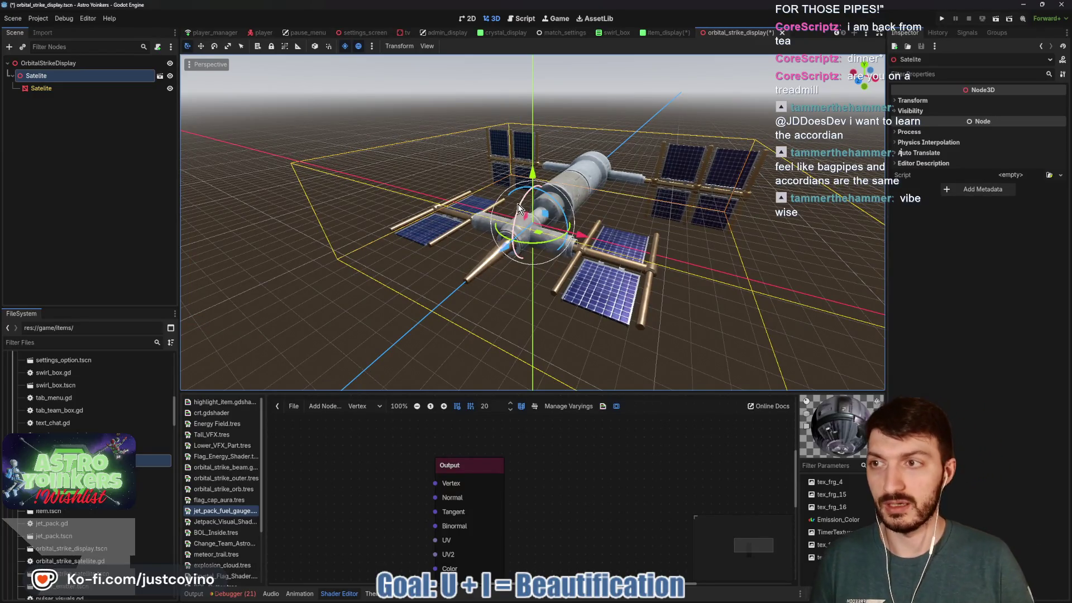
{"action": "scroll", "coordinate": [641, 201], "scroll_direction": "up", "scroll_amount": 5}
{"action": "mouse_move", "coordinate": [641, 201]}
{"action": "left_mouse_down"}
{"action": "mouse_move", "coordinate": [514, 213]}
{"action": "mouse_move", "coordinate": [269, 209]}
{"action": "mouse_move", "coordinate": [346, 225]}
{"action": "left_mouse_up"}
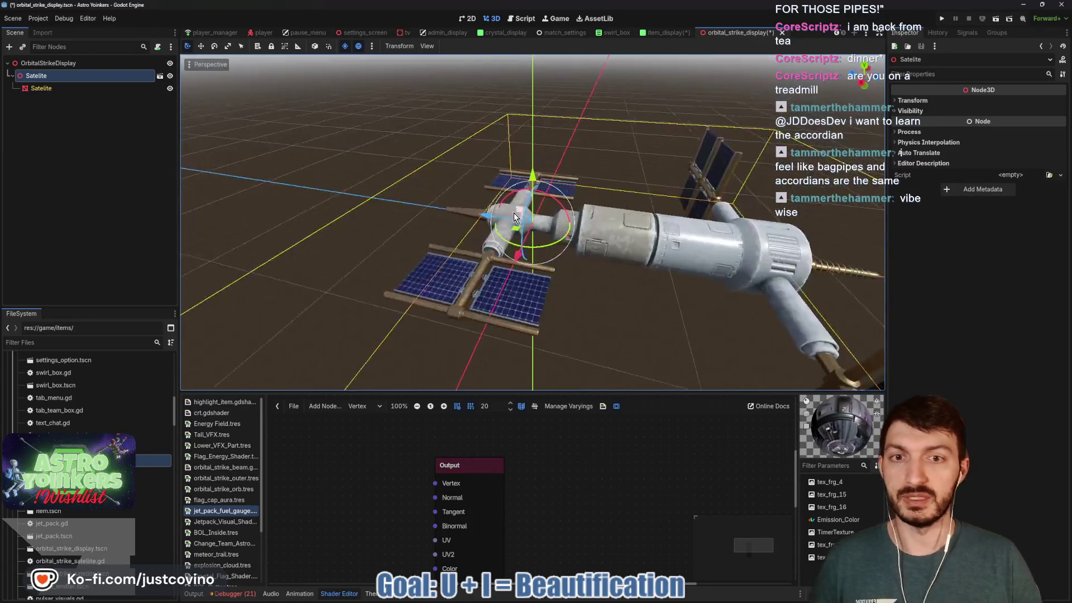
{"action": "left_click", "coordinate": [41, 88]}
{"action": "scroll", "coordinate": [572, 218], "scroll_direction": "down", "scroll_amount": 3}
{"action": "left_click_drag", "start_coordinate": [639, 191], "coordinate": [623, 204]}
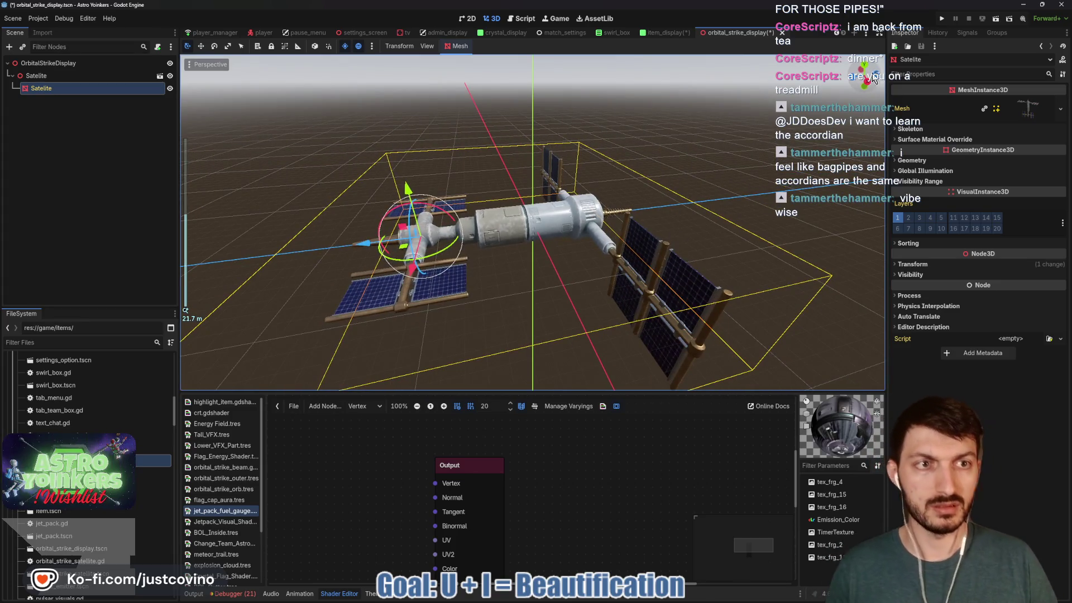
Check the satellite from a top orthogonal view and save the orbital_strike_display scene
{"action": "key", "text": "KP_7"}
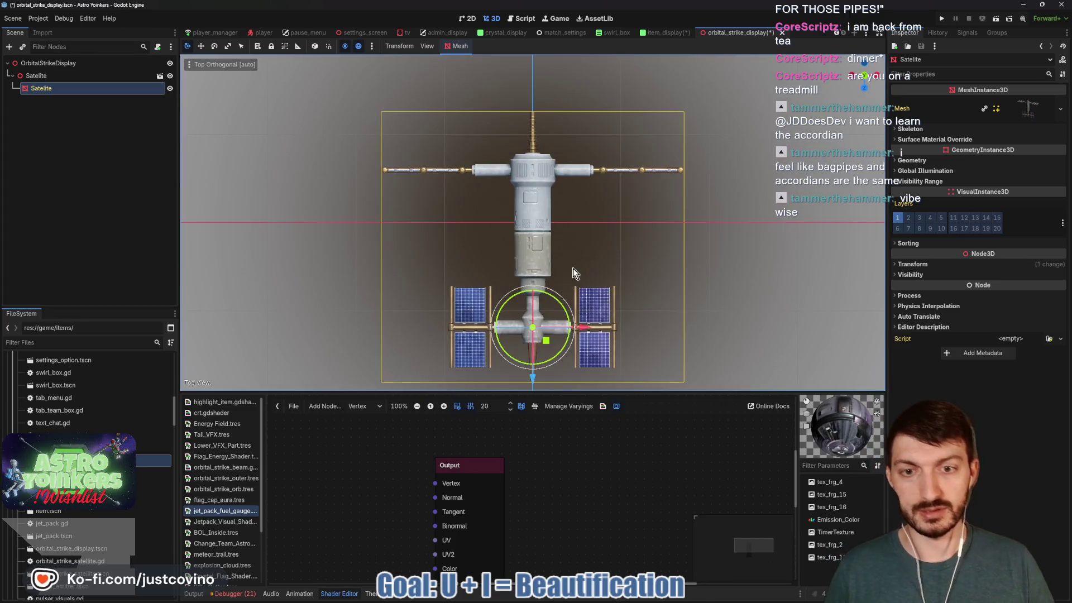
{"action": "left_click_drag", "start_coordinate": [534, 378], "coordinate": [535, 371]}
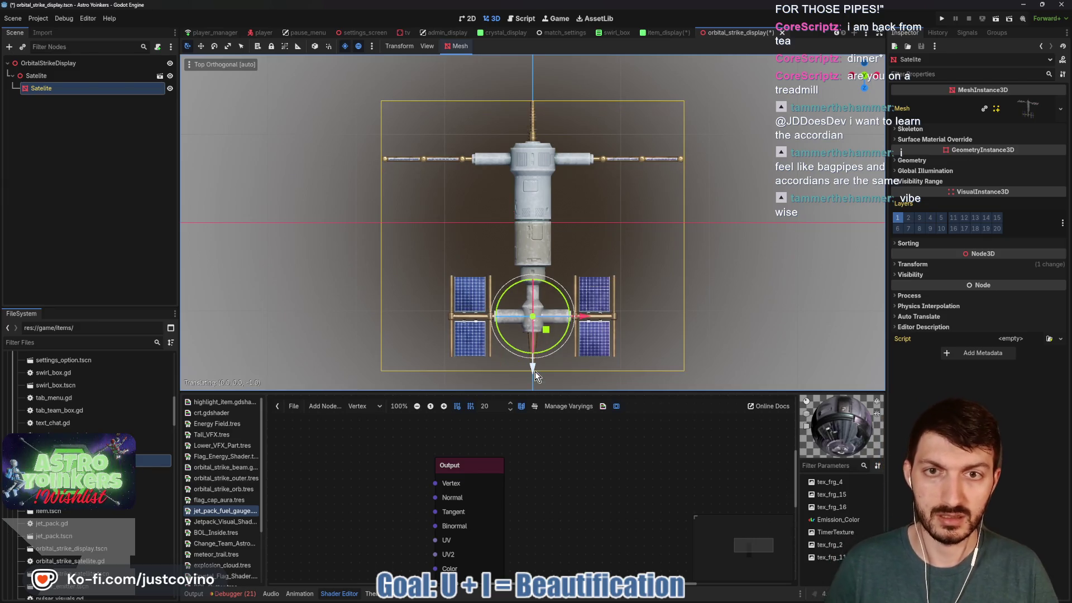
{"action": "scroll", "coordinate": [641, 218], "scroll_direction": "down", "scroll_amount": 2}
{"action": "key", "text": "ctrl+s"}
{"action": "left_click_drag", "start_coordinate": [596, 197], "coordinate": [629, 196]}
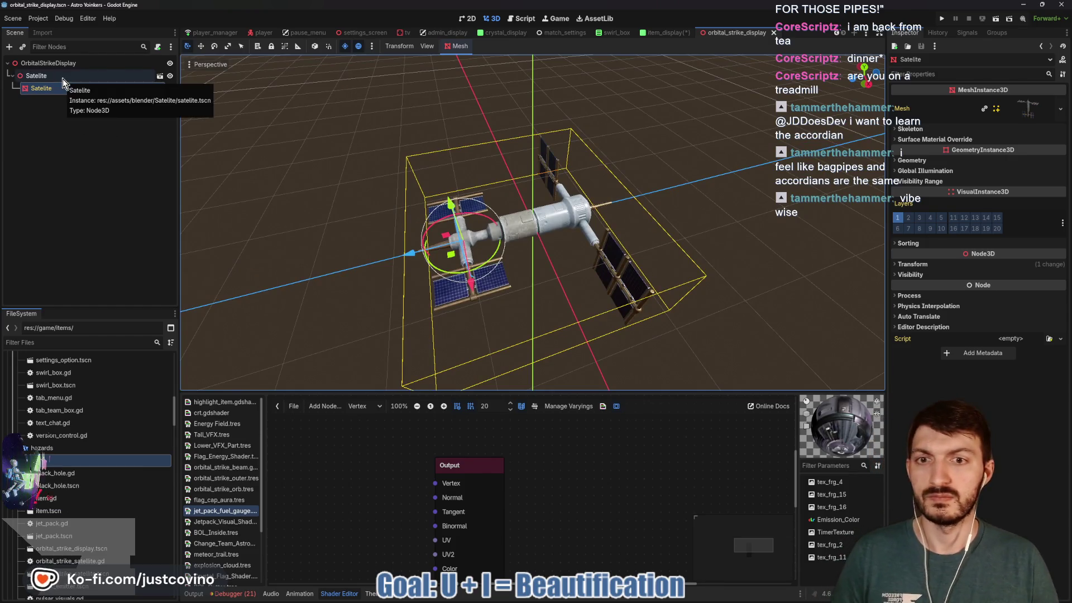
Keep the inner mesh at -90° X rotation, then show the parent Satelite node's transform
{"action": "left_click", "coordinate": [914, 162]}
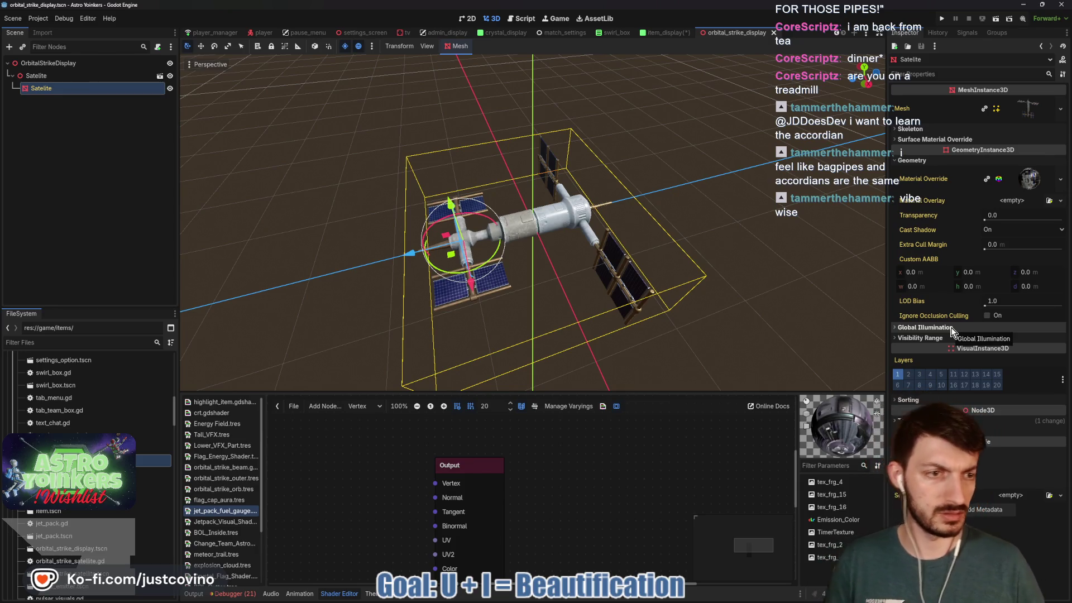
{"action": "left_click", "coordinate": [944, 420]}
{"action": "scroll", "coordinate": [945, 402], "scroll_direction": "down", "scroll_amount": 2}
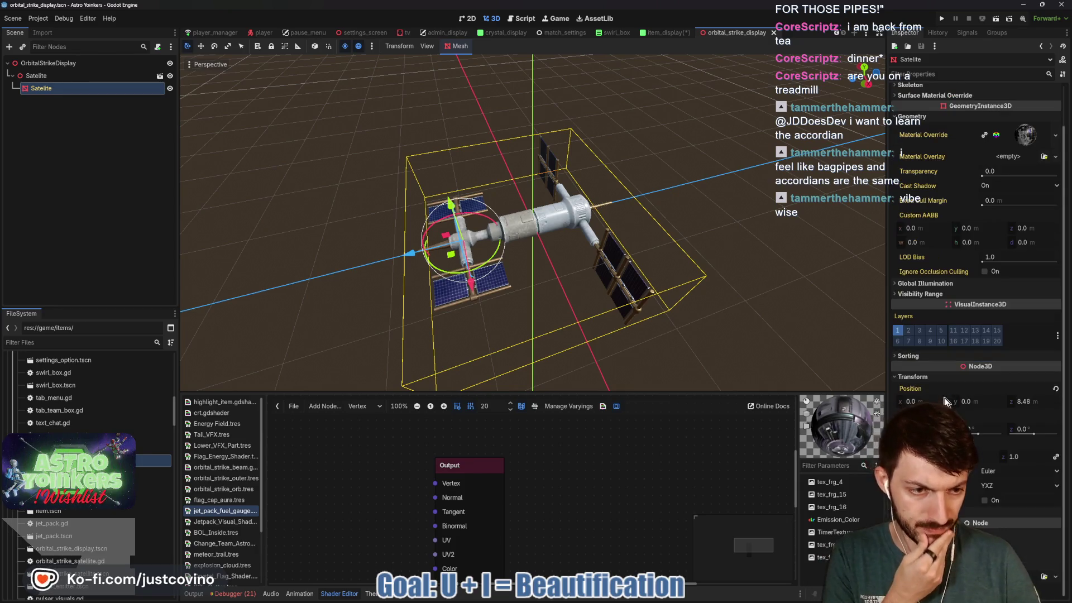
{"action": "left_click", "coordinate": [912, 116]}
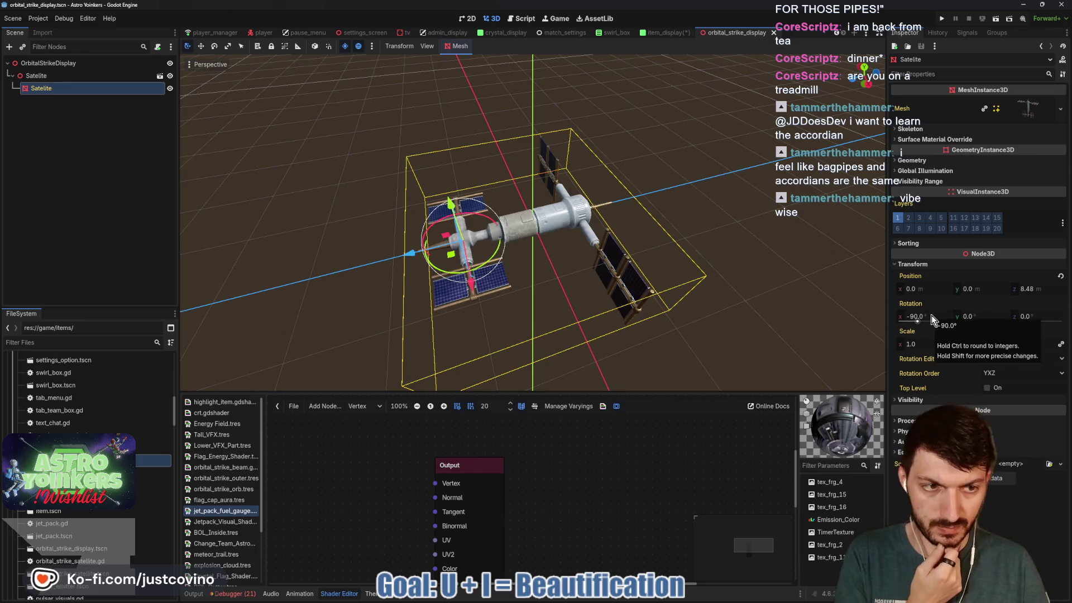
{"action": "left_click_drag", "start_coordinate": [931, 315], "coordinate": [983, 315]}
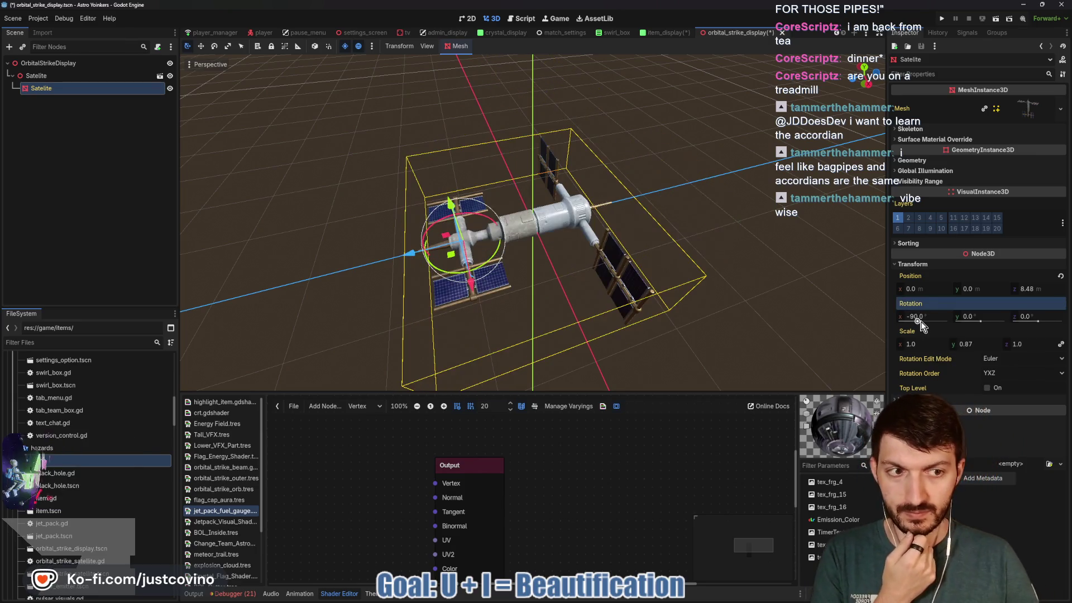
{"action": "left_click", "coordinate": [75, 77]}
{"action": "left_click", "coordinate": [914, 101]}
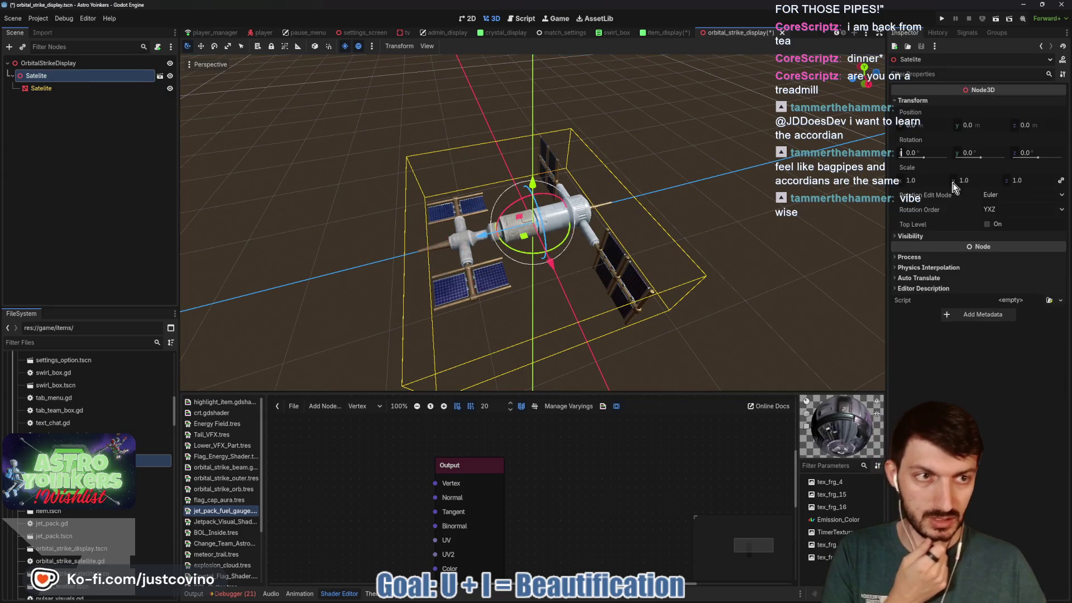
Set the Satelite node's X rotation to 90 and save
{"action": "mouse_move", "coordinate": [931, 154]}
{"action": "left_mouse_down"}
{"action": "mouse_move", "coordinate": [1010, 154]}
{"action": "mouse_move", "coordinate": [930, 158]}
{"action": "left_mouse_up"}
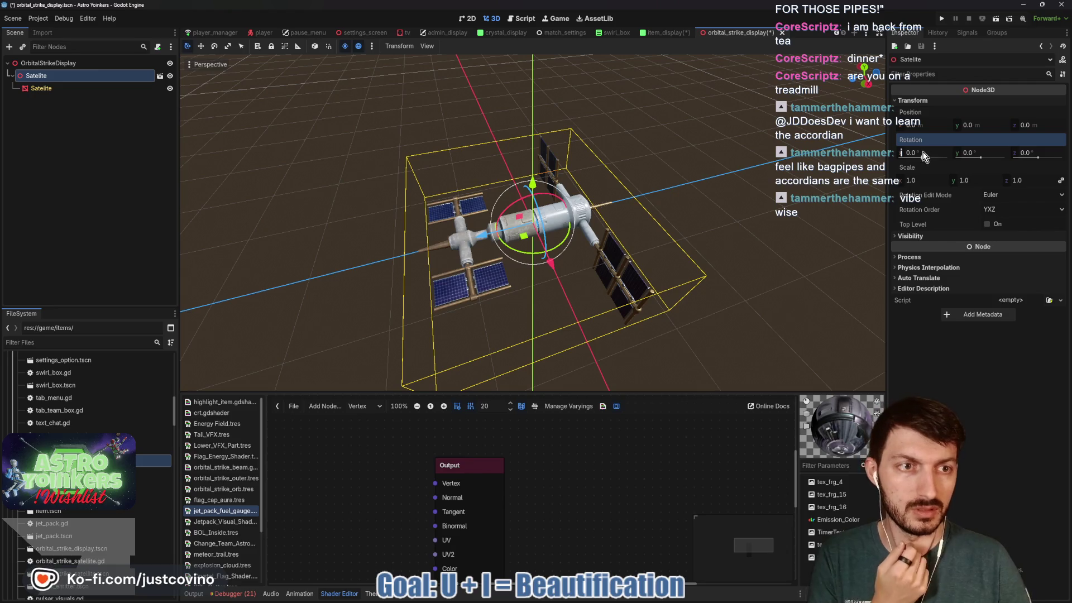
{"action": "type", "text": "90"}
{"action": "key", "text": "Return"}
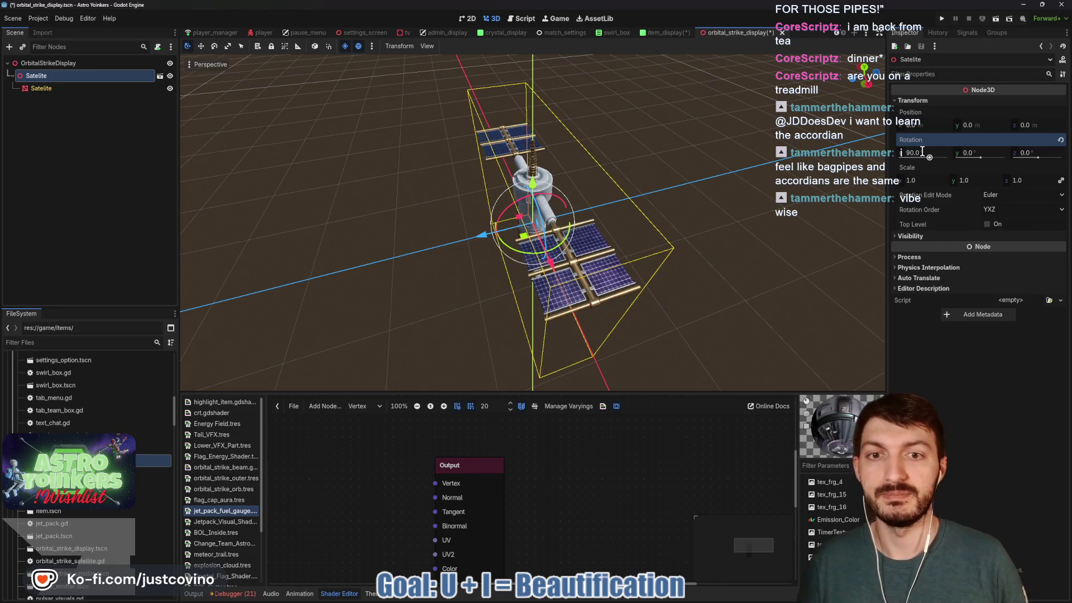
{"action": "mouse_move", "coordinate": [551, 211]}
{"action": "left_mouse_down"}
{"action": "mouse_move", "coordinate": [722, 197]}
{"action": "mouse_move", "coordinate": [755, 179]}
{"action": "left_mouse_up"}
{"action": "key", "text": "ctrl+s"}
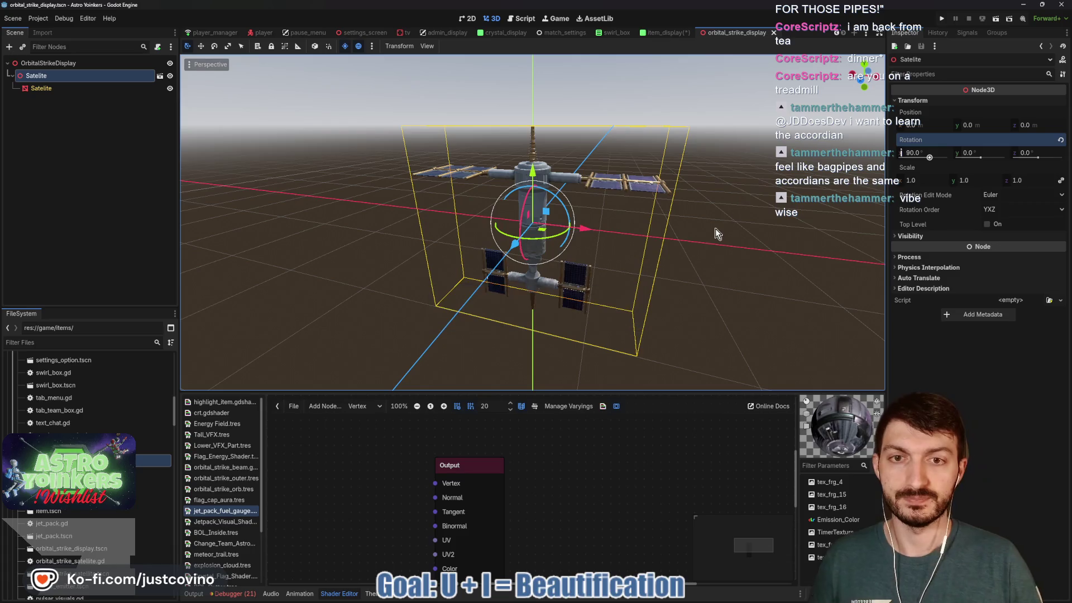
Tilt the satellite slightly about X with the gizmo and save; cancel an attempted root rotation
{"action": "mouse_move", "coordinate": [695, 238]}
{"action": "left_mouse_down"}
{"action": "mouse_move", "coordinate": [701, 232]}
{"action": "mouse_move", "coordinate": [678, 223]}
{"action": "left_mouse_up"}
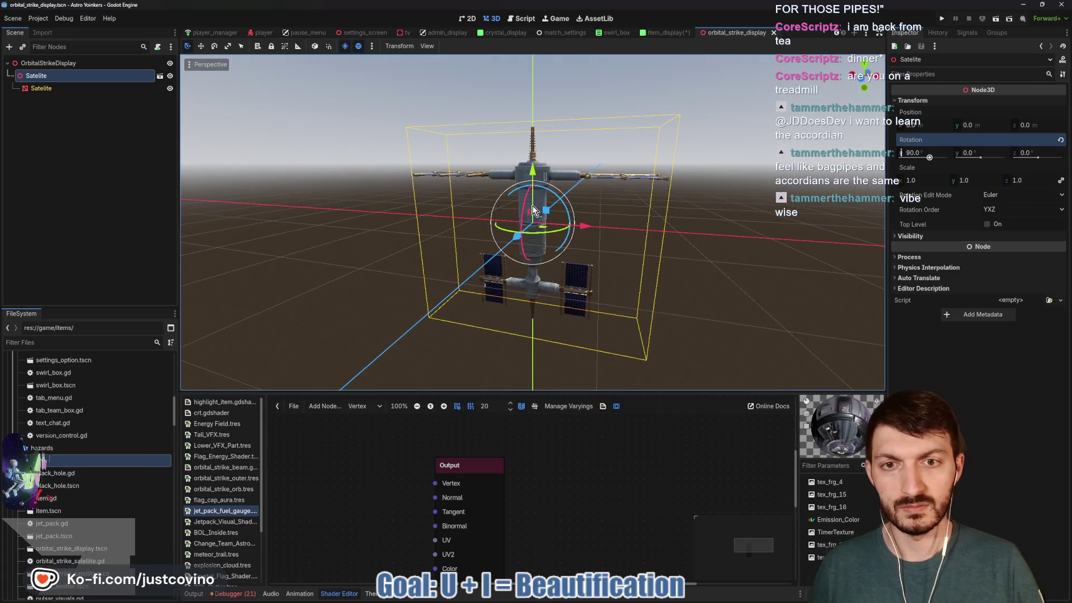
{"action": "left_click_drag", "start_coordinate": [525, 211], "coordinate": [661, 242]}
{"action": "key", "text": "ctrl+s"}
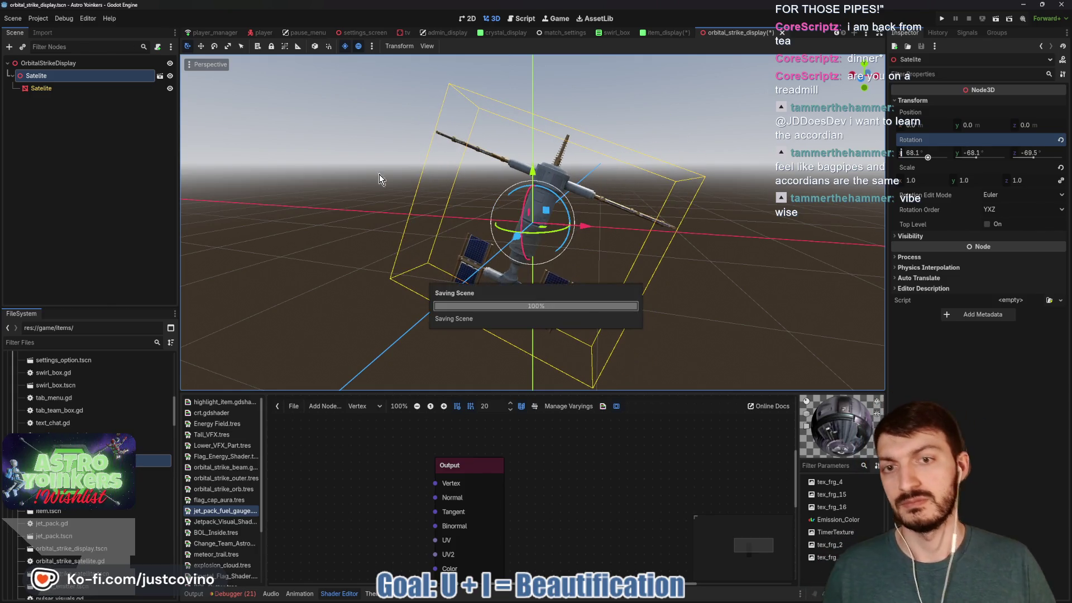
{"action": "left_click", "coordinate": [86, 62]}
{"action": "left_click_drag", "start_coordinate": [560, 236], "coordinate": [341, 217]}
{"action": "right_click", "coordinate": [341, 217]}
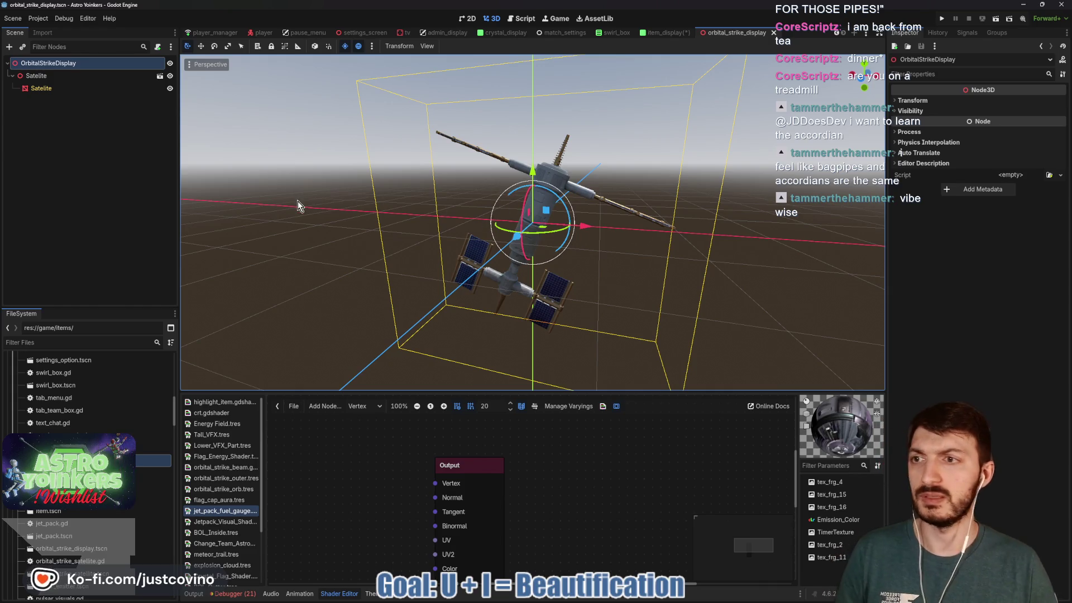
Rotate Satelite to about -51.4°, 114.3°, 54.4°, save, and switch to item_display
{"action": "left_click", "coordinate": [58, 76]}
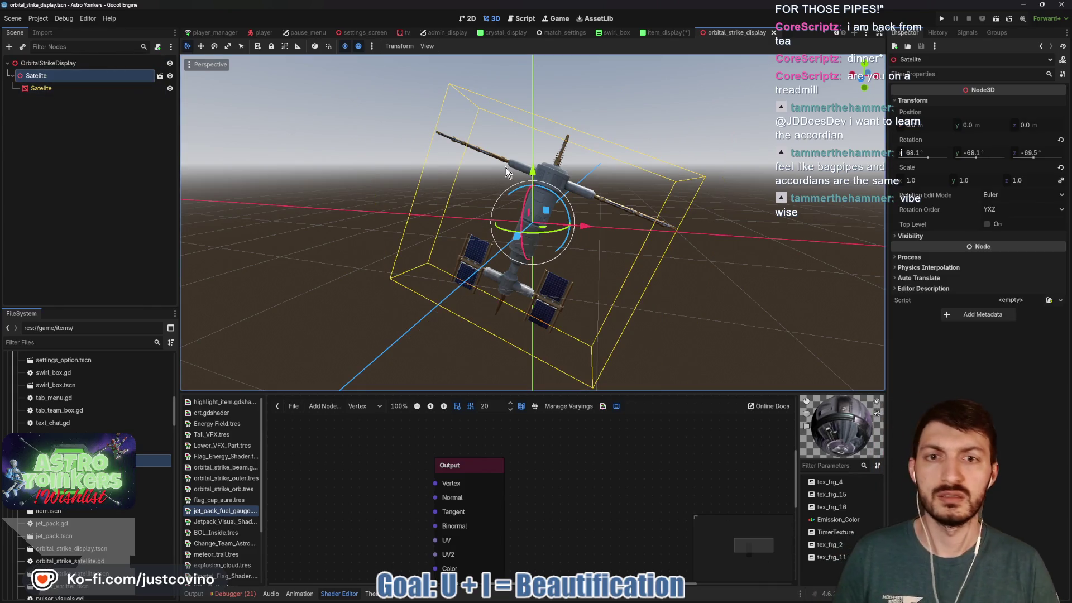
{"action": "mouse_move", "coordinate": [566, 204]}
{"action": "left_mouse_down"}
{"action": "mouse_move", "coordinate": [557, 281]}
{"action": "mouse_move", "coordinate": [423, 248]}
{"action": "mouse_move", "coordinate": [445, 263]}
{"action": "left_mouse_up"}
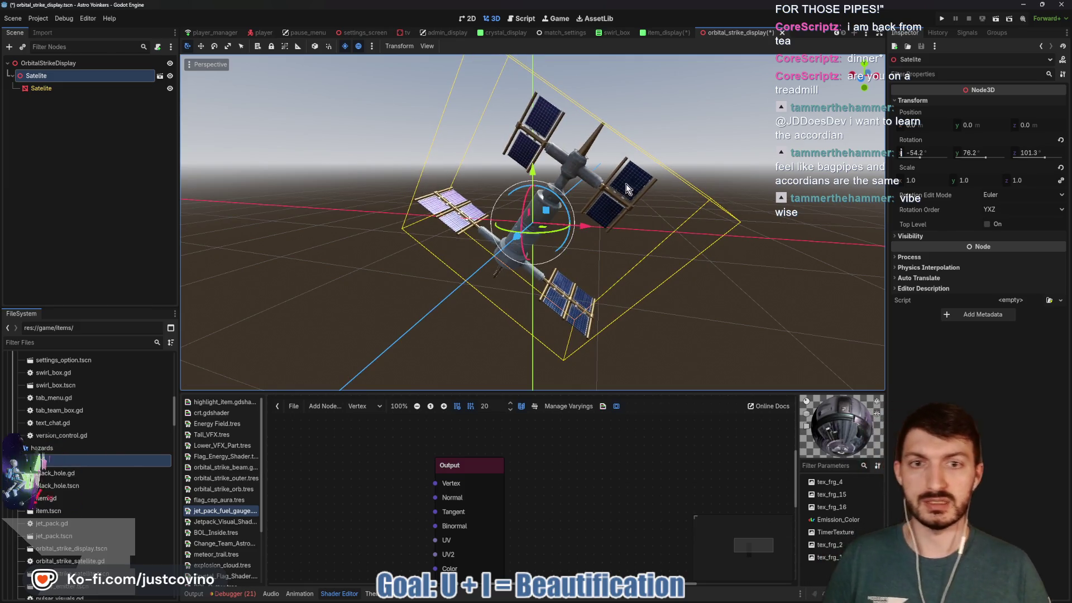
{"action": "left_click_drag", "start_coordinate": [525, 215], "coordinate": [676, 246]}
{"action": "key", "text": "ctrl+s"}
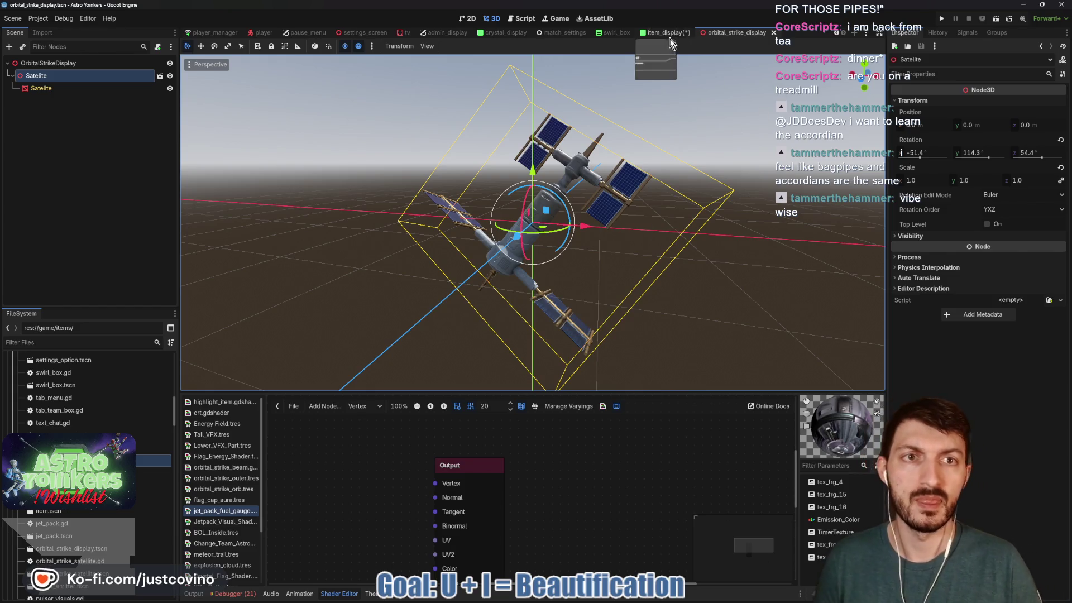
{"action": "left_click", "coordinate": [648, 46]}
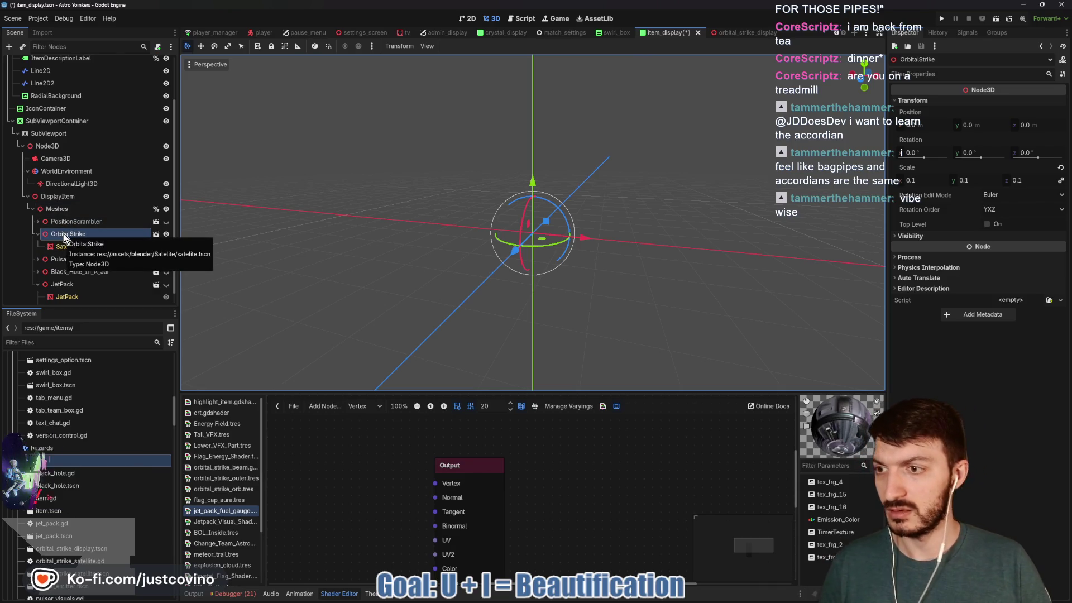
Replace OrbitalStrike with an orbital_strike_display.tscn instance under Meshes, placed after PositionScrambler
{"action": "key", "text": "Delete"}
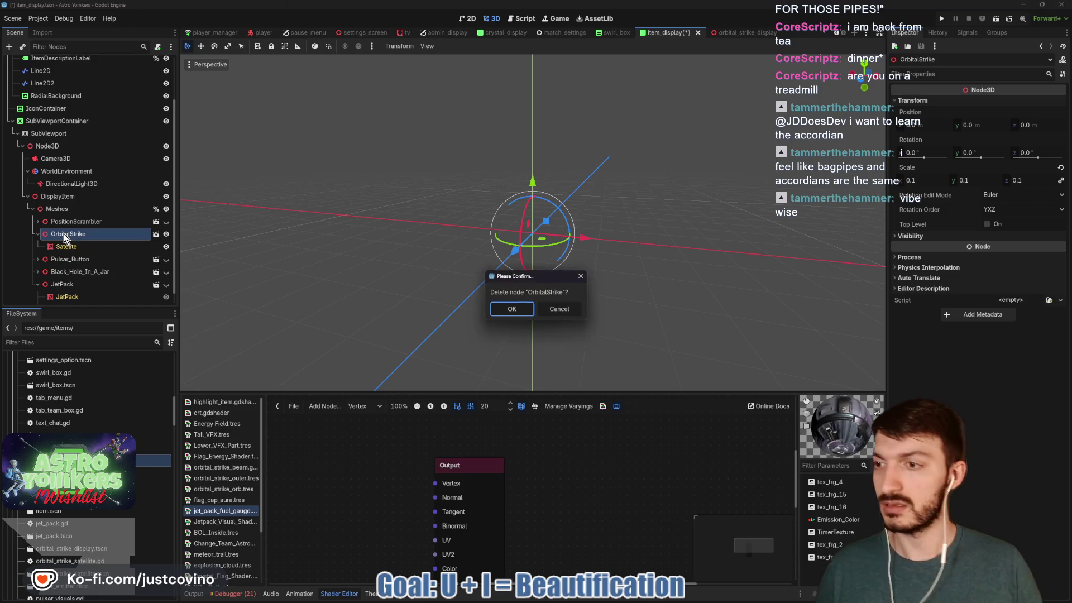
{"action": "left_click", "coordinate": [512, 311]}
{"action": "left_click", "coordinate": [63, 223]}
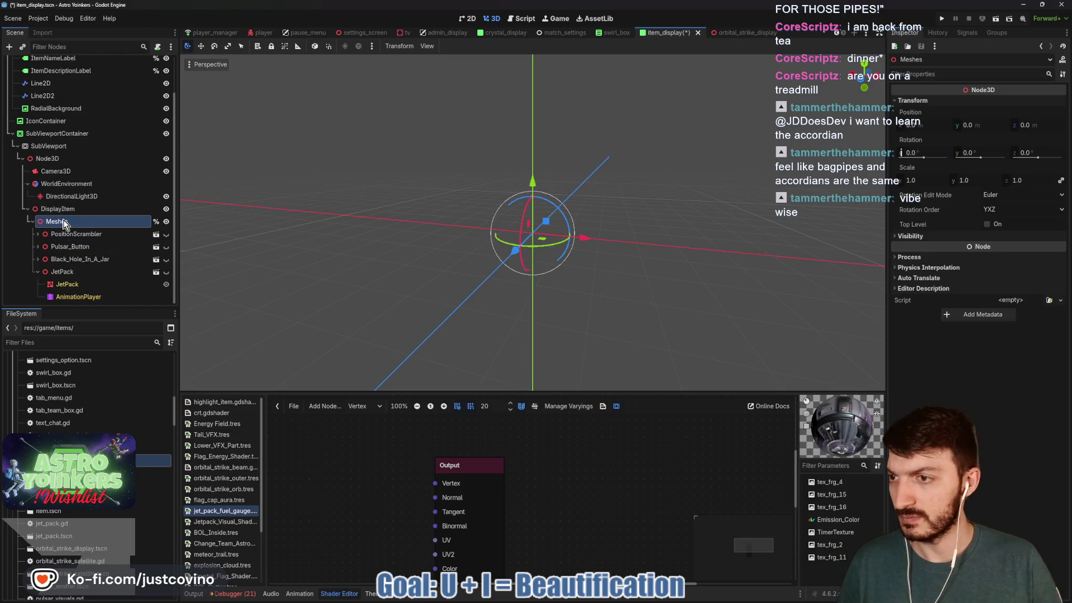
{"action": "key", "text": "ctrl+shift+a"}
{"action": "type", "text": "orbit"}
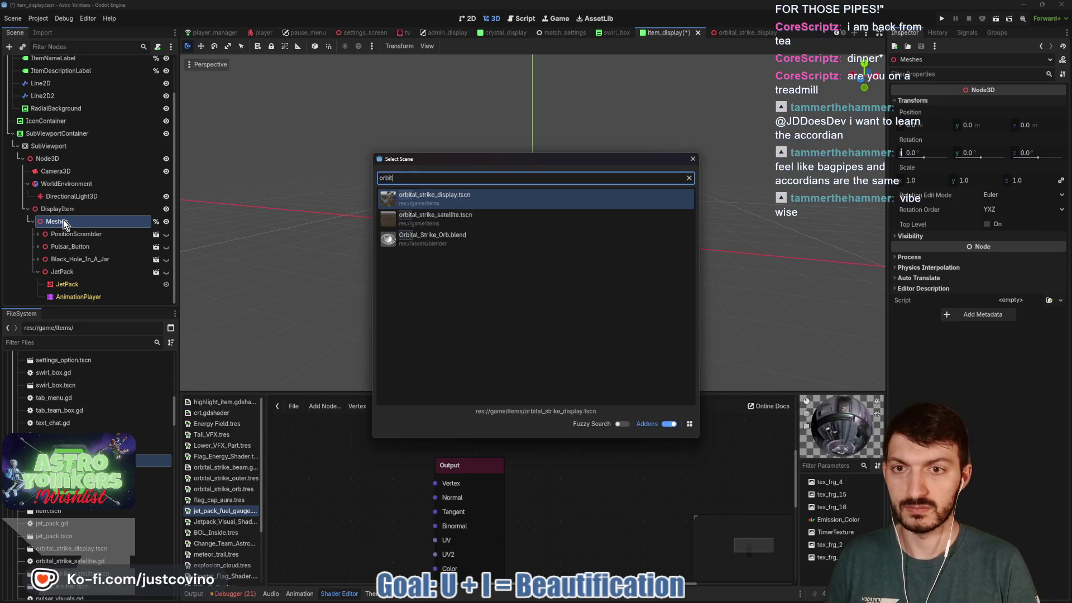
{"action": "double_click", "coordinate": [456, 199]}
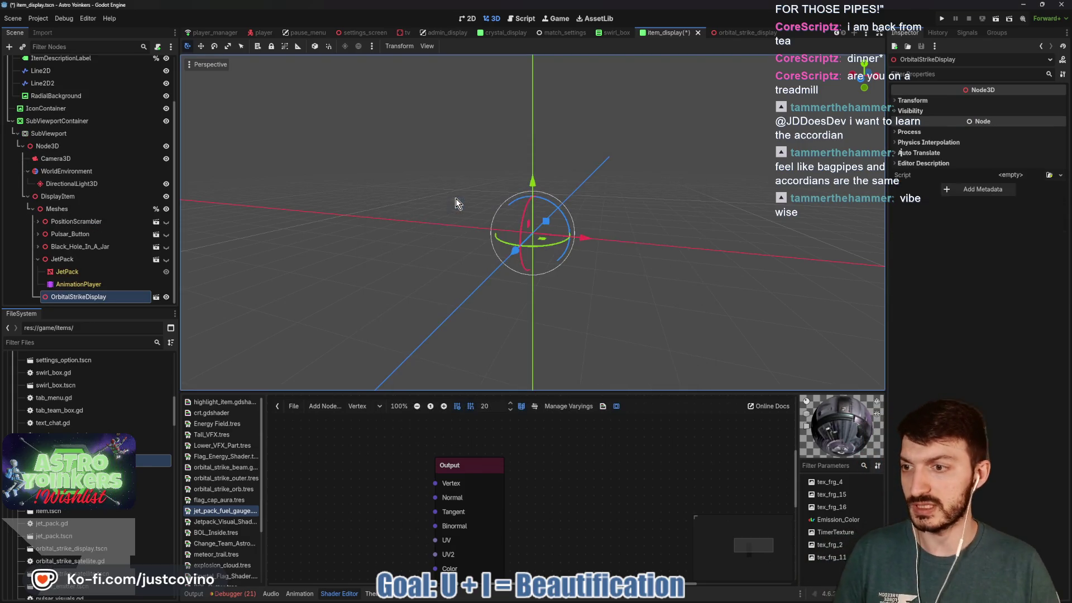
{"action": "left_click_drag", "start_coordinate": [92, 302], "coordinate": [73, 234]}
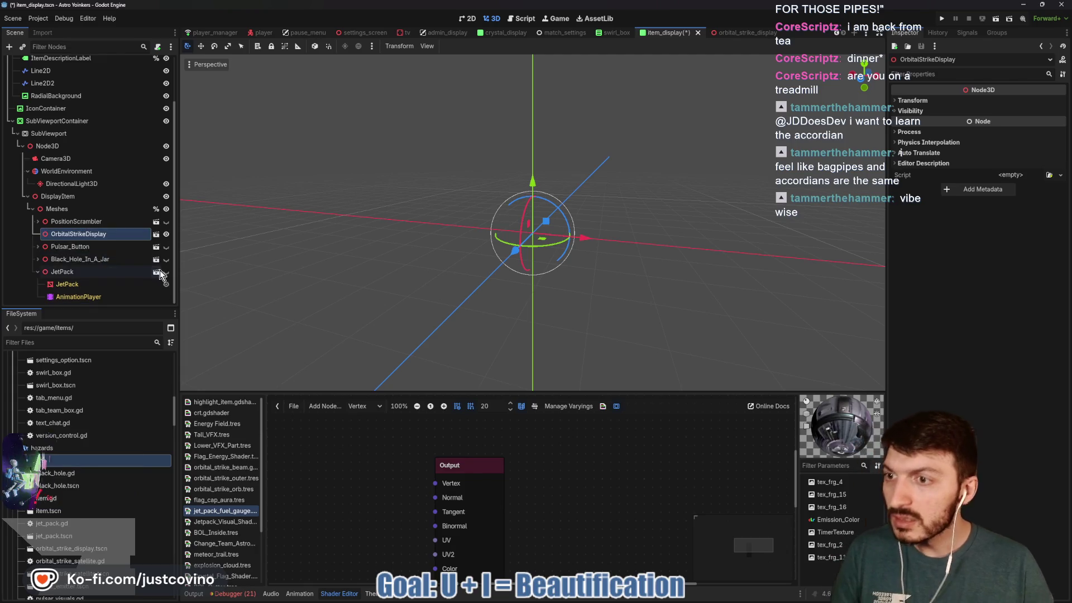
Set OrbitalStrikeDisplay's scale to 0.01, scrub it up to 0.085, and save
{"action": "left_click", "coordinate": [468, 18]}
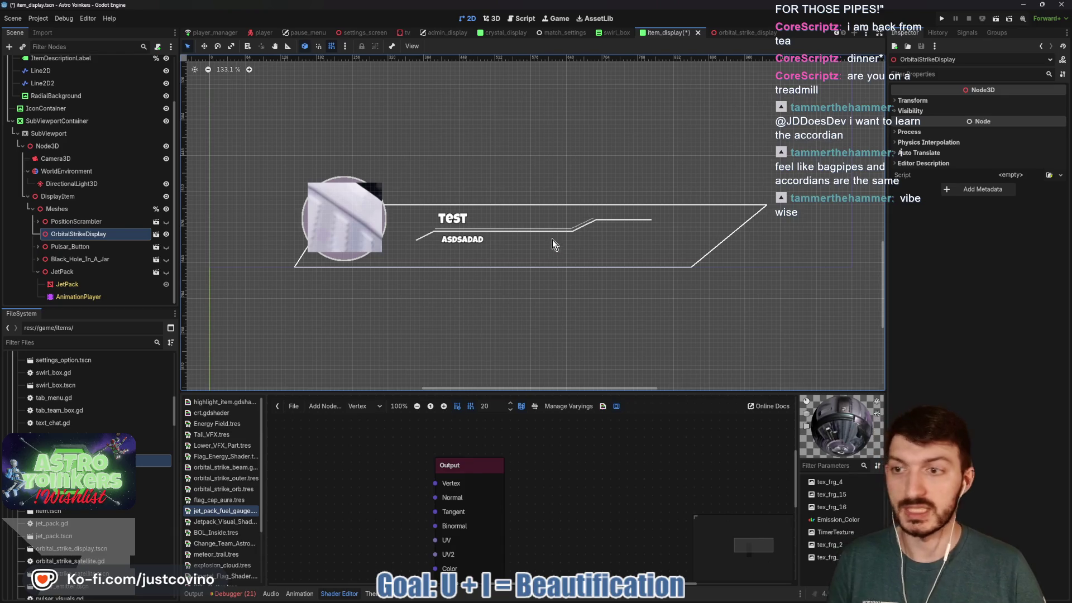
{"action": "left_click", "coordinate": [928, 102]}
{"action": "left_click", "coordinate": [933, 180]}
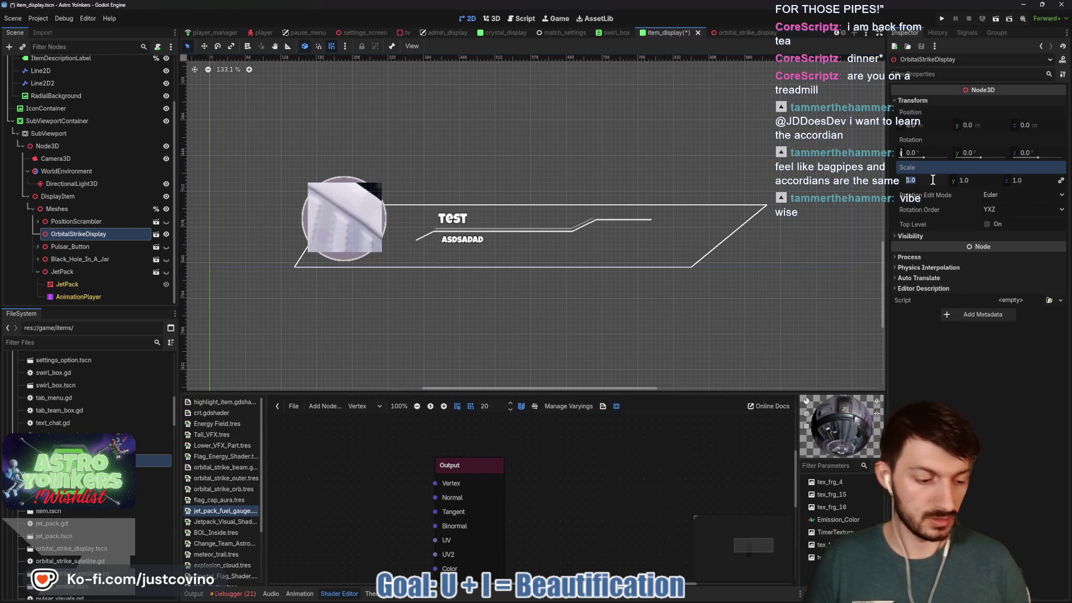
{"action": "type", "text": "1"}
{"action": "key", "text": "Return"}
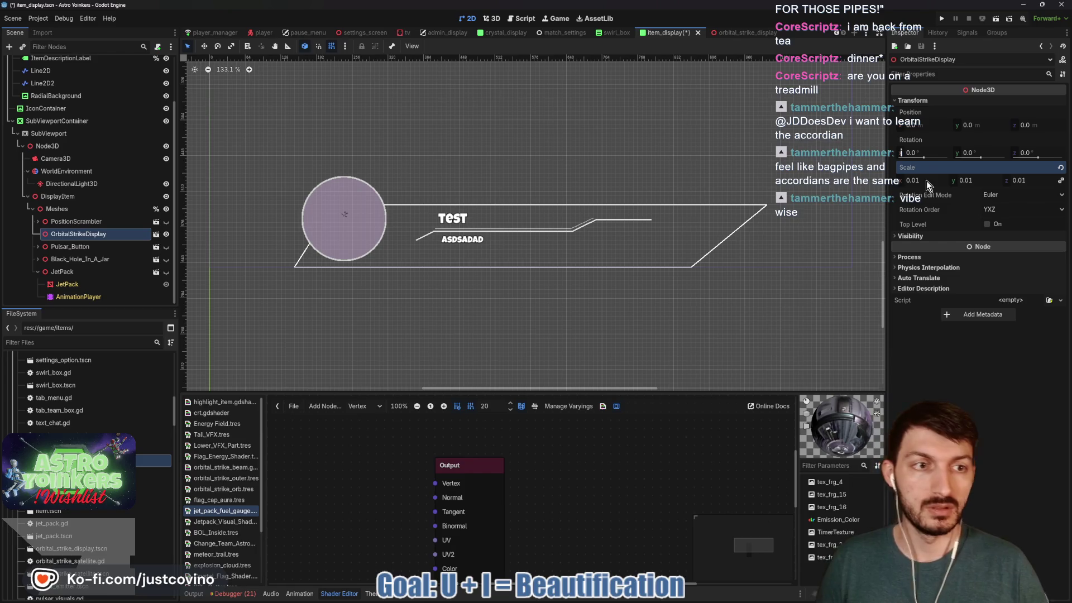
{"action": "left_click_drag", "start_coordinate": [916, 180], "coordinate": [938, 180]}
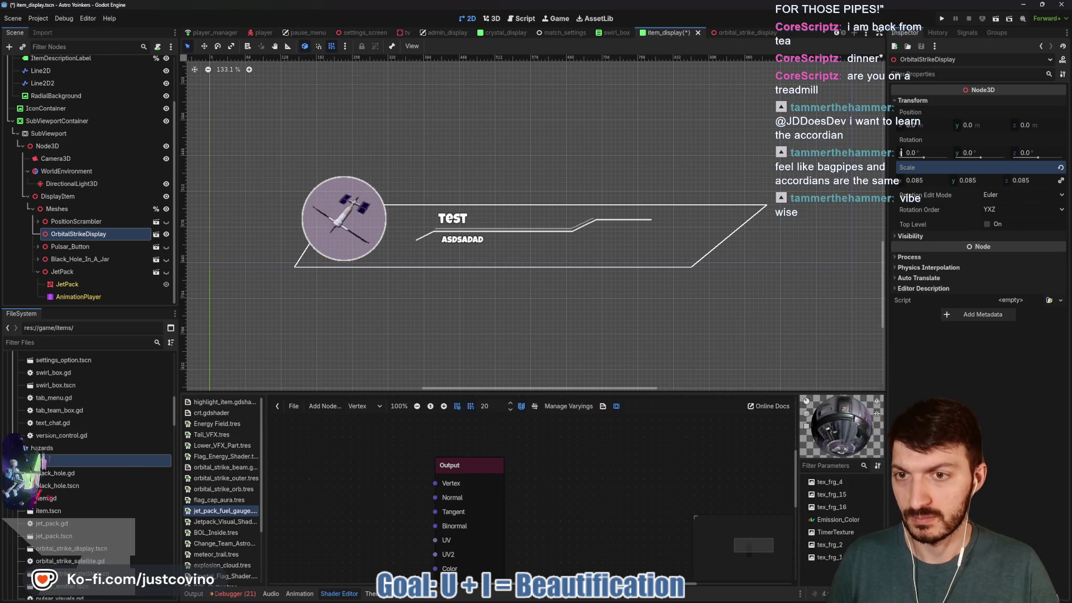
{"action": "key", "text": "ctrl+s"}
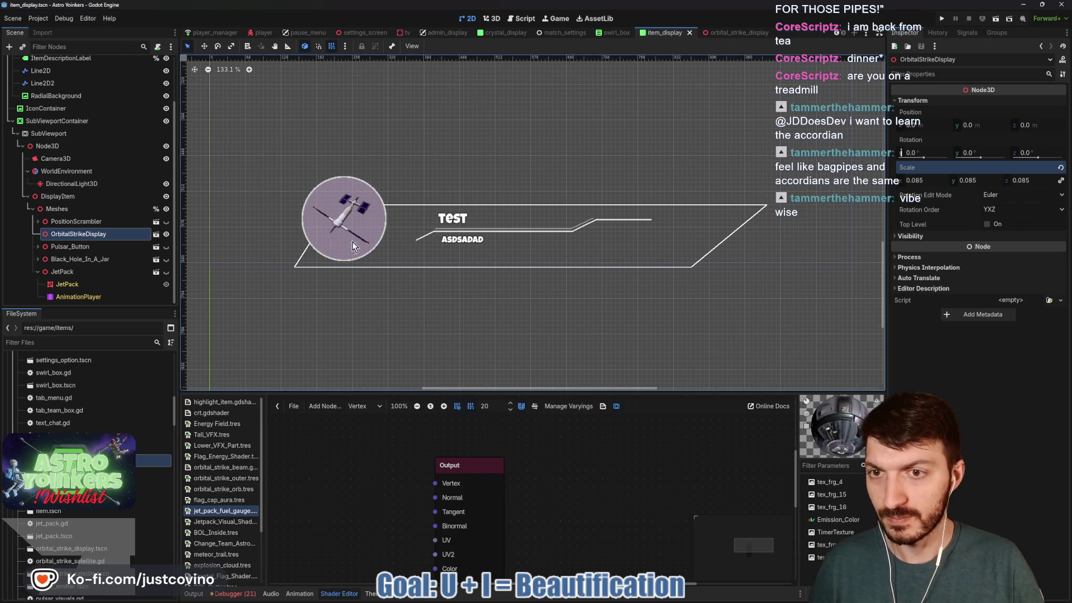
{"action": "left_click", "coordinate": [74, 210]}
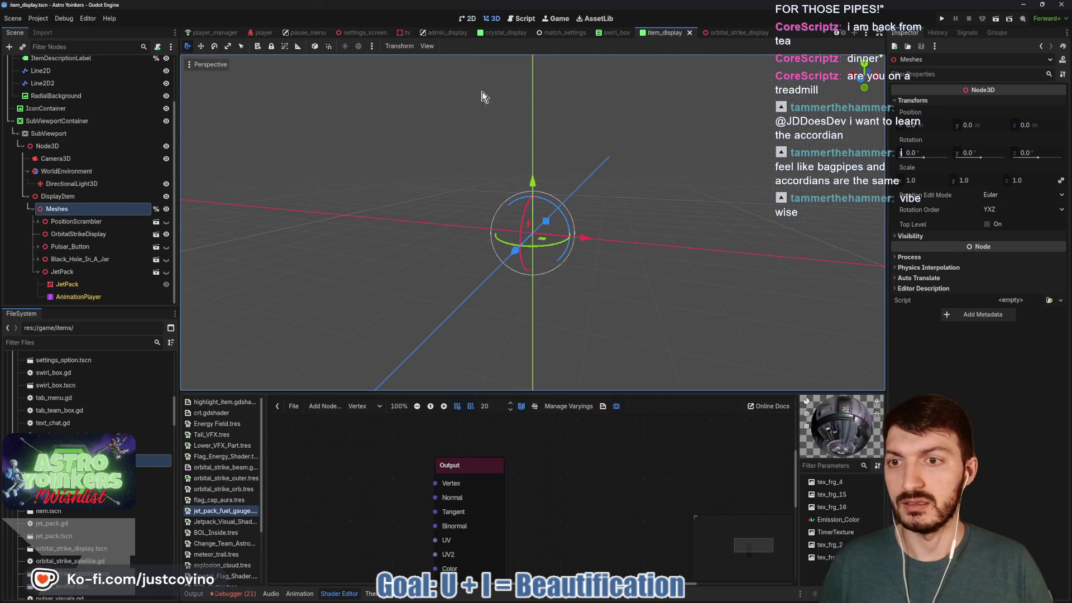
Spin the Meshes group around its Y axis in the item display
{"action": "left_click", "coordinate": [471, 22]}
{"action": "left_click_drag", "start_coordinate": [977, 153], "coordinate": [991, 152]}
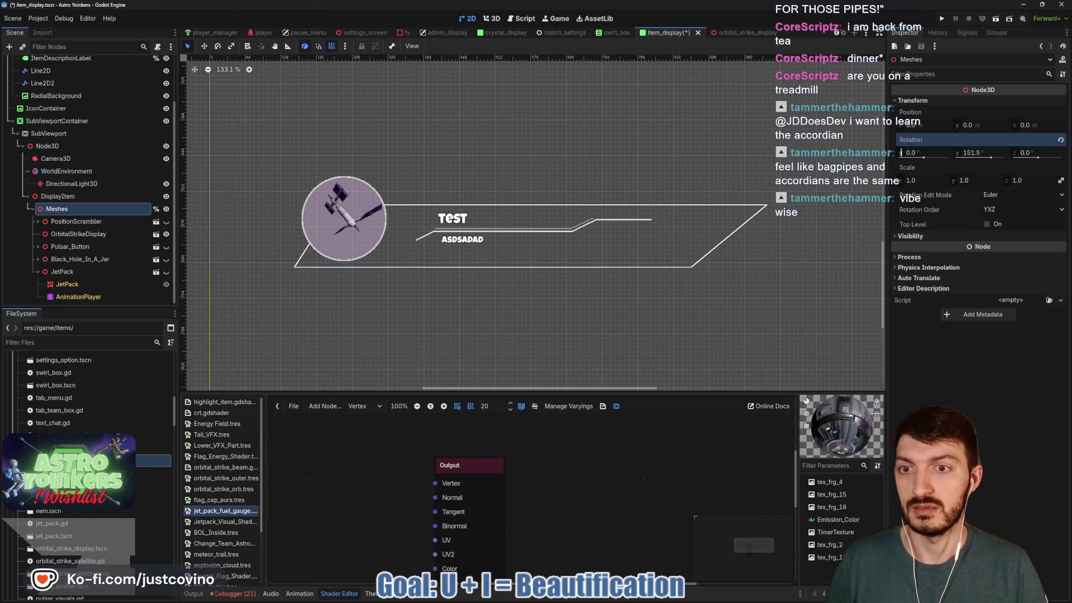
{"action": "left_click_drag", "start_coordinate": [991, 153], "coordinate": [1008, 153]}
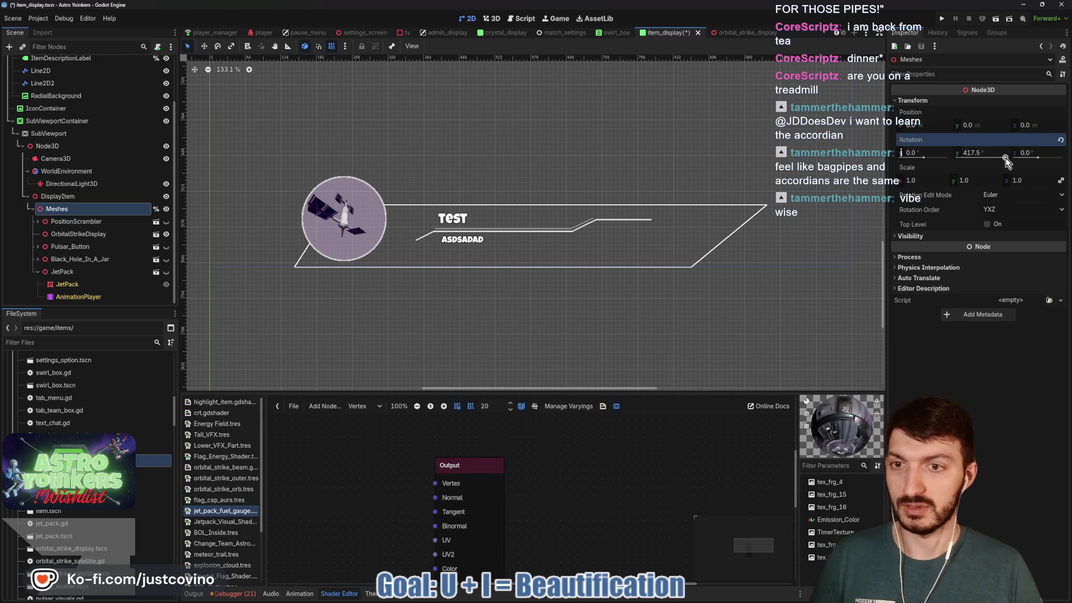
Tilt the satellite around its X axis in orbital_strike_display and save
{"action": "left_click", "coordinate": [765, 33]}
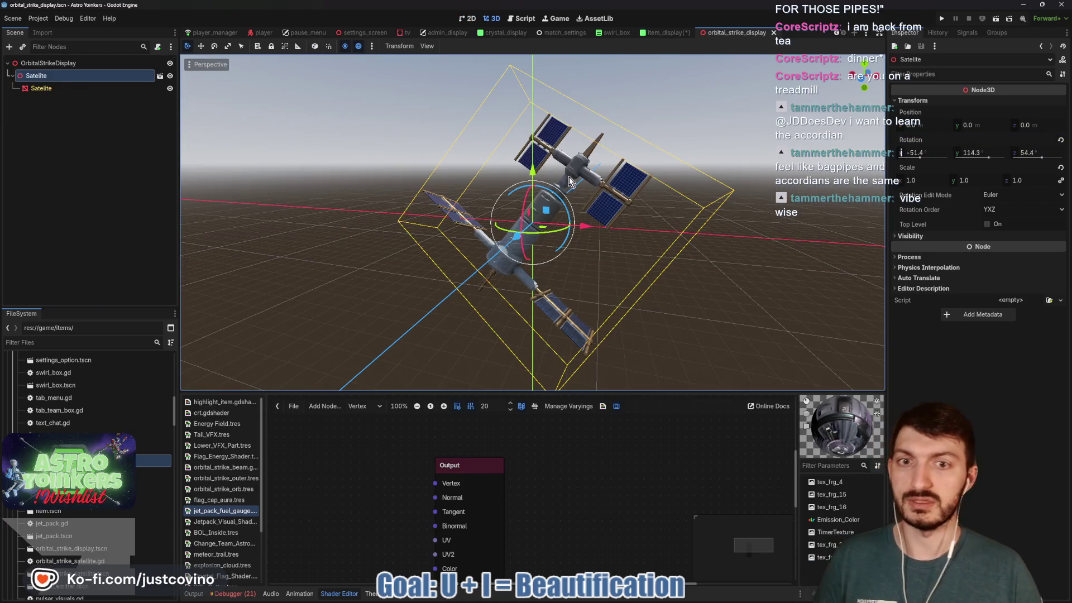
{"action": "left_click_drag", "start_coordinate": [602, 167], "coordinate": [544, 209]}
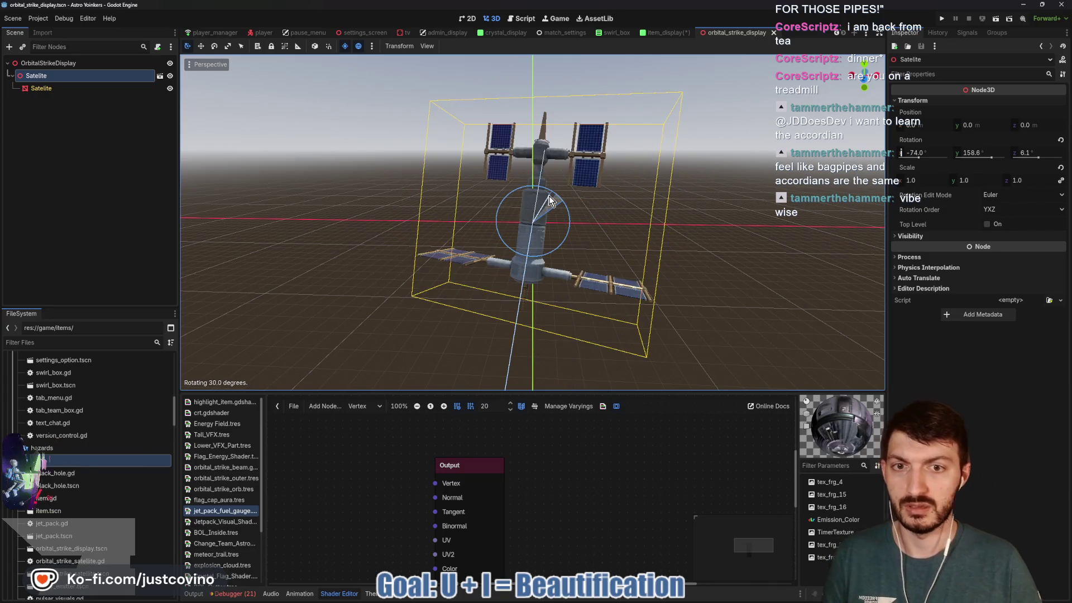
{"action": "key", "text": "ctrl+s"}
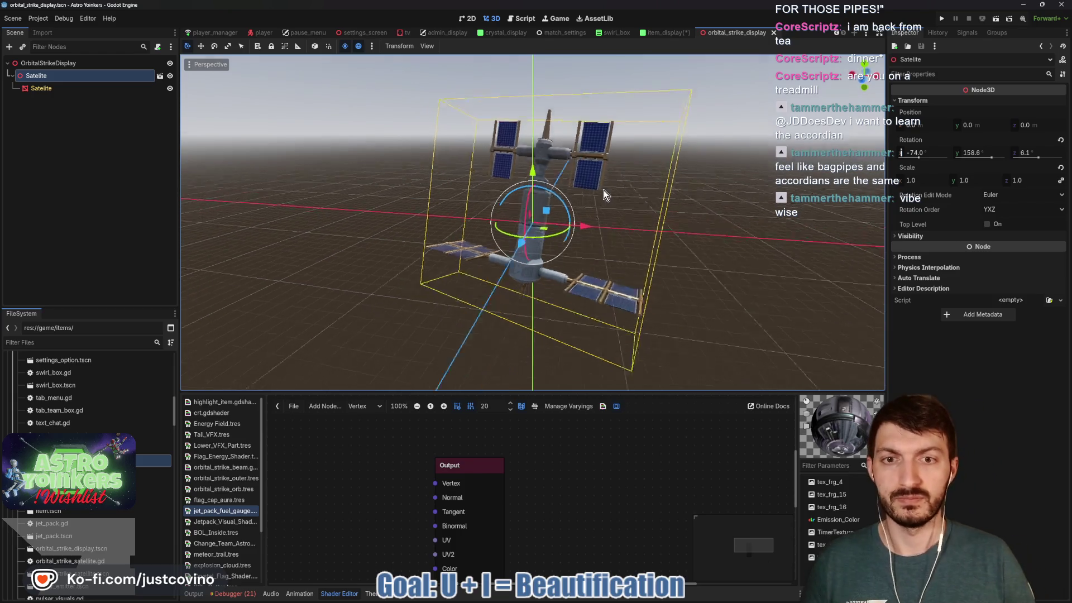
{"action": "left_click_drag", "start_coordinate": [519, 193], "coordinate": [512, 195]}
{"action": "key", "text": "ctrl+s"}
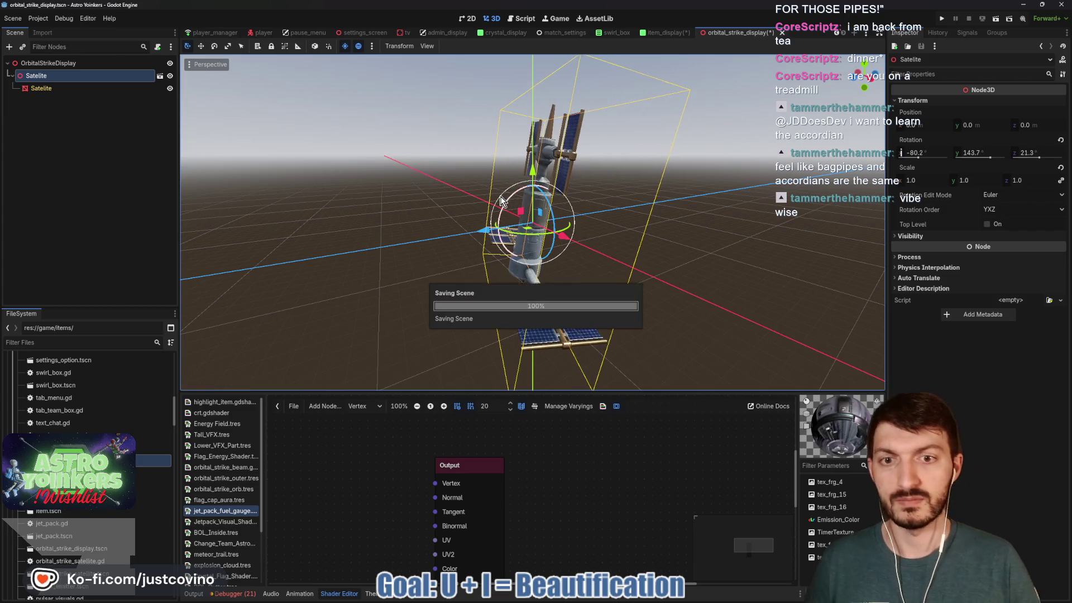
Rotate the item display's Meshes group further around Y
{"action": "left_click", "coordinate": [665, 32]}
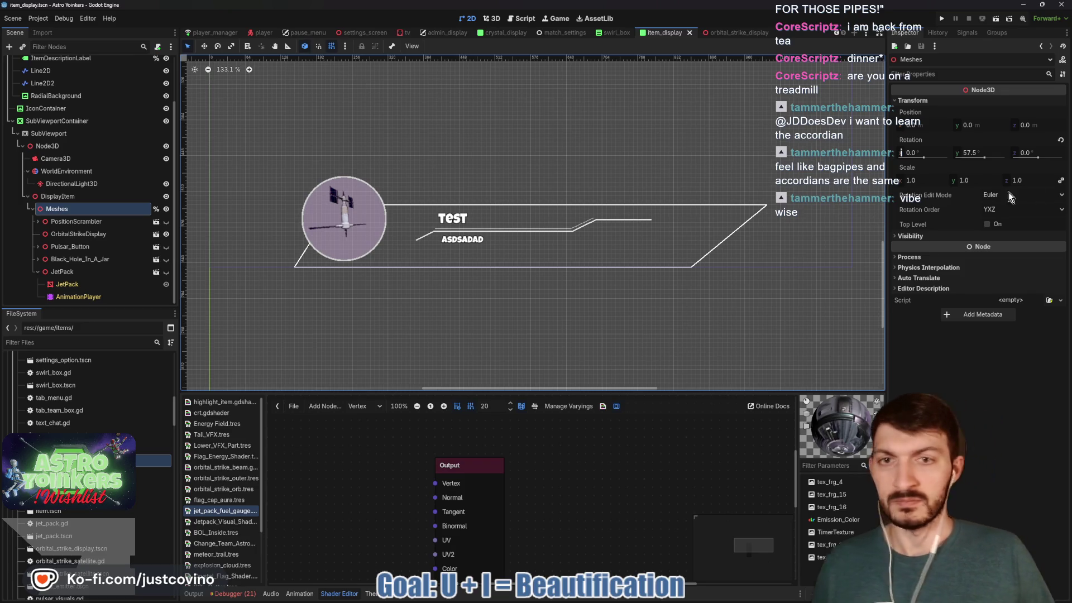
{"action": "mouse_move", "coordinate": [972, 152]}
{"action": "left_mouse_down"}
{"action": "mouse_move", "coordinate": [986, 152]}
{"action": "mouse_move", "coordinate": [965, 153]}
{"action": "left_mouse_up"}
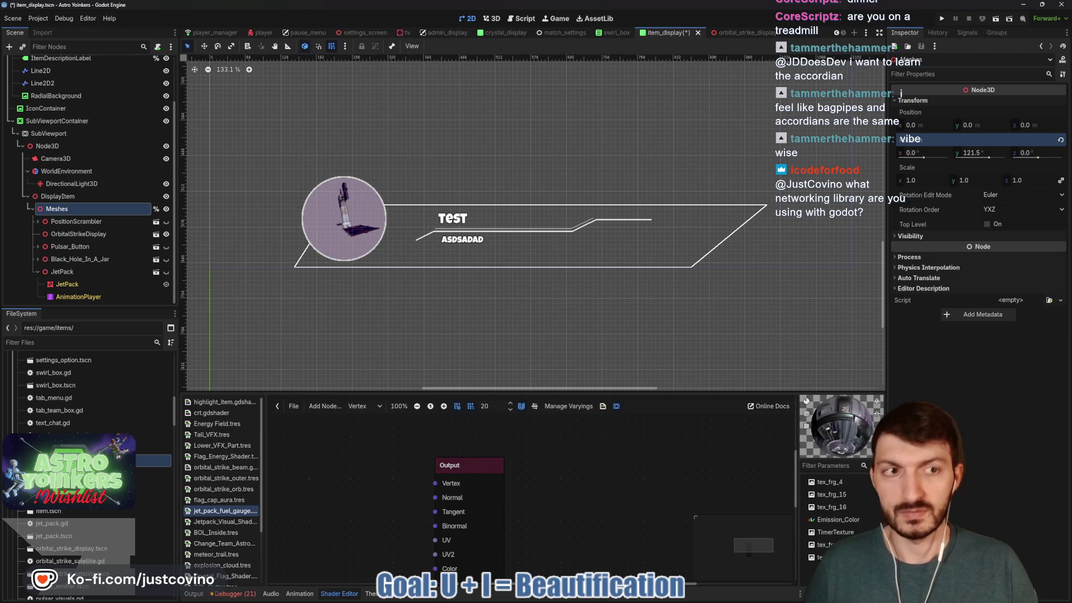
{"action": "mouse_move", "coordinate": [971, 152]}
{"action": "left_mouse_down"}
{"action": "mouse_move", "coordinate": [986, 152]}
{"action": "mouse_move", "coordinate": [956, 152]}
{"action": "mouse_move", "coordinate": [992, 153]}
{"action": "left_mouse_up"}
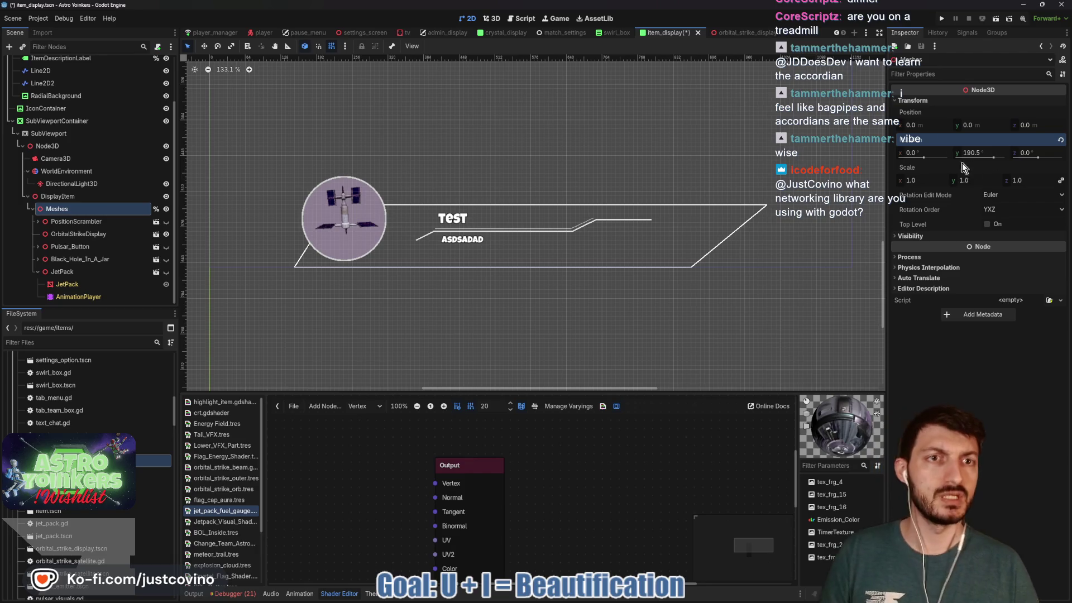
Lower the satellite to Position Y -1.579 in orbital_strike_display and save
{"action": "left_click", "coordinate": [737, 32]}
{"action": "left_click_drag", "start_coordinate": [528, 167], "coordinate": [529, 183]}
{"action": "key", "text": "ctrl+s"}
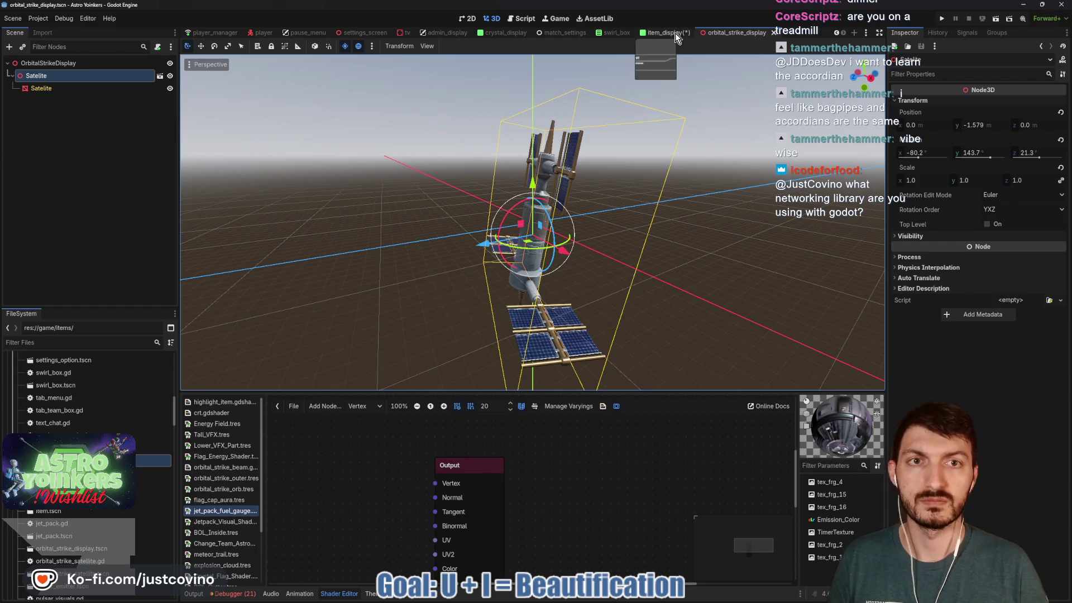
Set the Meshes Y rotation to 0, hide OrbitalStrikeDisplay, and save item_display
{"action": "left_click", "coordinate": [675, 33]}
{"action": "left_click", "coordinate": [459, 20]}
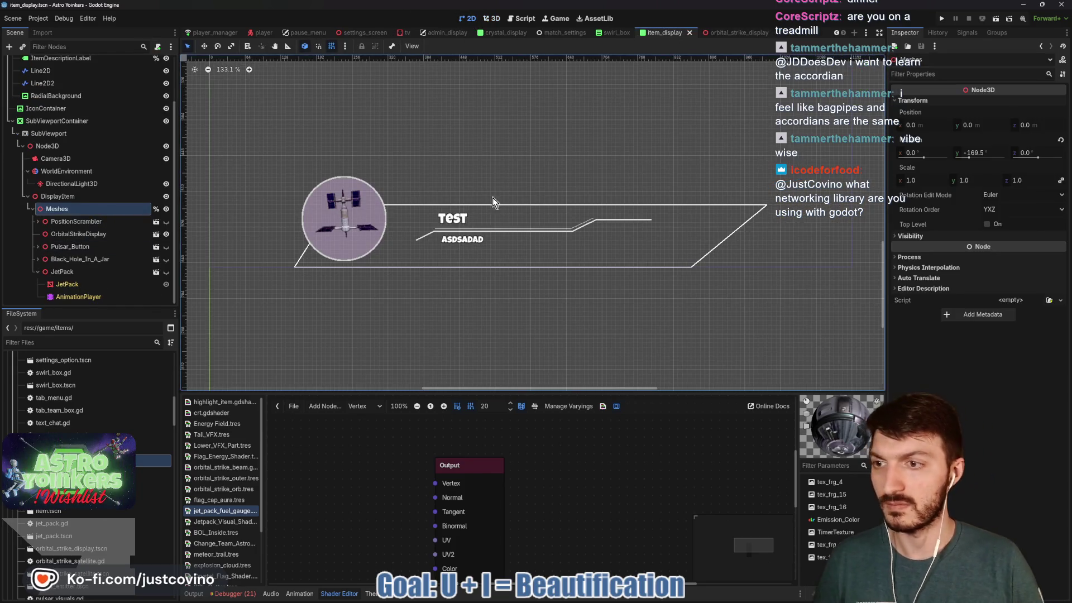
{"action": "left_click_drag", "start_coordinate": [970, 153], "coordinate": [1063, 152]}
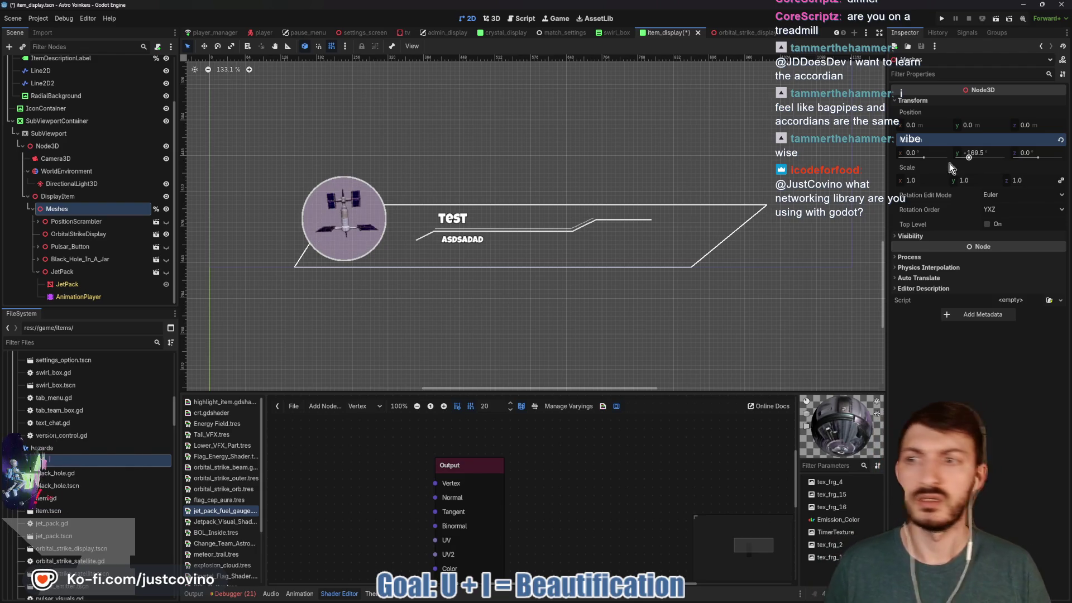
{"action": "type", "text": "0"}
{"action": "key", "text": "Return"}
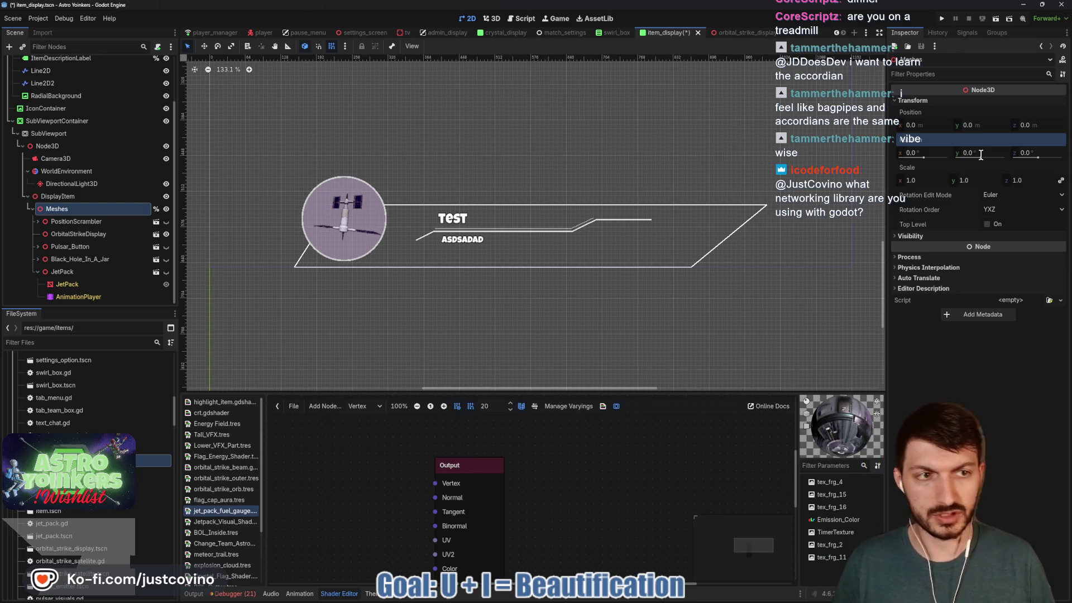
{"action": "key", "text": "ctrl+s"}
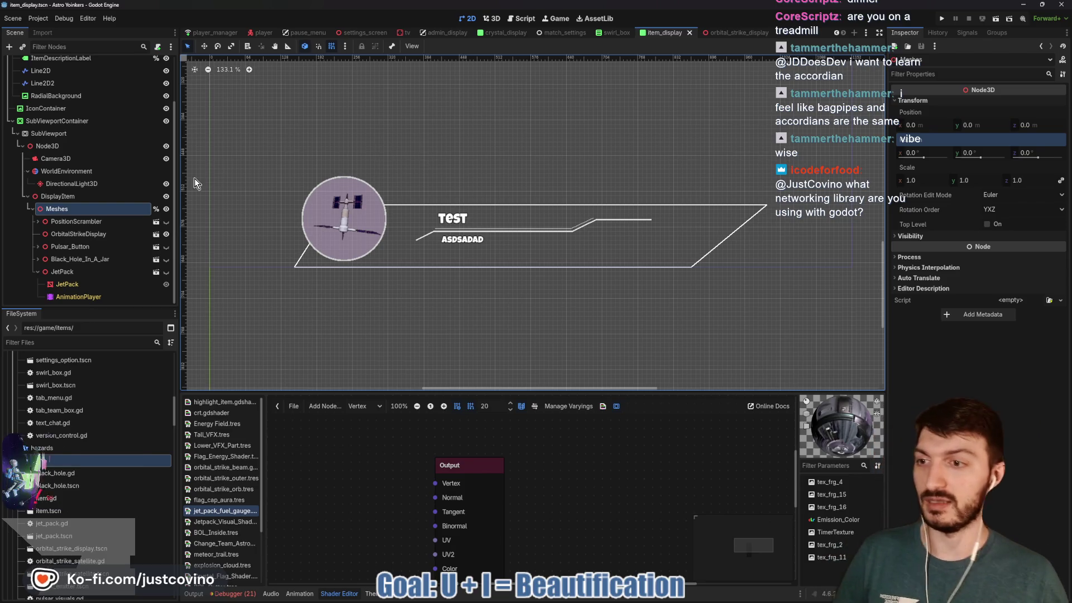
{"action": "left_click", "coordinate": [166, 234]}
{"action": "key", "text": "ctrl+s"}
Commit the 11 changed files with the summary 'bes addedtems on'
{"action": "mouse_move", "coordinate": [510, 593]}
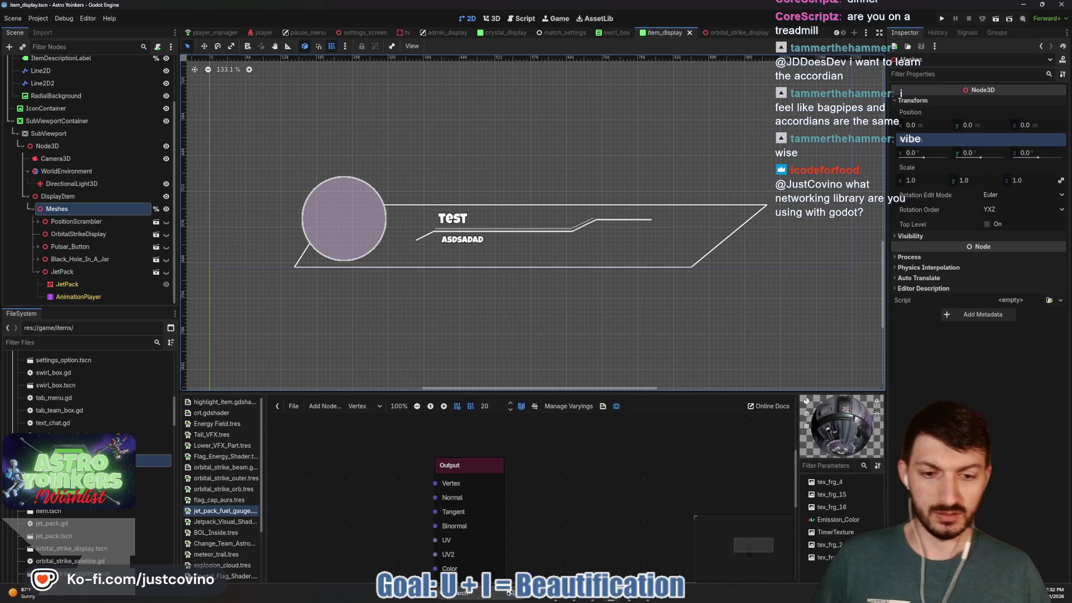
{"action": "left_click", "coordinate": [599, 599]}
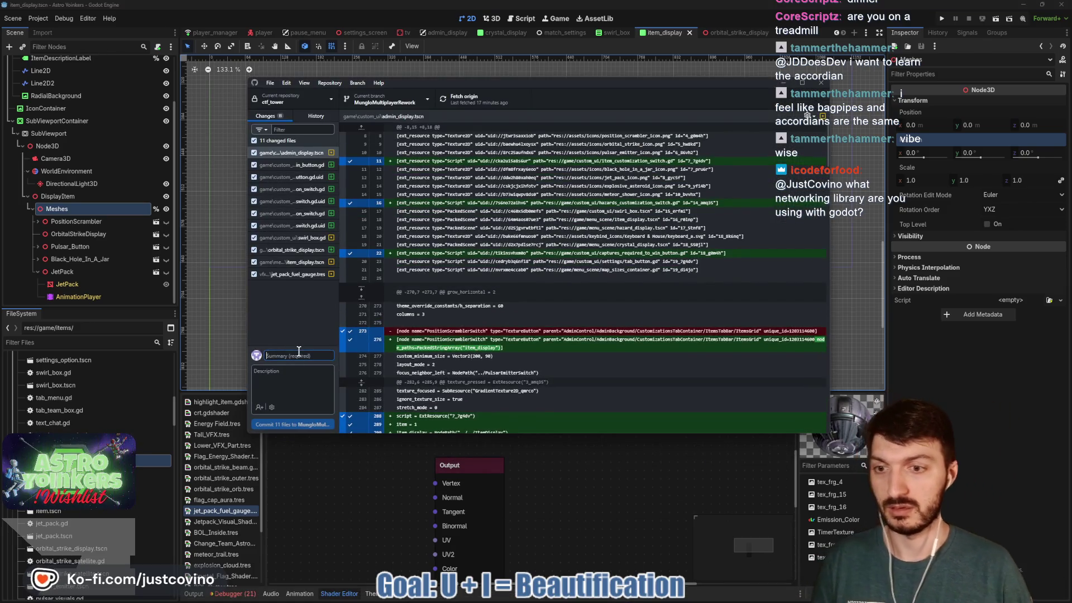
{"action": "left_click", "coordinate": [296, 350]}
{"action": "type", "text": "b"}
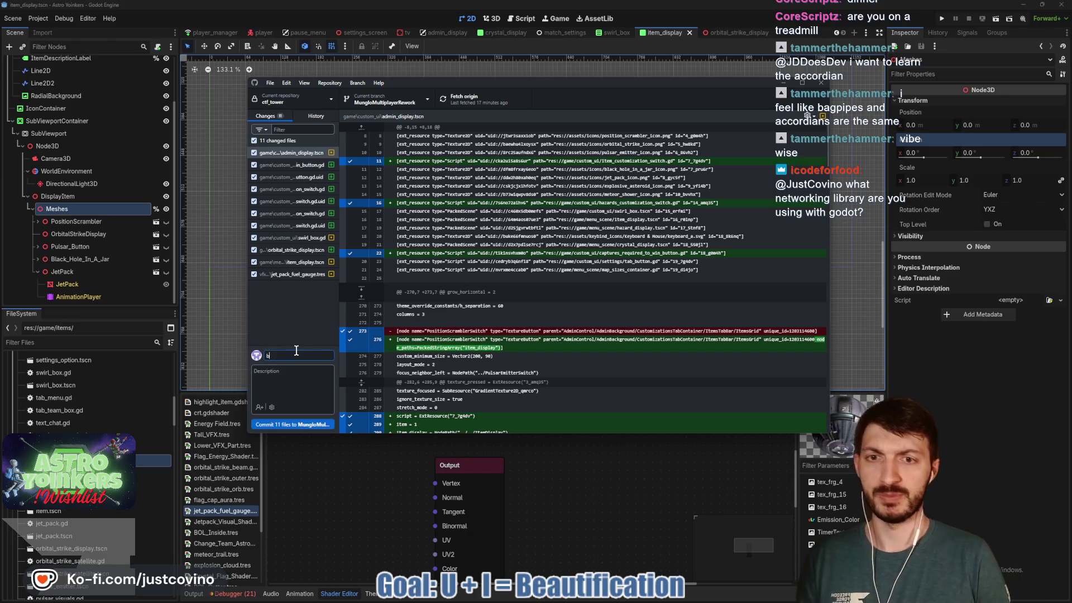
{"action": "type", "text": "es added. Fixed rotation"}
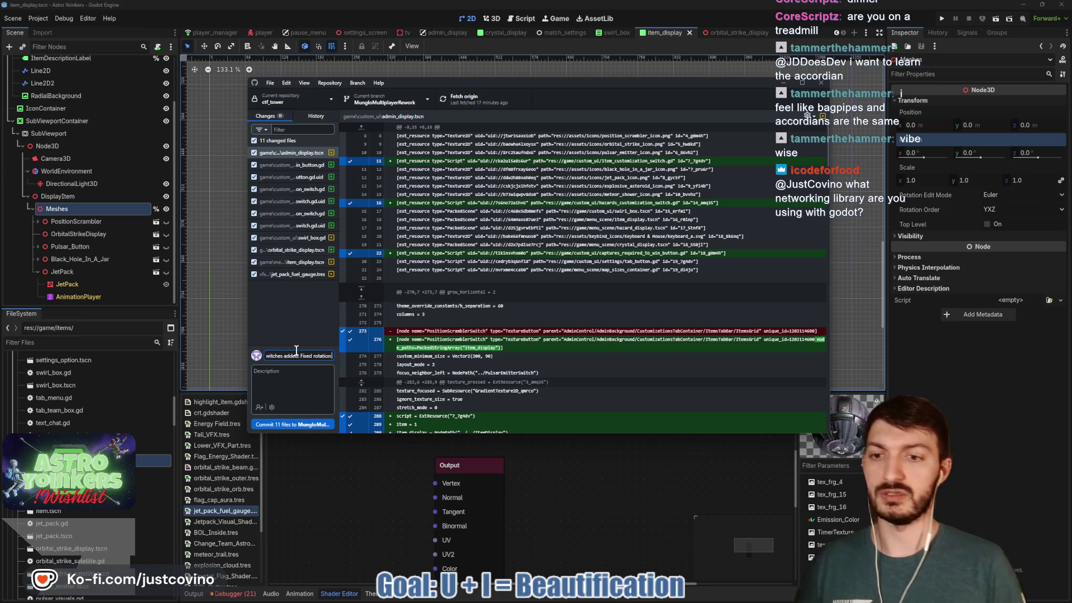
{"action": "type", "text": "tems on display"}
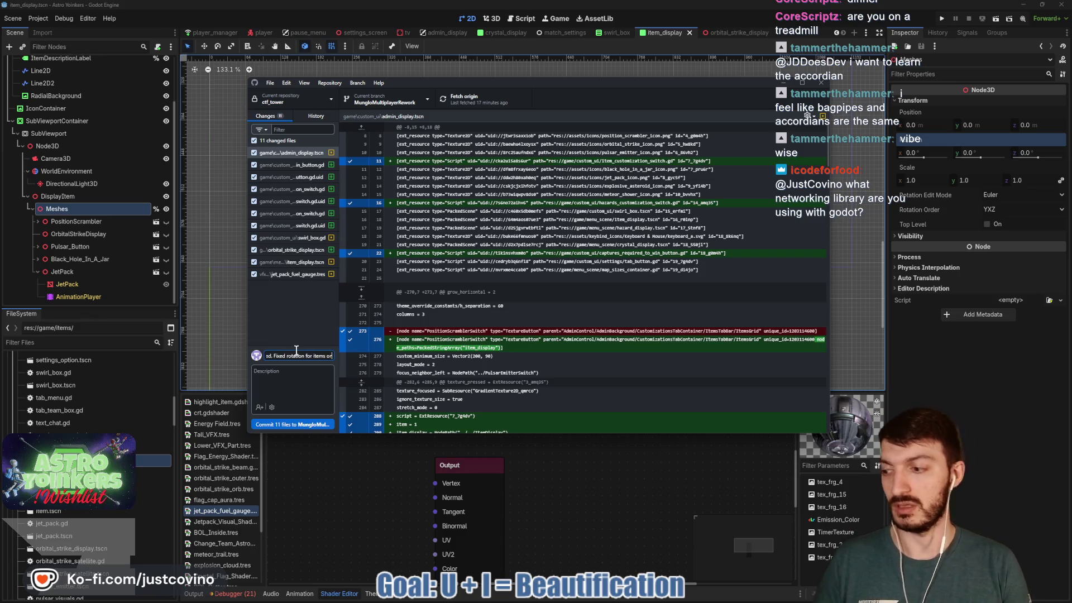
{"action": "left_click", "coordinate": [312, 426]}
Push the commit to origin, then return to Godot and save the item display
{"action": "left_click", "coordinate": [677, 196]}
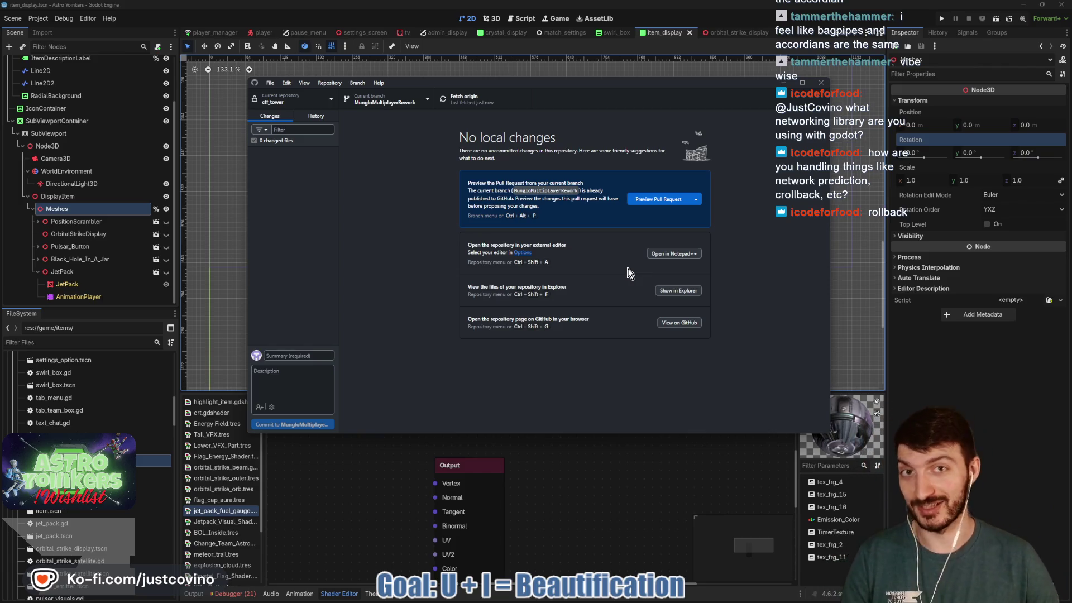
{"action": "key", "text": "alt+Tab"}
{"action": "key", "text": "ctrl+s"}
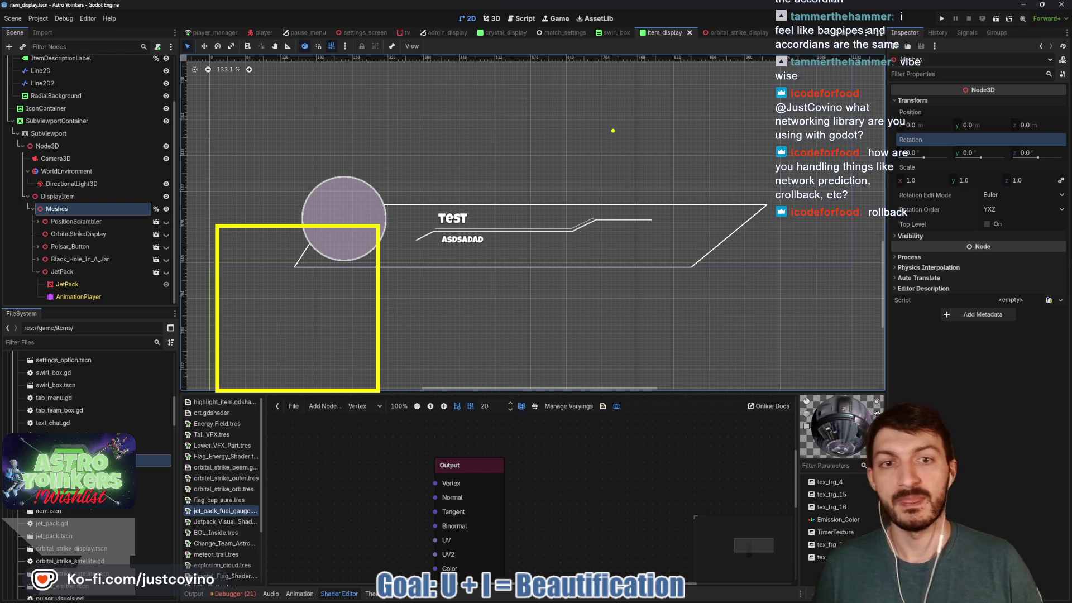
Adjust the item display view, save the scene, and run it with F6
{"action": "left_click_drag", "start_coordinate": [610, 118], "coordinate": [858, 245]}
{"action": "left_click_drag", "start_coordinate": [571, 234], "coordinate": [357, 319]}
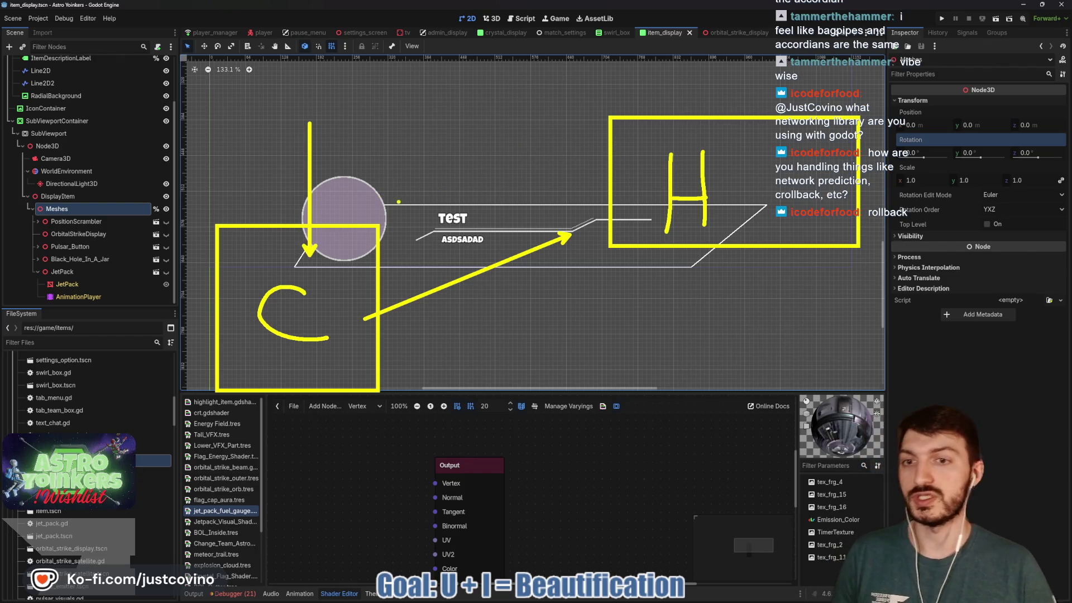
{"action": "mouse_move", "coordinate": [399, 211]}
{"action": "left_mouse_down"}
{"action": "mouse_move", "coordinate": [625, 173]}
{"action": "mouse_move", "coordinate": [603, 180]}
{"action": "left_mouse_up"}
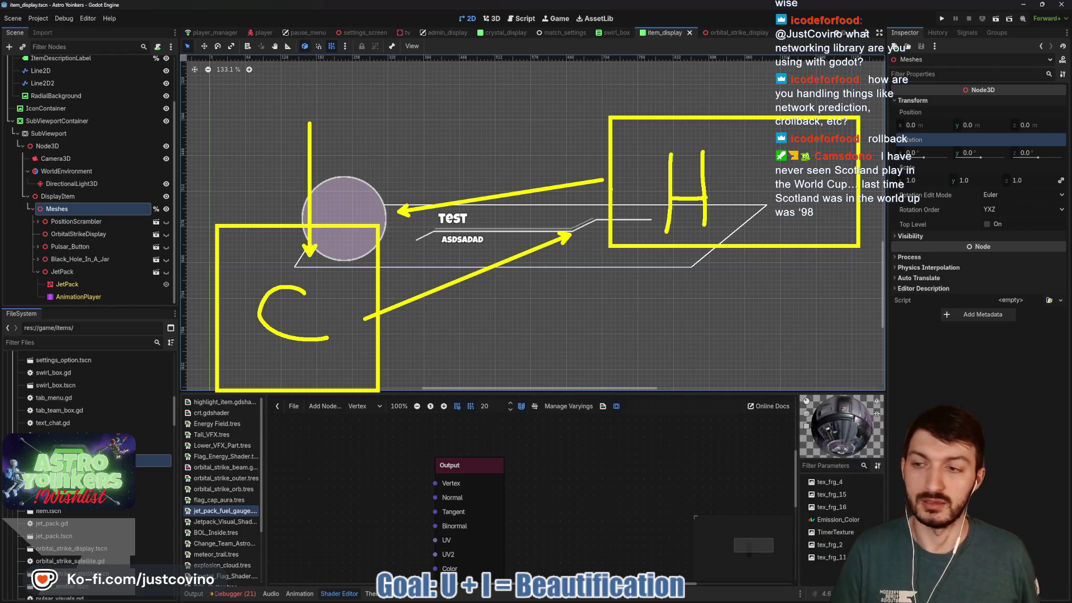
{"action": "key", "text": "Escape"}
{"action": "key", "text": "ctrl+s"}
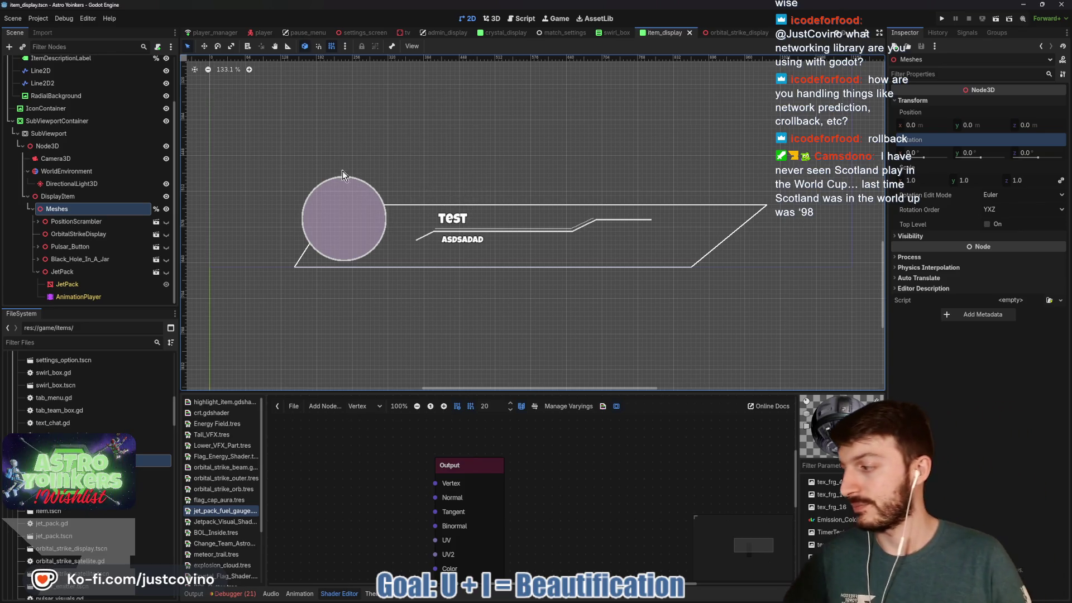
{"action": "key", "text": "F6"}
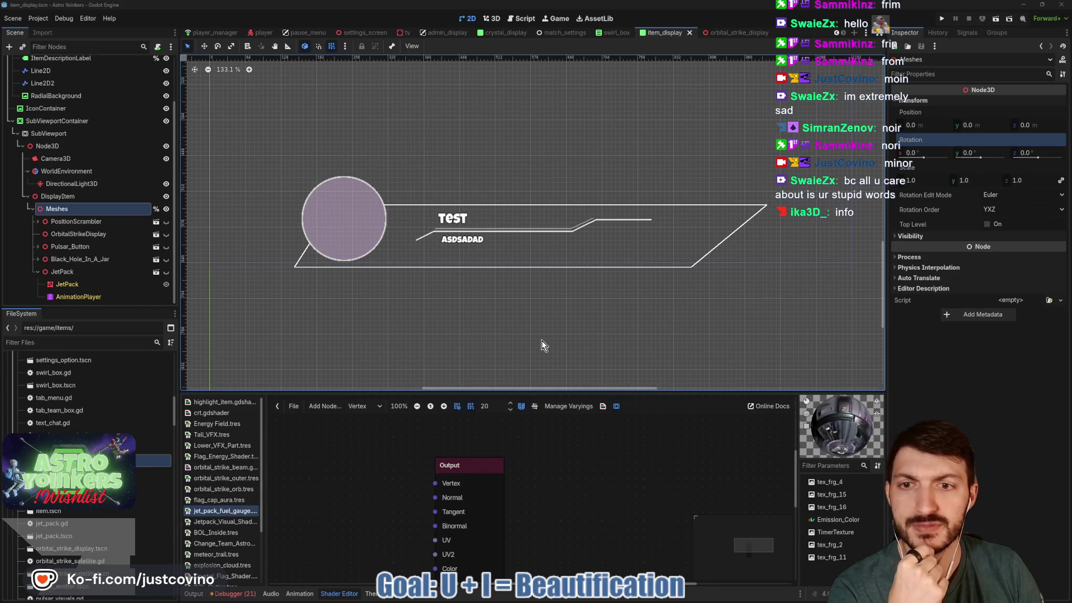
Collapse the bottom Output panel, recentre the canvas, and save the item display
{"action": "left_click", "coordinate": [194, 594]}
{"action": "left_click", "coordinate": [194, 594]}
{"action": "mouse_move", "coordinate": [485, 342]}
{"action": "left_mouse_down"}
{"action": "mouse_move", "coordinate": [497, 352]}
{"action": "mouse_move", "coordinate": [488, 360]}
{"action": "left_mouse_up"}
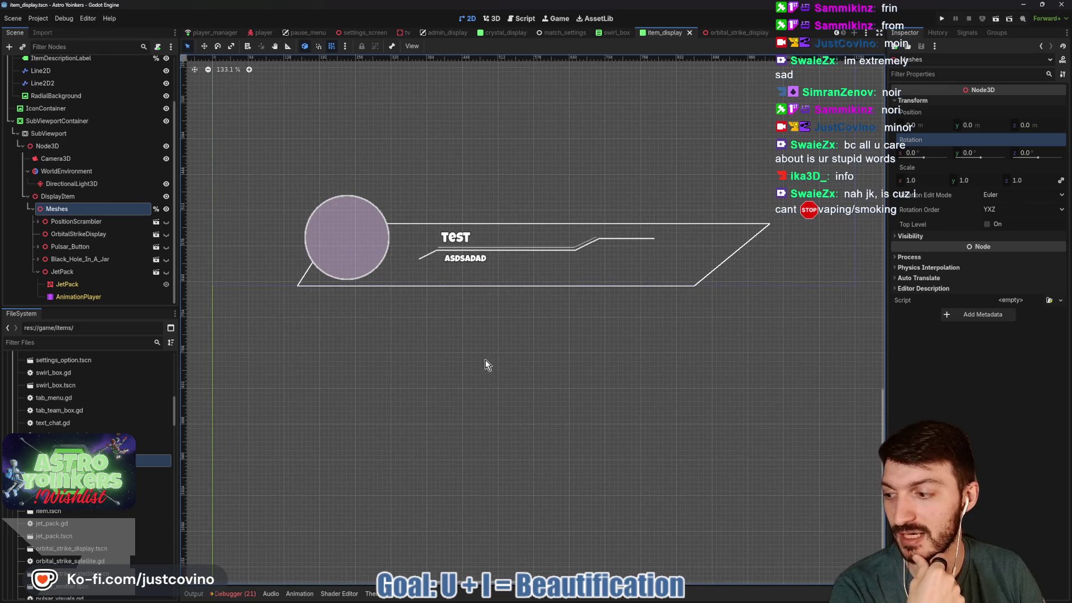
{"action": "key", "text": "ctrl+s"}
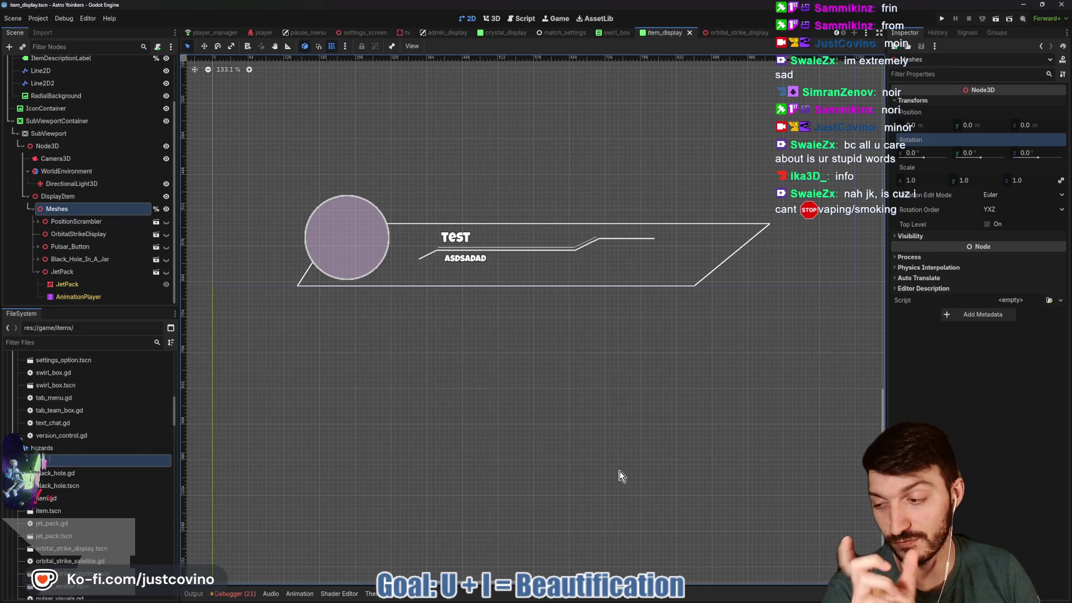
Check GitHub Desktop for changes, then return to Godot and pan the canvas
{"action": "mouse_move", "coordinate": [680, 601]}
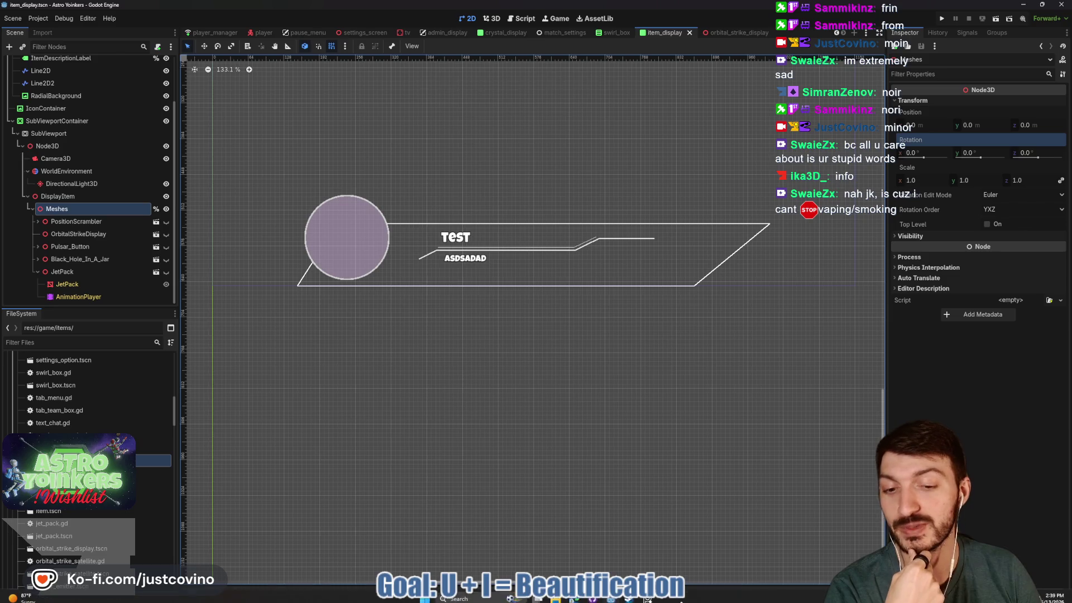
{"action": "left_click", "coordinate": [593, 600]}
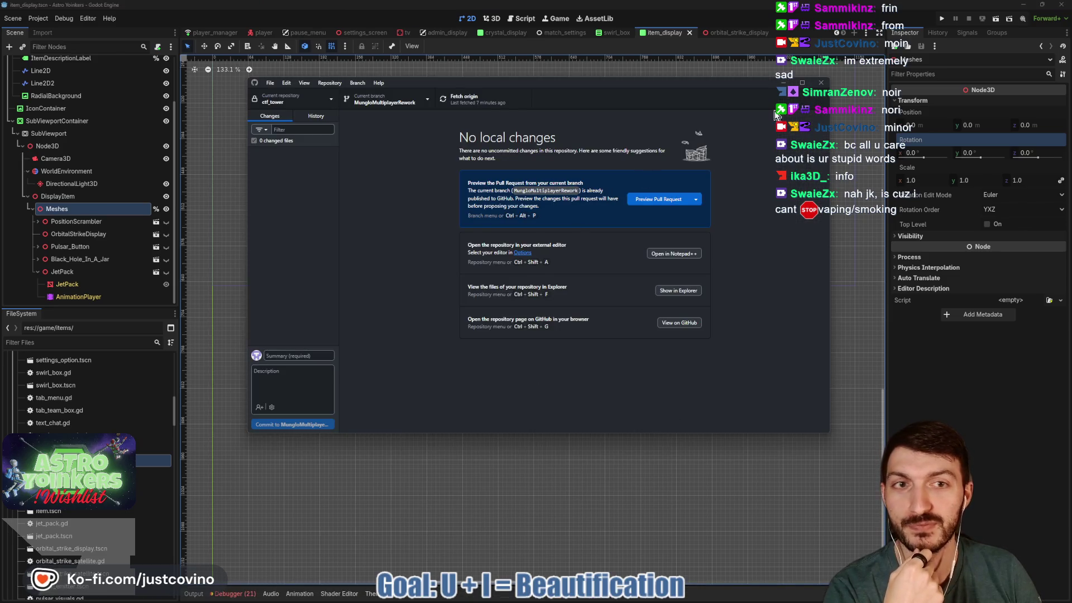
{"action": "key", "text": "alt+Tab"}
{"action": "left_click_drag", "start_coordinate": [490, 188], "coordinate": [505, 245]}
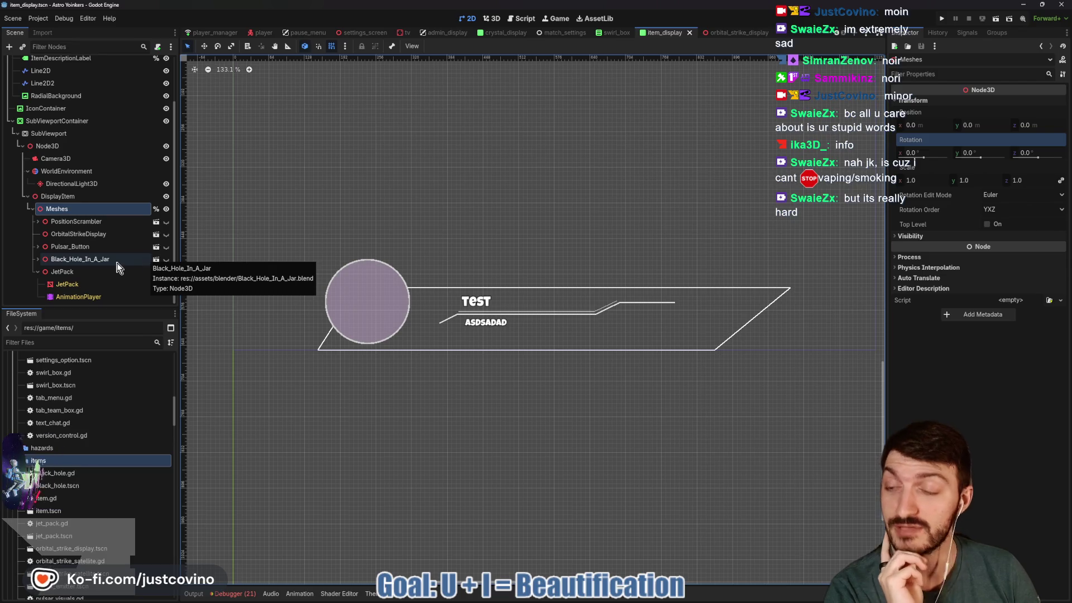
{"action": "left_click", "coordinate": [37, 272]}
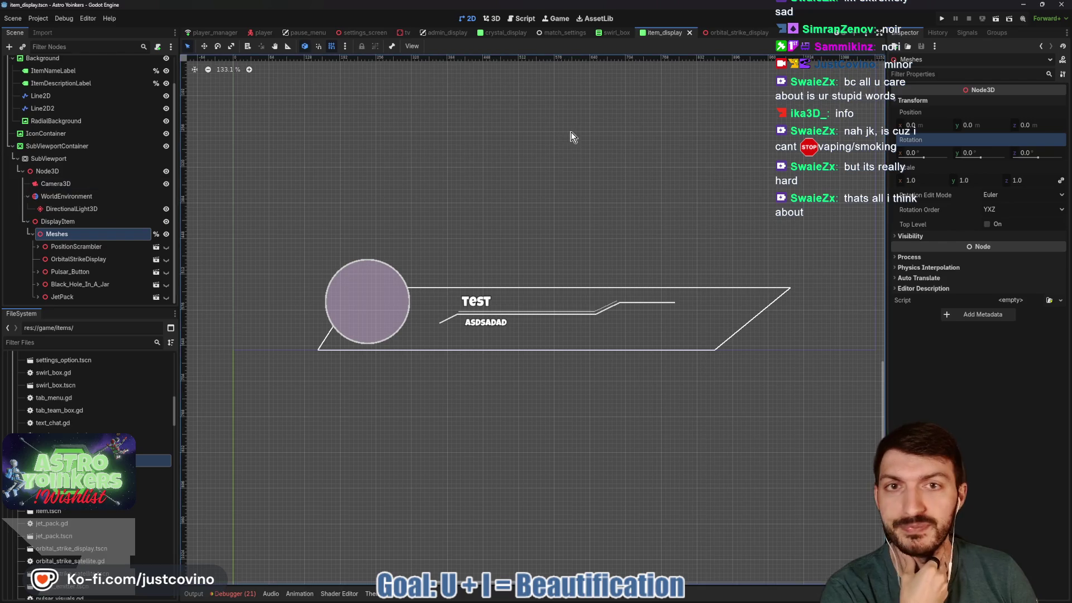
{"action": "left_click", "coordinate": [509, 32]}
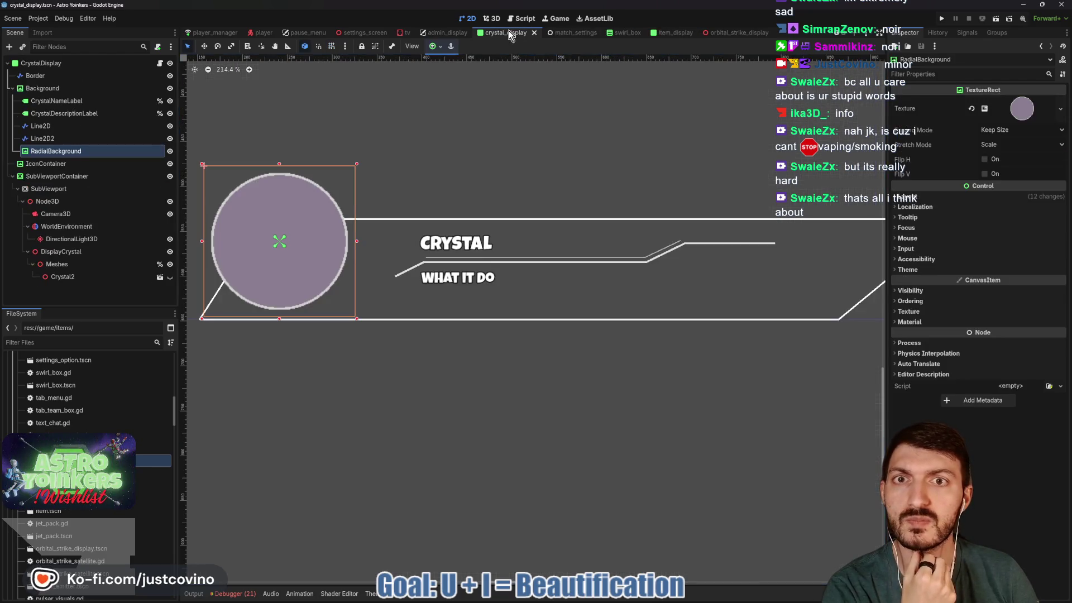
{"action": "left_click", "coordinate": [437, 29]}
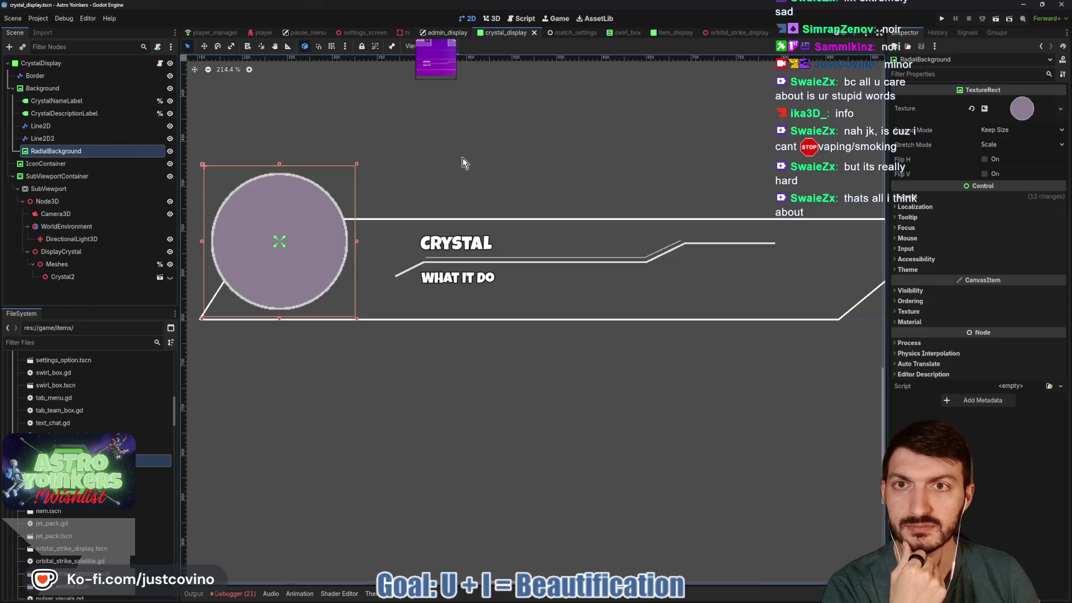
{"action": "scroll", "coordinate": [430, 215], "scroll_direction": "down", "scroll_amount": 2}
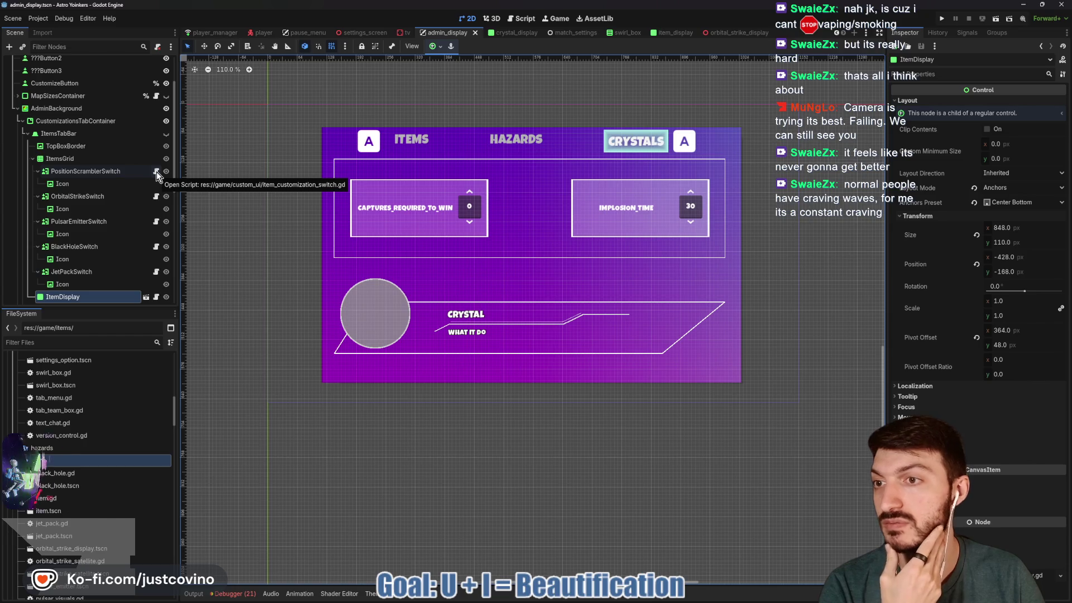
{"action": "left_click", "coordinate": [27, 132]}
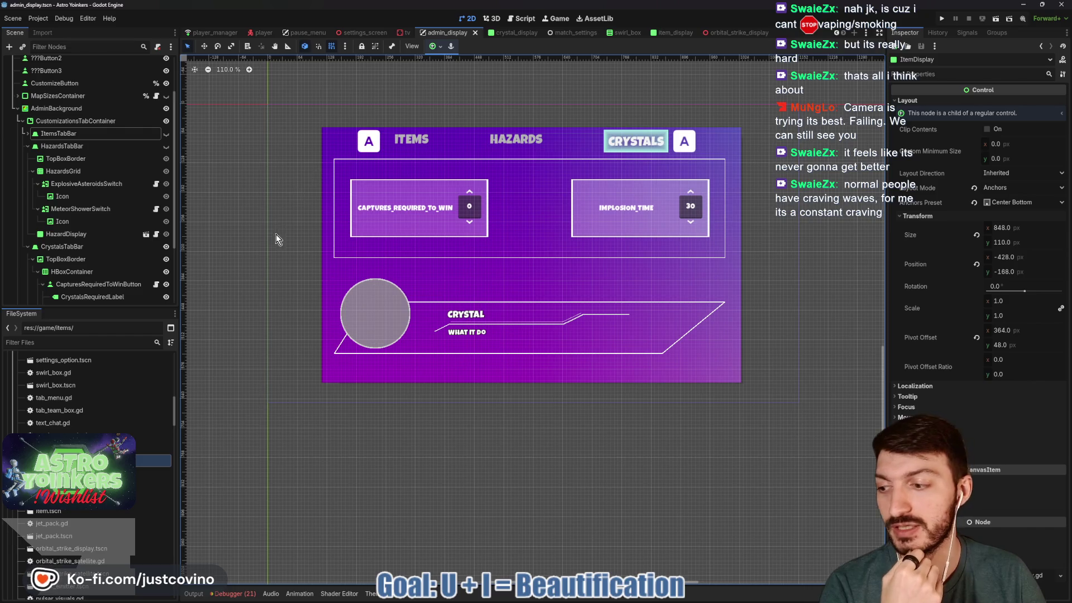
Select HazardsTabBar, then TopBoxBorder, to inspect their properties in the admin display
{"action": "scroll", "coordinate": [274, 229], "scroll_direction": "down", "scroll_amount": 2}
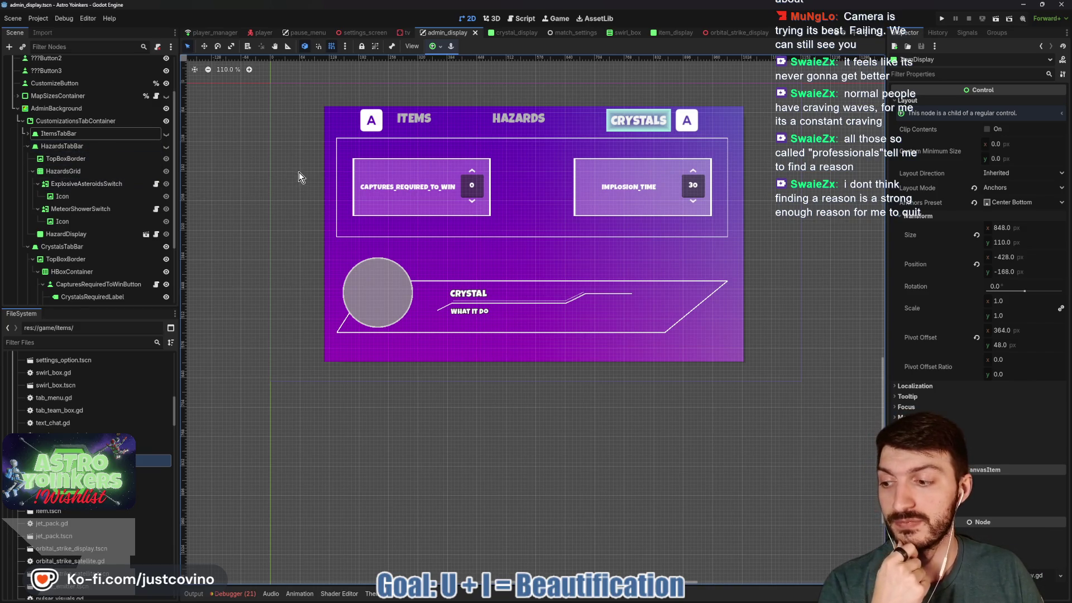
{"action": "left_click_drag", "start_coordinate": [287, 170], "coordinate": [290, 195]}
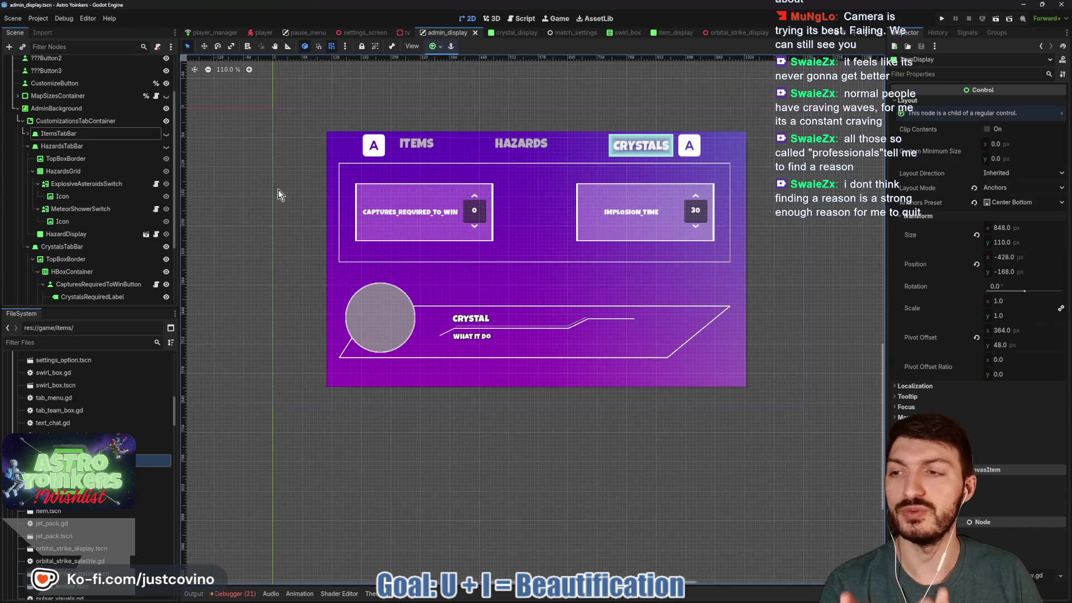
{"action": "left_click", "coordinate": [62, 146]}
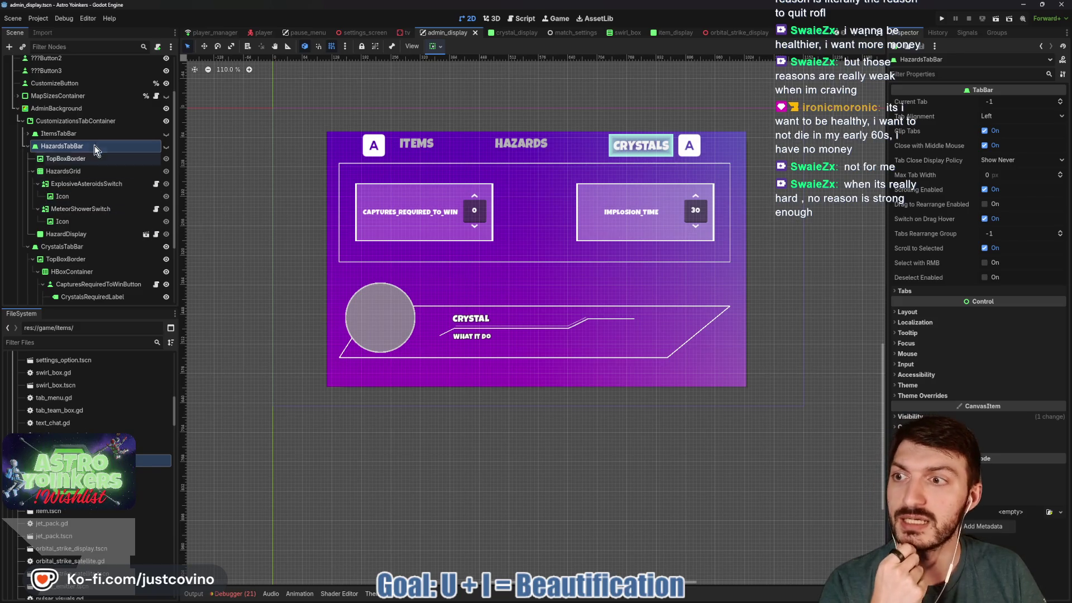
{"action": "left_click", "coordinate": [88, 161]}
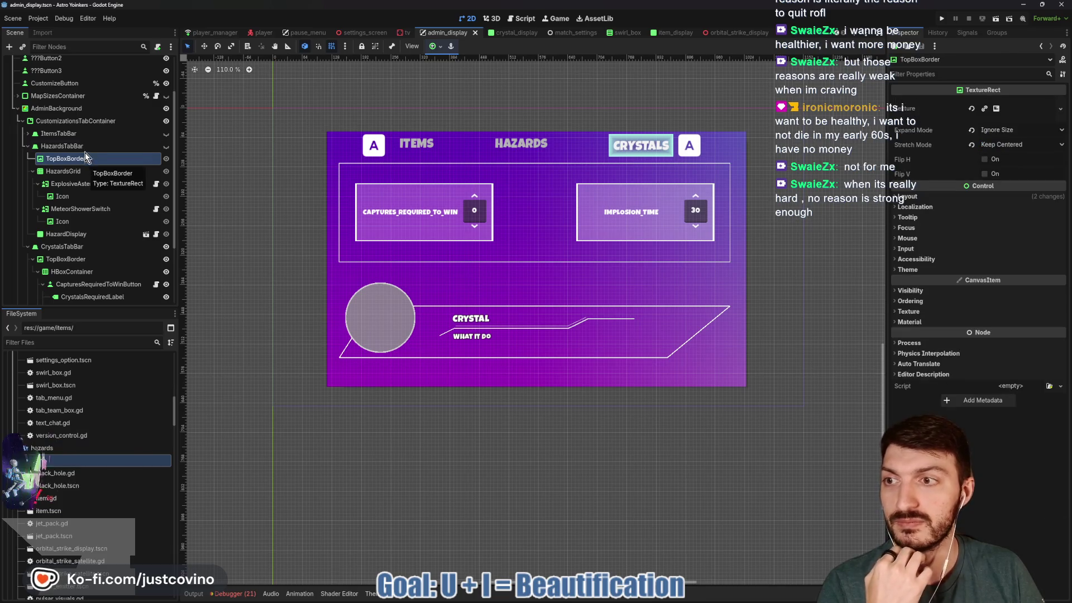
Select CustomizationsTabContainer, fold its children, and inspect the TabLeftButton node
{"action": "left_click", "coordinate": [75, 121]}
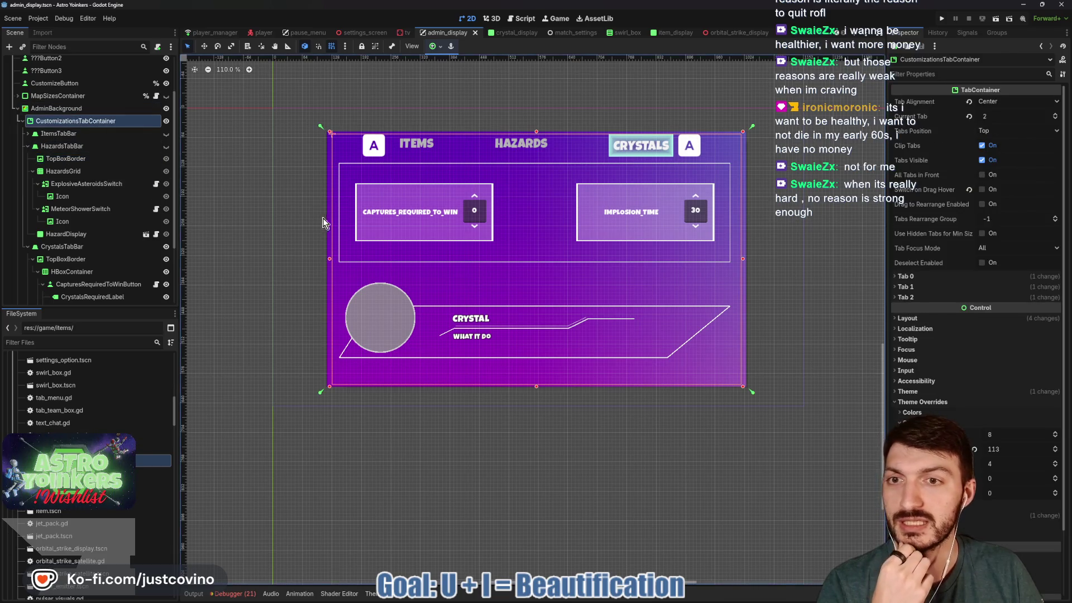
{"action": "left_click_drag", "start_coordinate": [281, 242], "coordinate": [278, 238]}
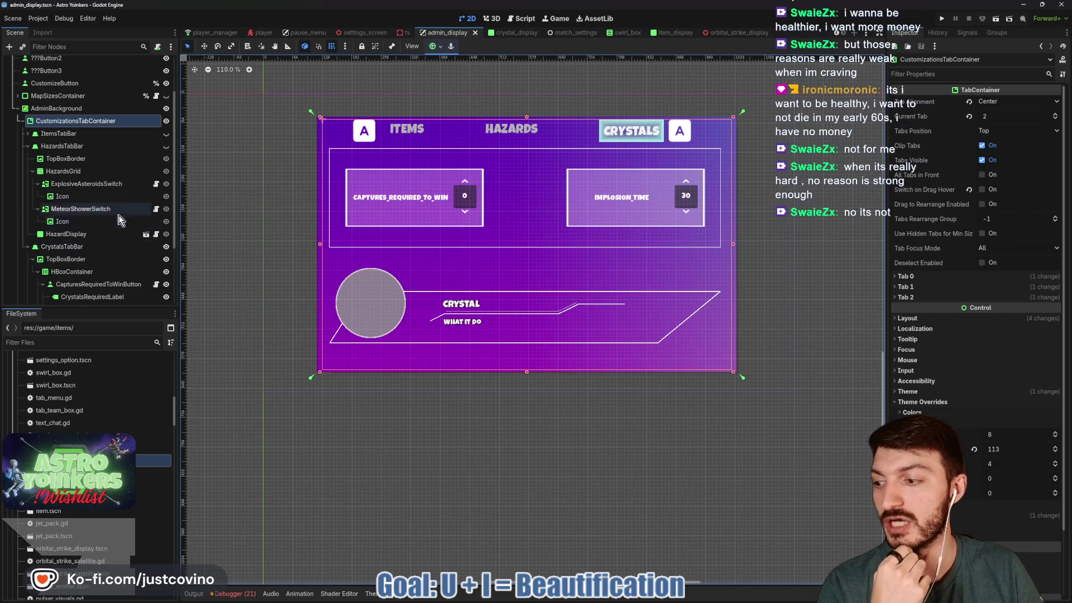
{"action": "left_click", "coordinate": [22, 121]}
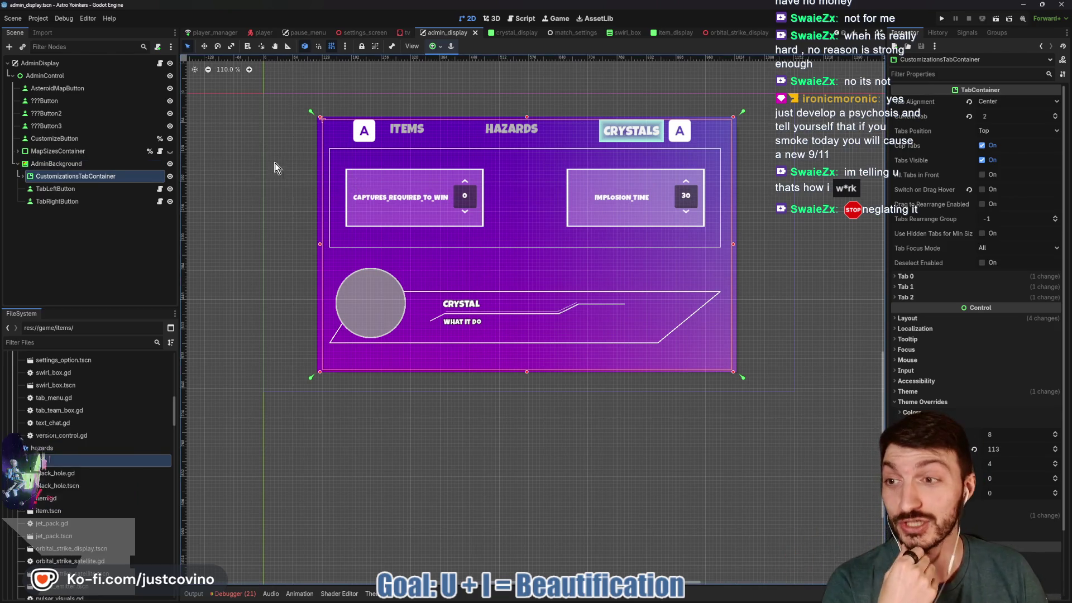
{"action": "left_click", "coordinate": [65, 190]}
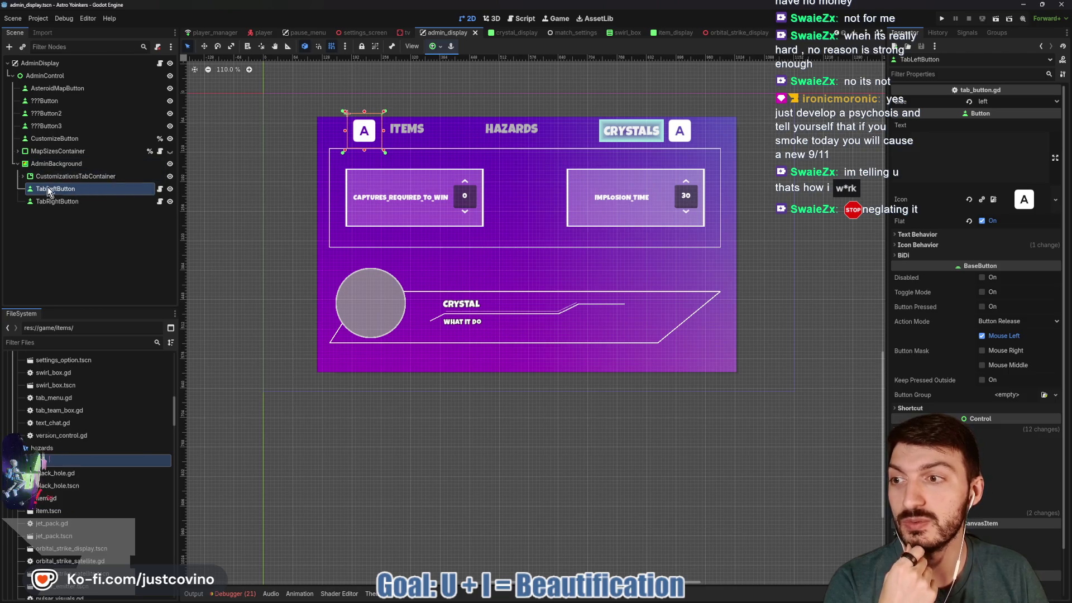
Collapse HazardsTabBar, expand CrystalsTabBar's HBoxContainer, and select ImplosionTimeButton
{"action": "left_click", "coordinate": [23, 177]}
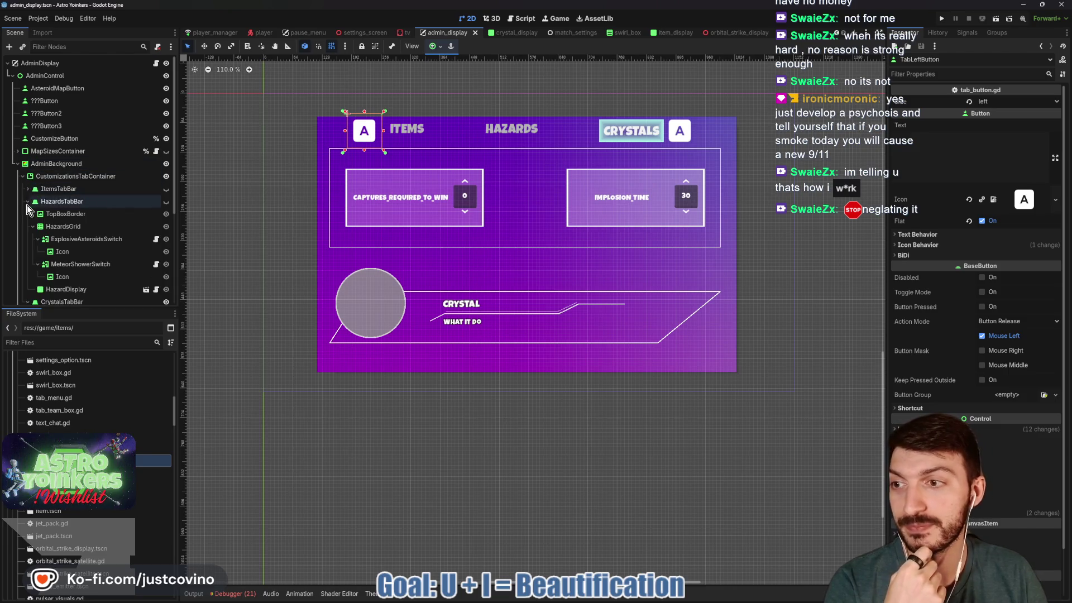
{"action": "left_click", "coordinate": [27, 202]}
{"action": "left_click", "coordinate": [27, 214]}
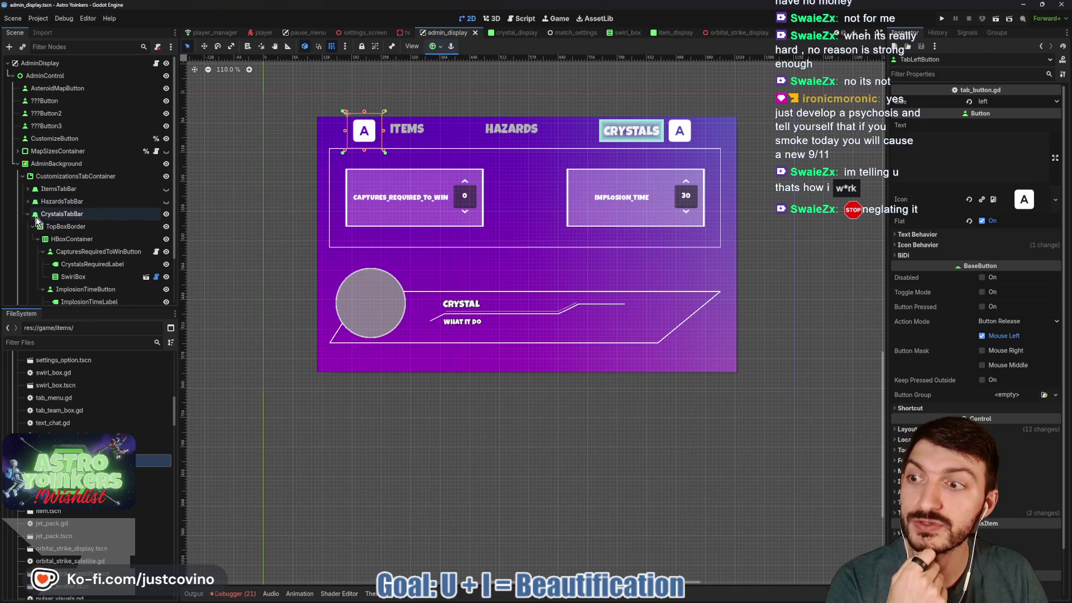
{"action": "left_click", "coordinate": [27, 214]}
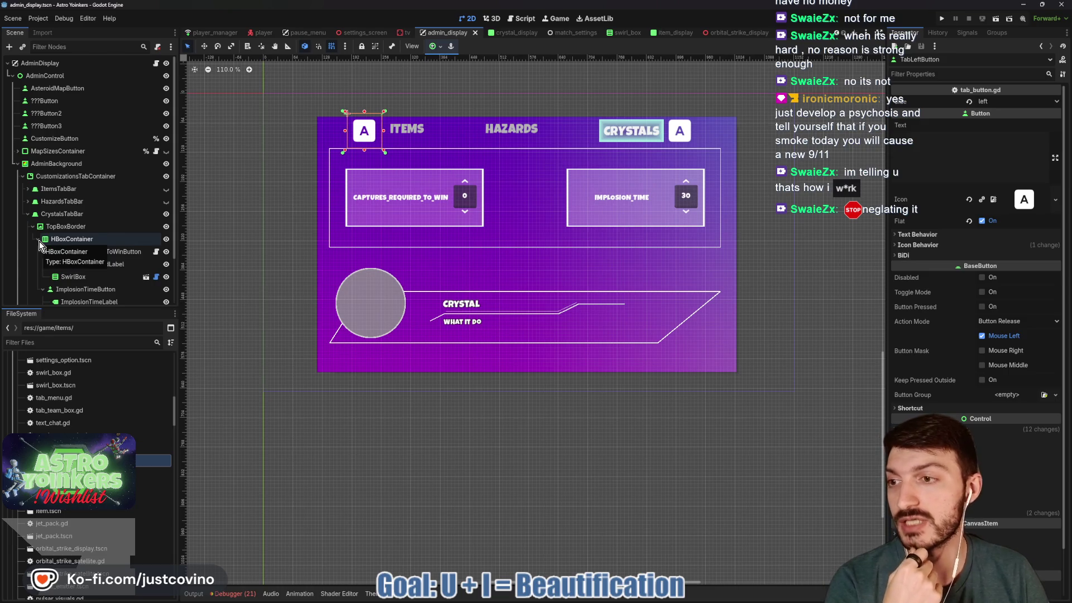
{"action": "left_click", "coordinate": [78, 251]}
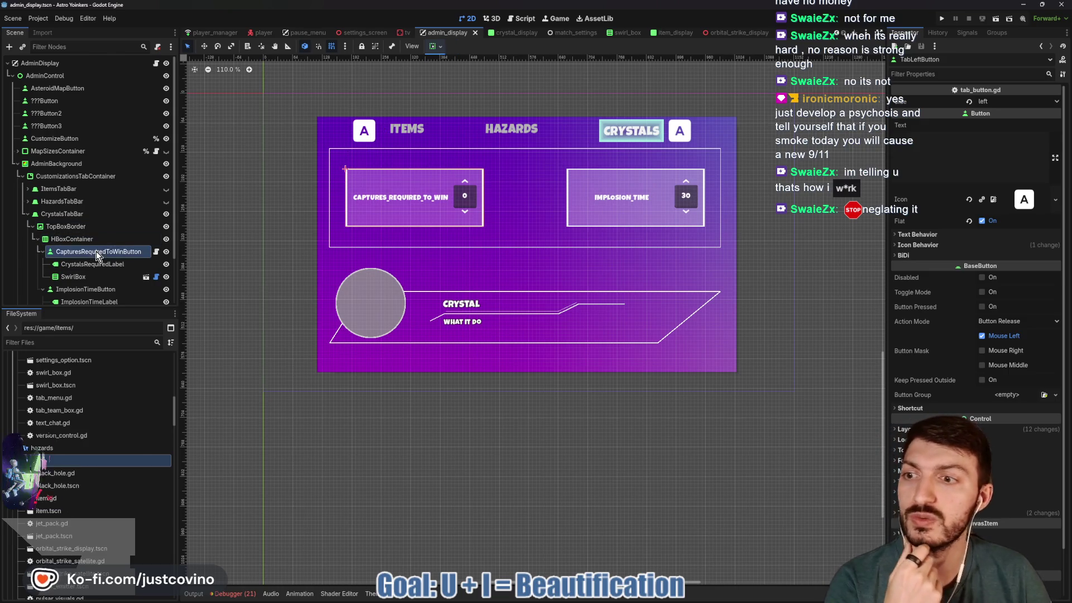
{"action": "scroll", "coordinate": [138, 262], "scroll_direction": "down", "scroll_amount": 3}
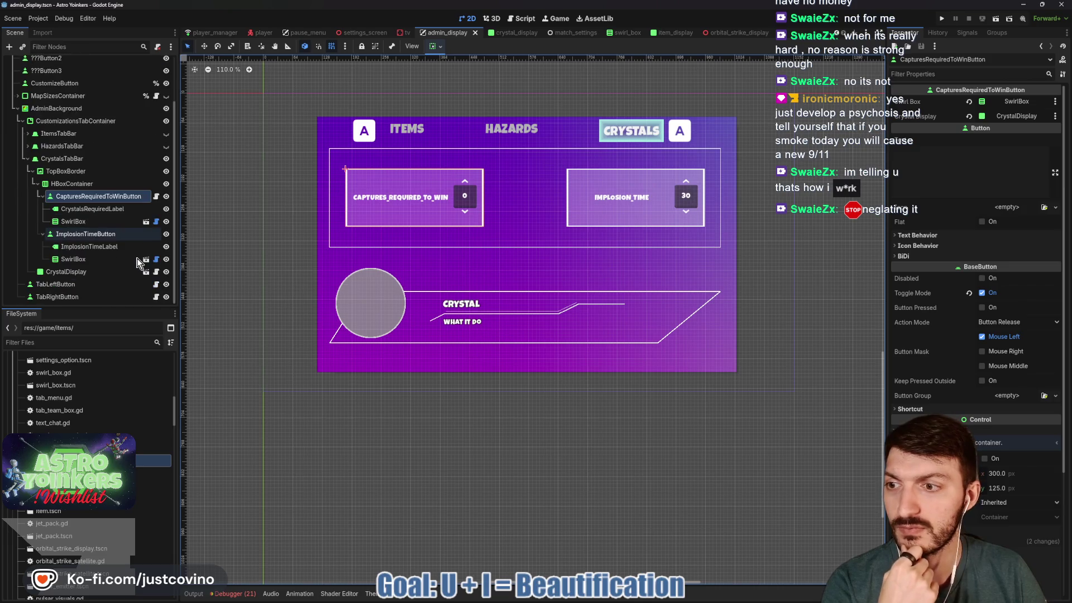
{"action": "left_click", "coordinate": [99, 237]}
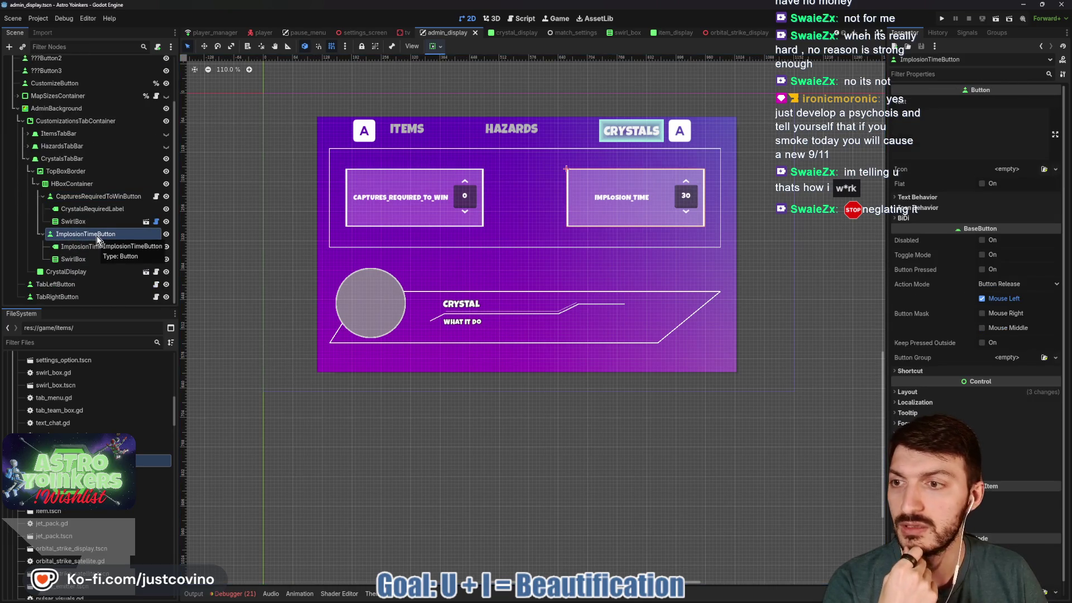
Attach implosion_time_button.gd with class_name ImplosionTimeButton, remove the template code, and save
{"action": "left_click", "coordinate": [158, 47]}
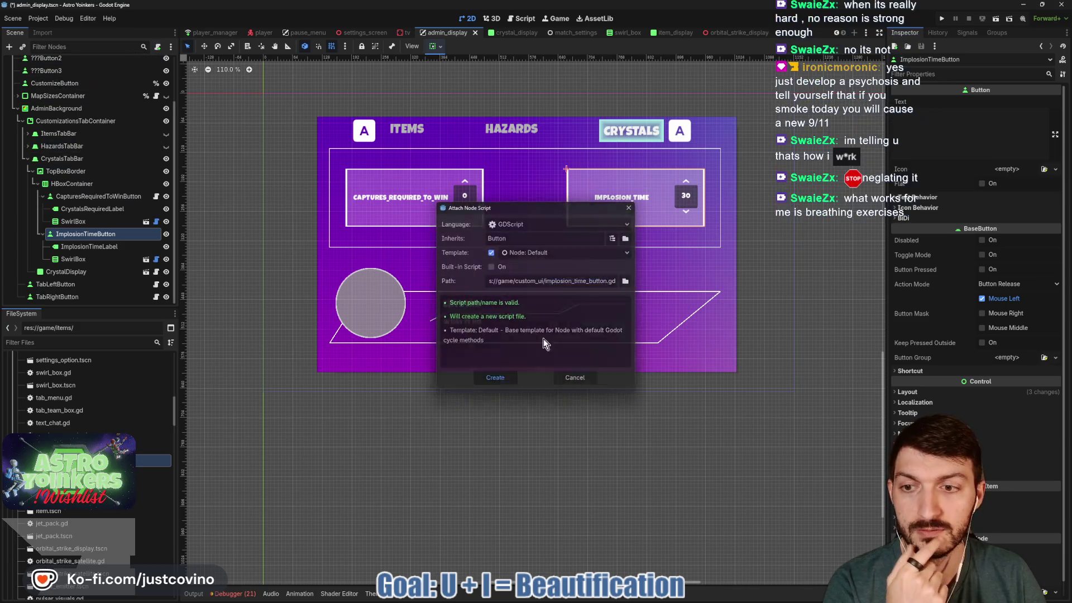
{"action": "key", "text": "Return"}
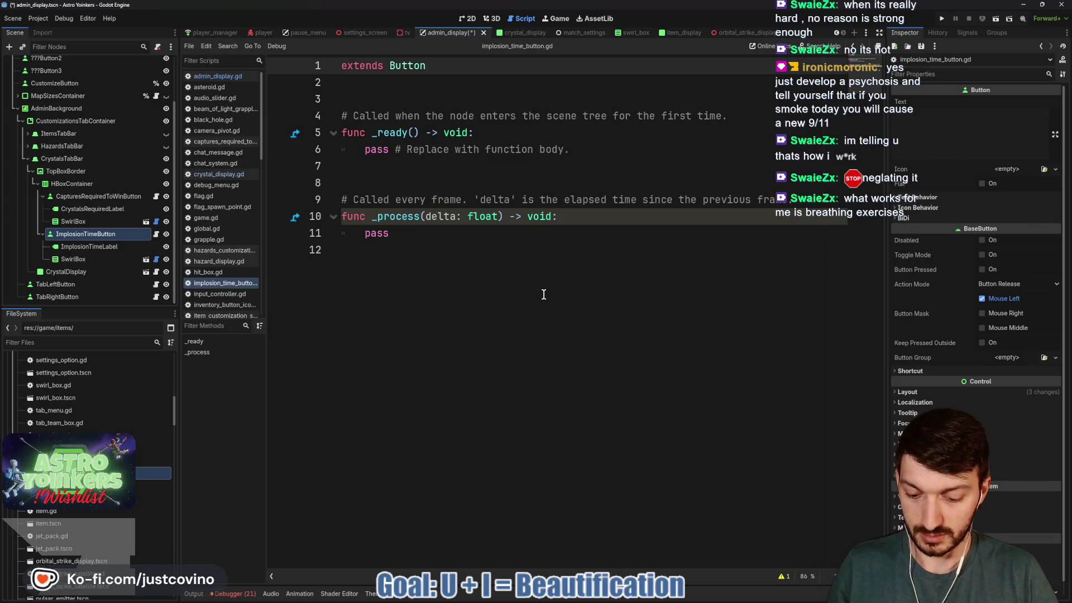
{"action": "type", "text": "class_name"}
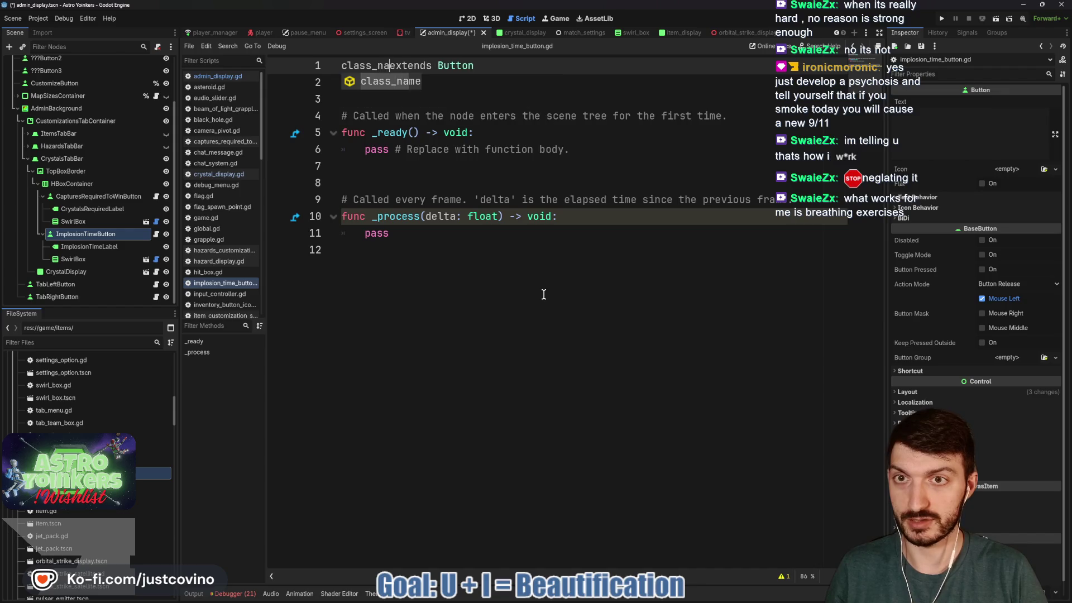
{"action": "type", "text": " Implosion"}
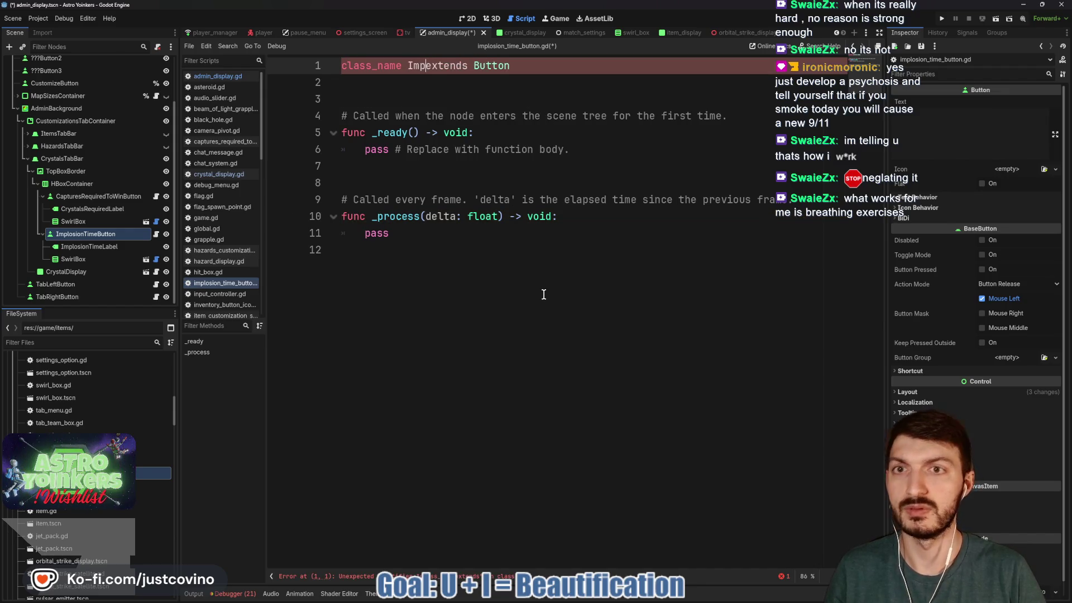
{"action": "type", "text": "TimeButton"}
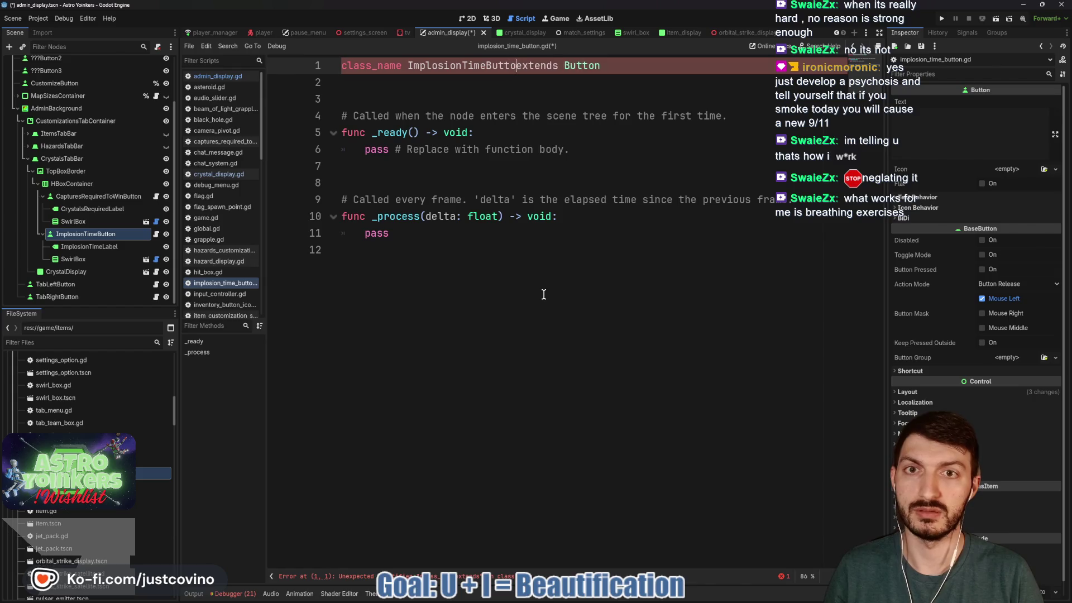
{"action": "left_click_drag", "start_coordinate": [492, 268], "coordinate": [306, 112]}
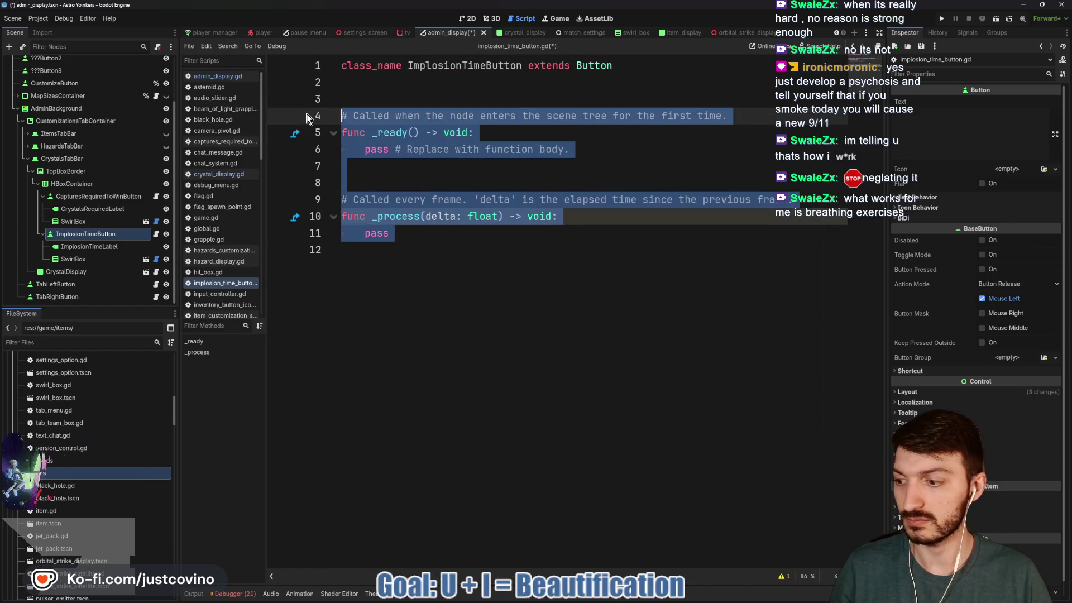
{"action": "key", "text": "BackSpace"}
{"action": "key", "text": "ctrl+s"}
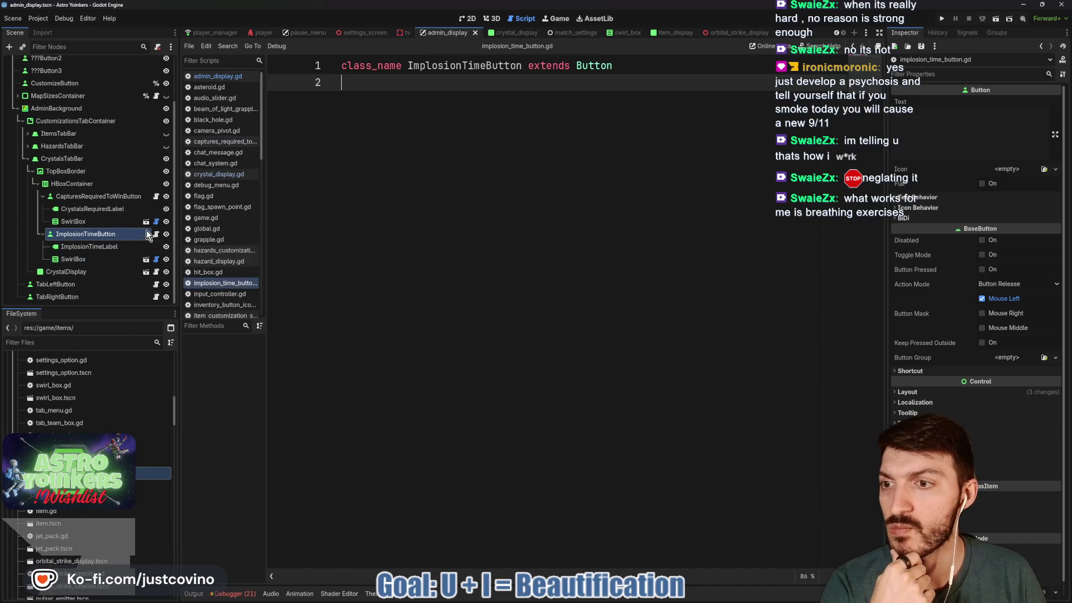
Open captures_required_to_win_button.gd and run the project, closing the extra game window
{"action": "left_click", "coordinate": [156, 197]}
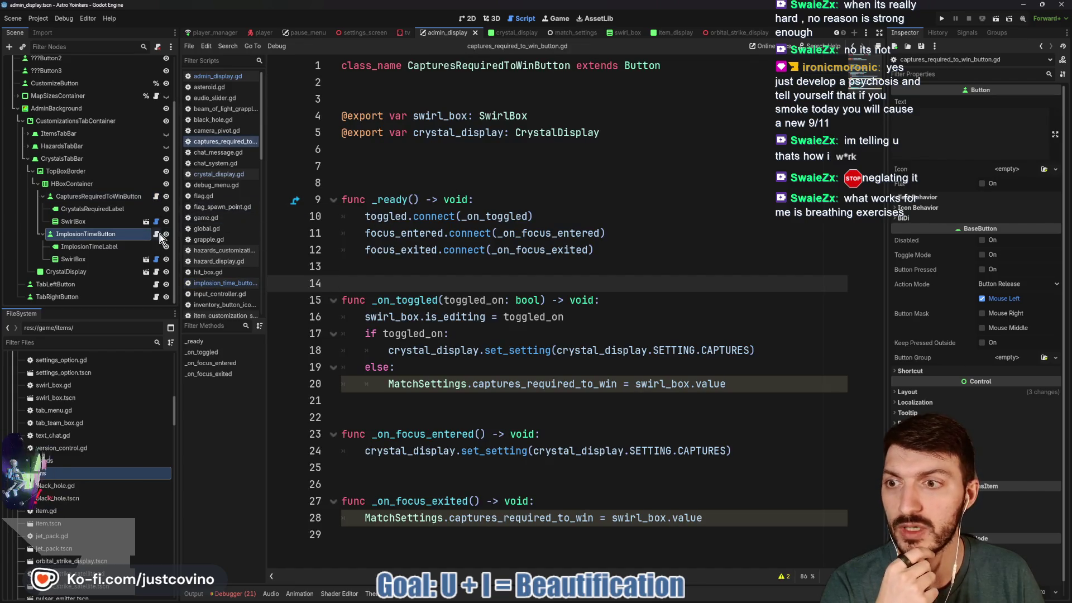
{"action": "left_click", "coordinate": [943, 17]}
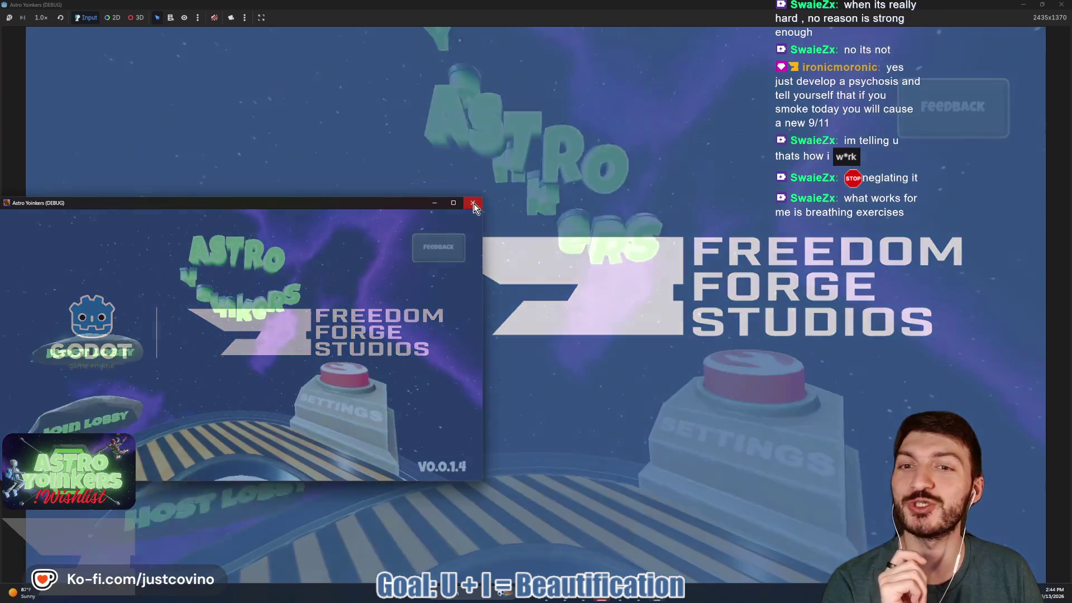
{"action": "left_click", "coordinate": [474, 206]}
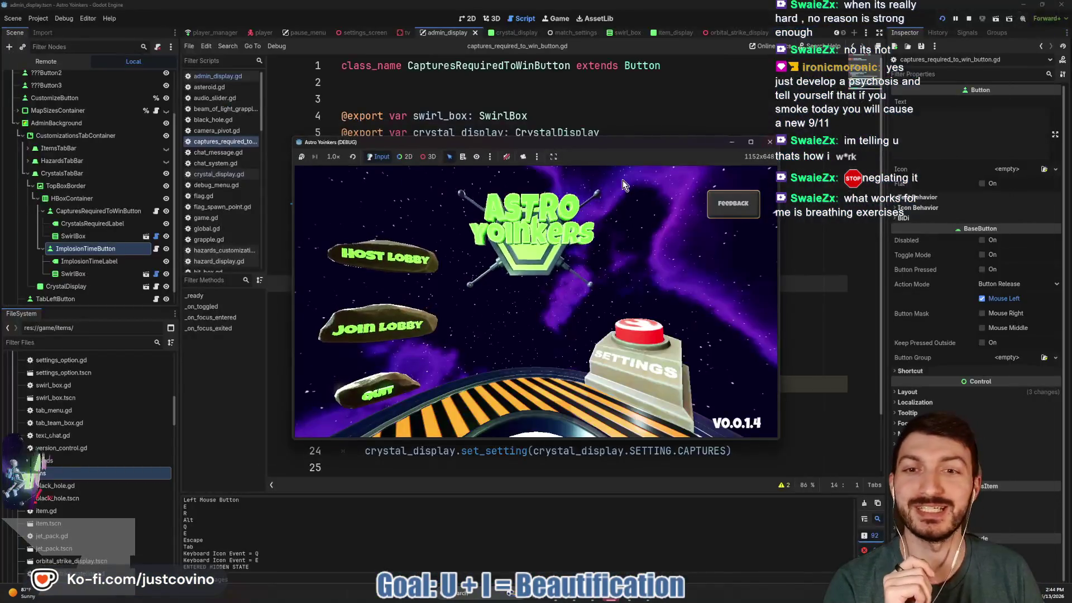
Reposition and enlarge the game window, then host and create a lobby
{"action": "left_click_drag", "start_coordinate": [574, 135], "coordinate": [498, 84]}
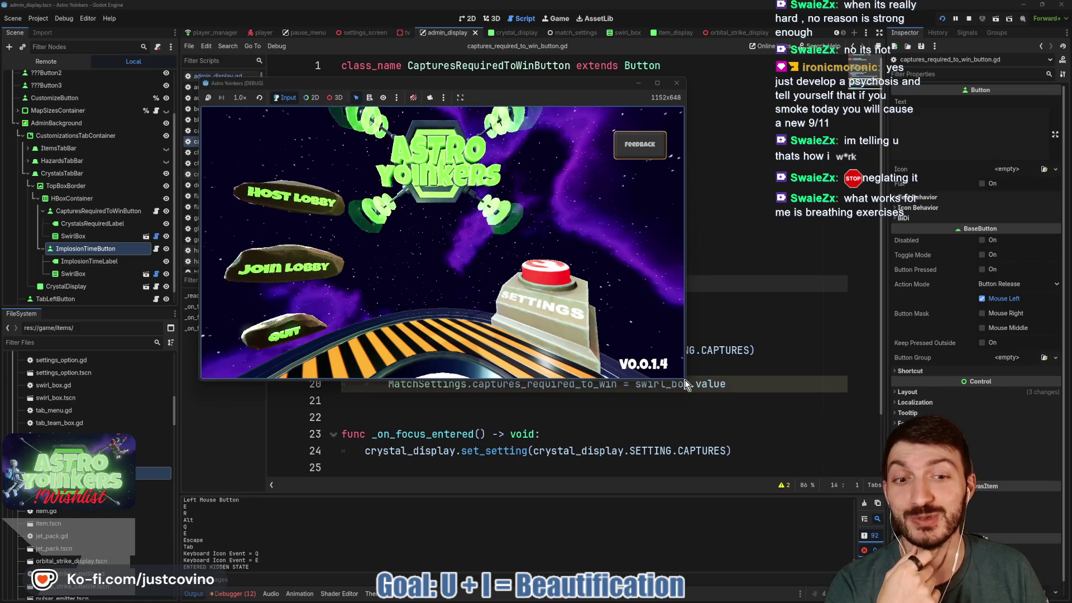
{"action": "mouse_move", "coordinate": [687, 383]}
{"action": "left_mouse_down"}
{"action": "mouse_move", "coordinate": [832, 516]}
{"action": "mouse_move", "coordinate": [864, 526]}
{"action": "left_mouse_up"}
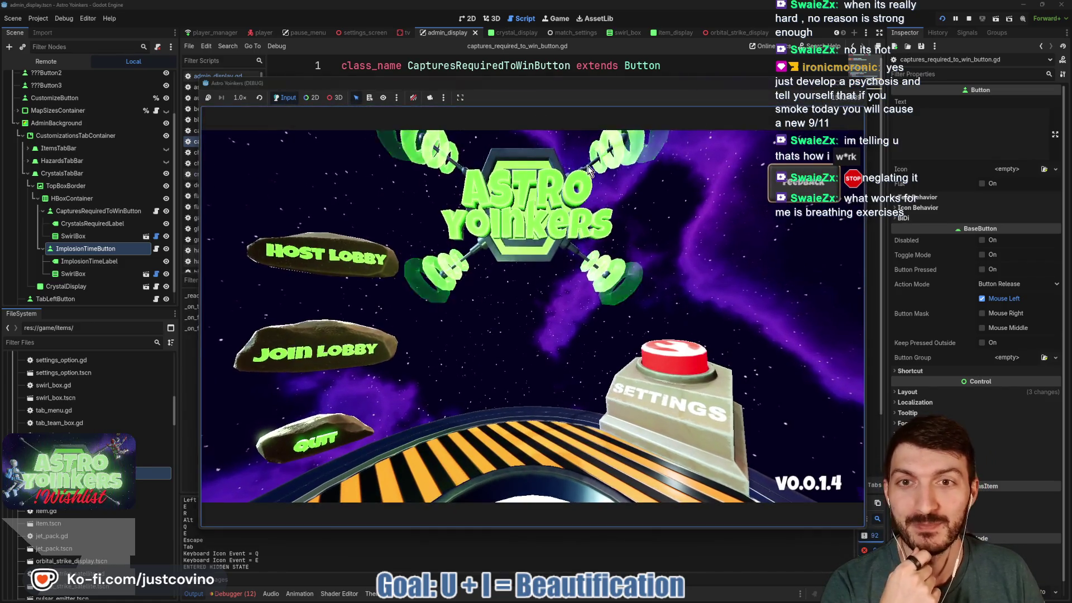
{"action": "left_click_drag", "start_coordinate": [578, 89], "coordinate": [555, 68]}
{"action": "left_click", "coordinate": [305, 231]}
{"action": "left_click", "coordinate": [508, 264]}
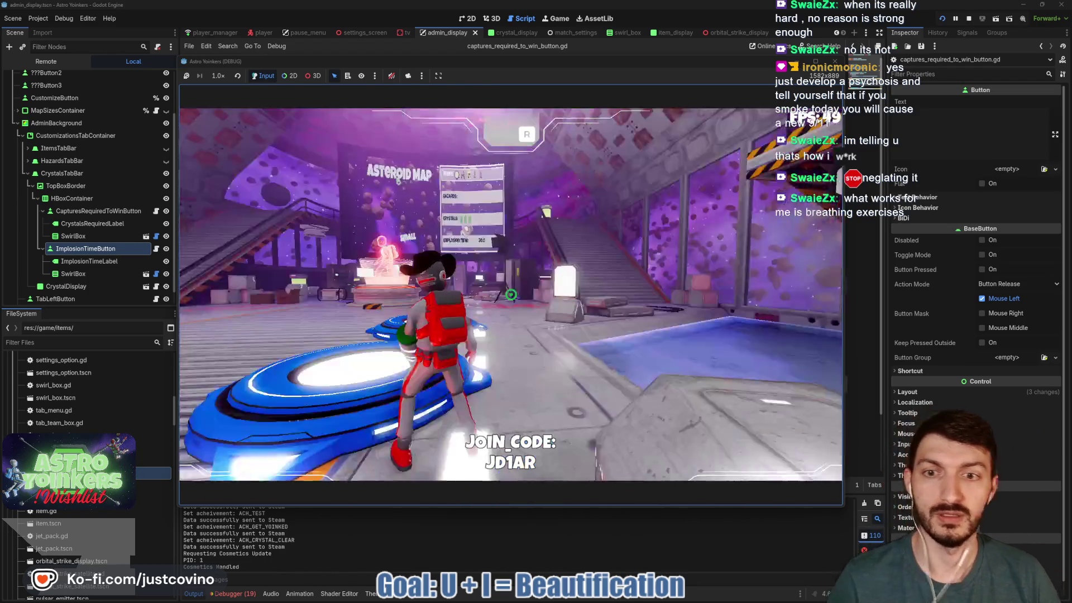
Walk the character to the console and open the match customization menu
{"action": "key", "text": "w"}
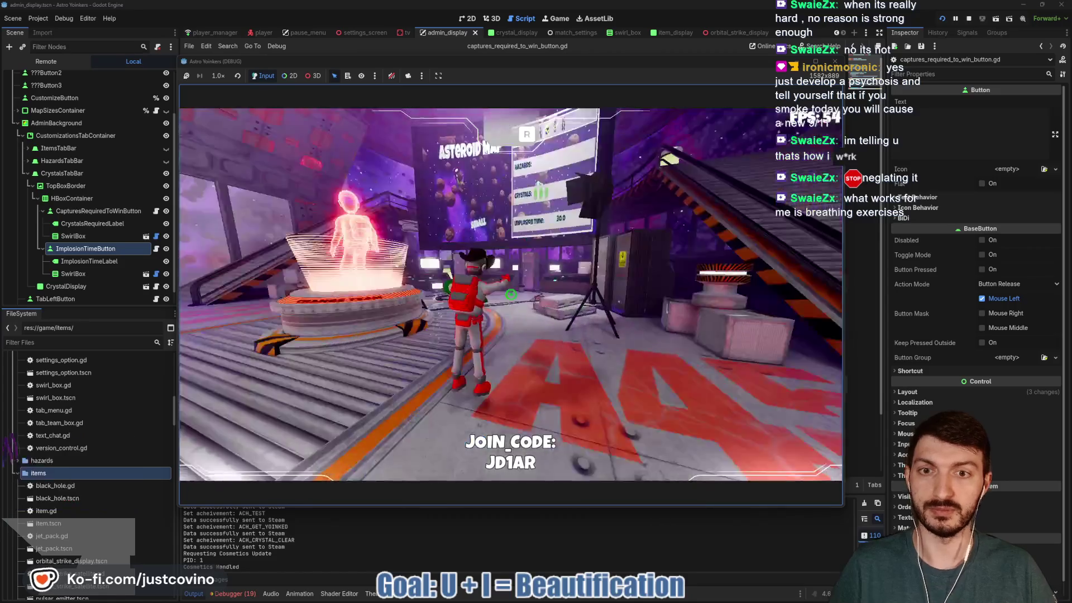
{"action": "key", "text": "w"}
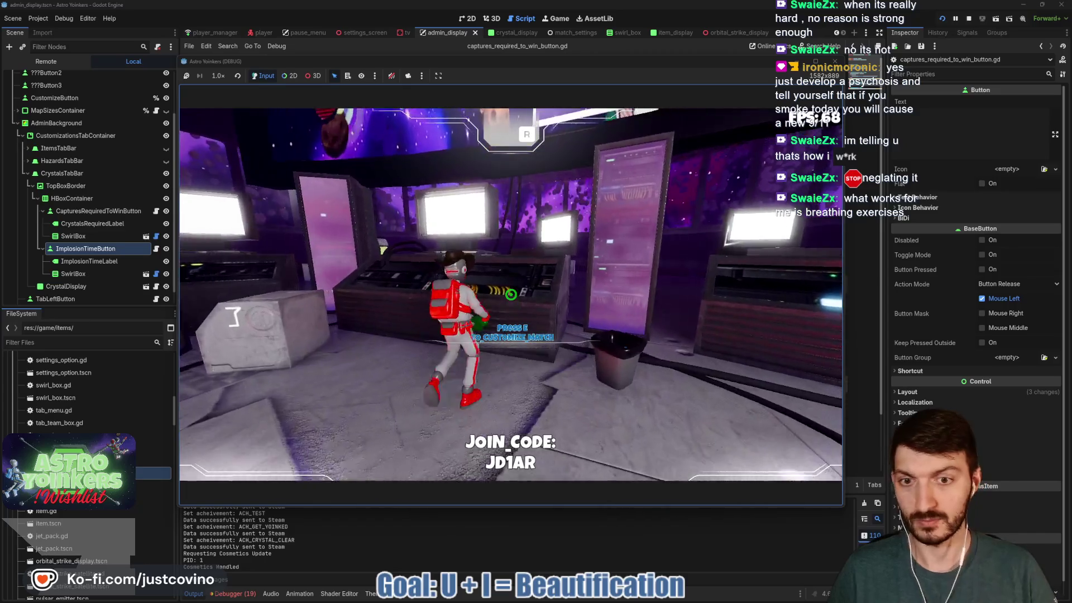
{"action": "key", "text": "e"}
On the Items tab, switch off Jet Pack, Orbital Strike, Pulsar Emitter and Black Hole, then back on
{"action": "left_click", "coordinate": [378, 162]}
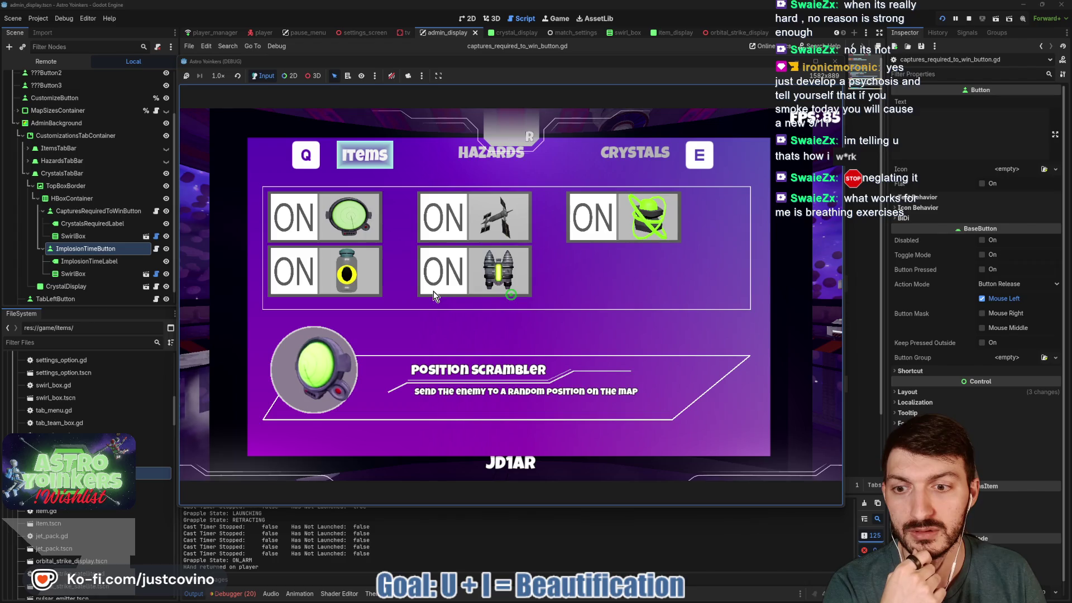
{"action": "key", "text": "space"}
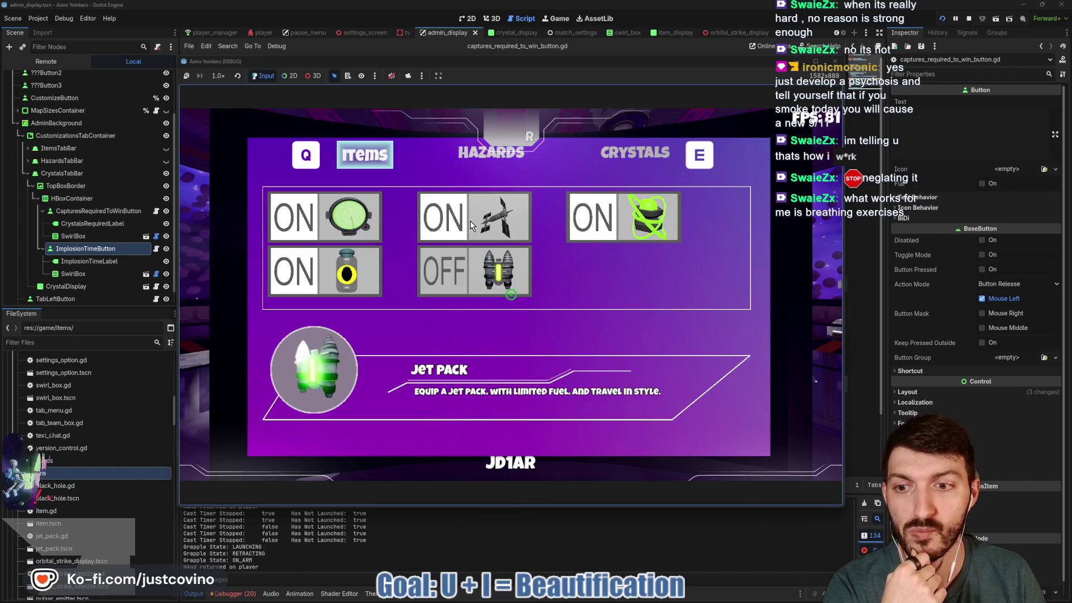
{"action": "left_click", "coordinate": [491, 221]}
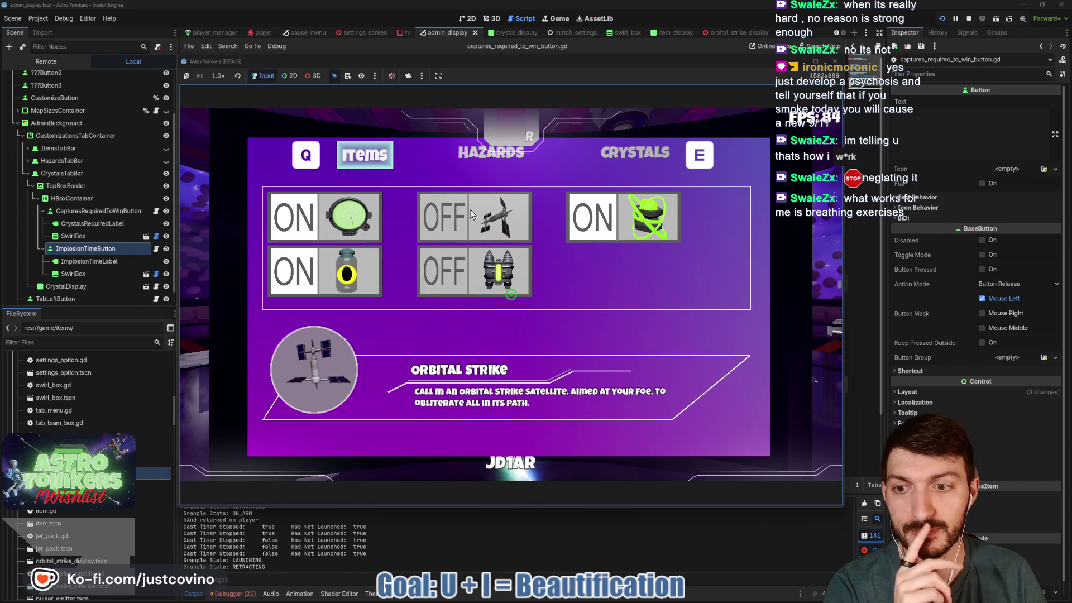
{"action": "left_click", "coordinate": [617, 225]}
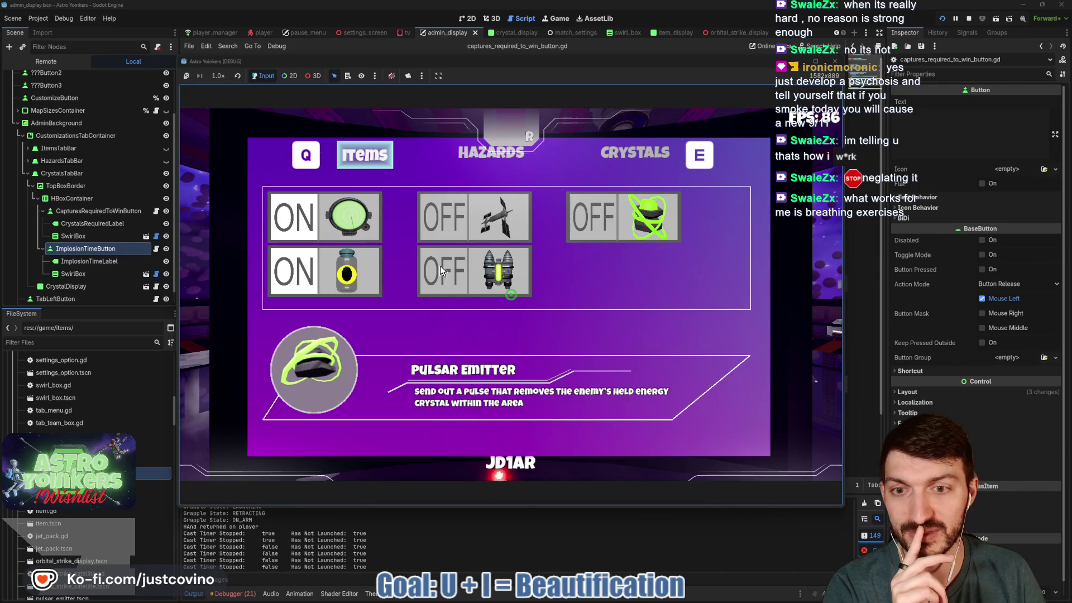
{"action": "left_click", "coordinate": [343, 282]}
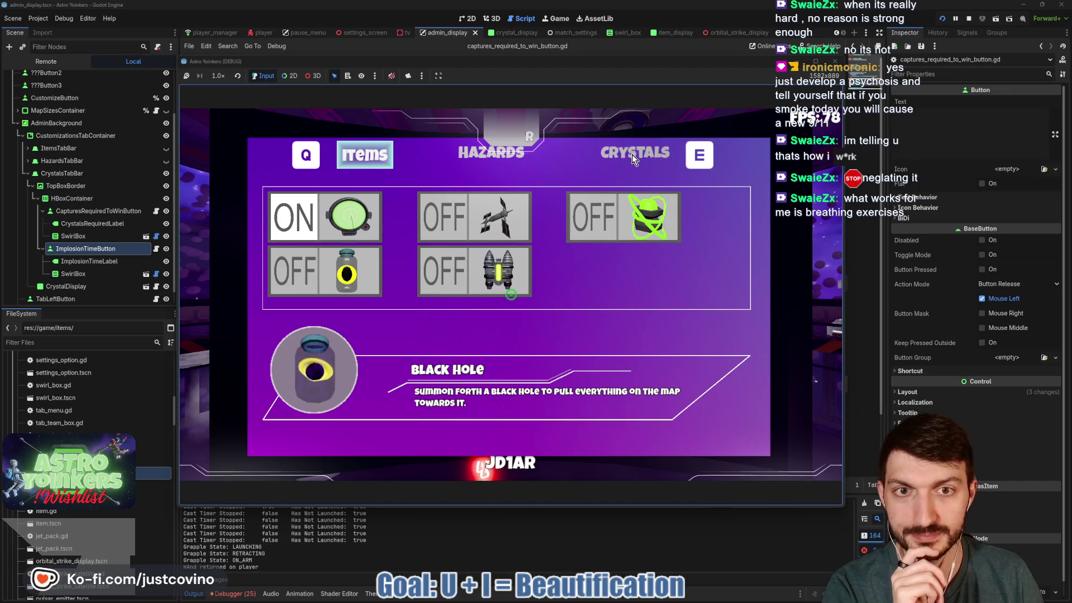
{"action": "left_click", "coordinate": [488, 277]}
{"action": "left_click", "coordinate": [447, 218]}
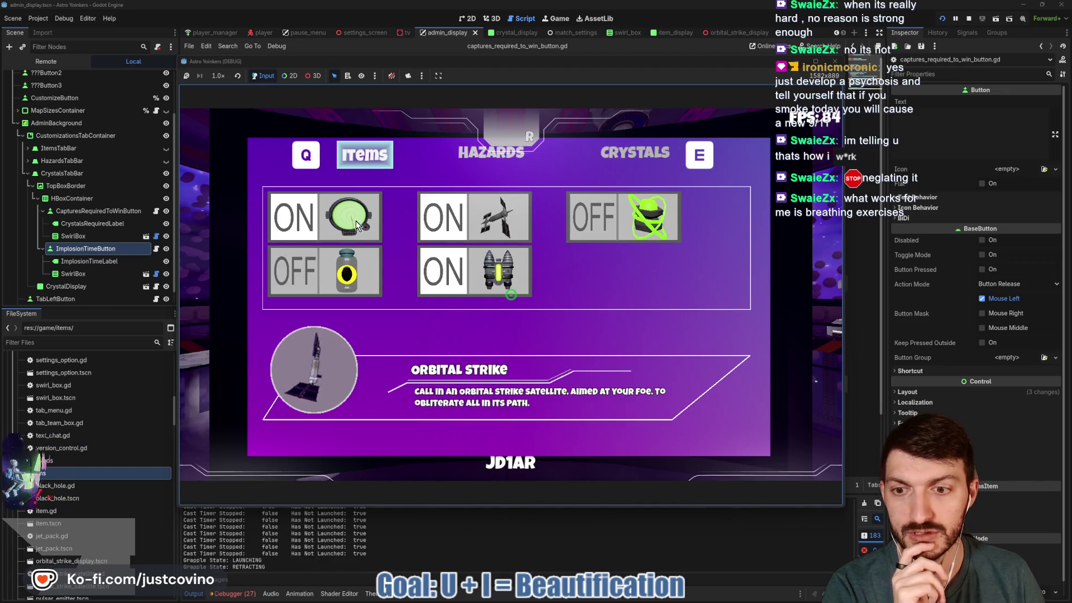
{"action": "left_click", "coordinate": [356, 220]}
{"action": "left_click", "coordinate": [347, 273]}
{"action": "left_click", "coordinate": [475, 273]}
{"action": "left_click", "coordinate": [349, 218]}
{"action": "left_click", "coordinate": [470, 274]}
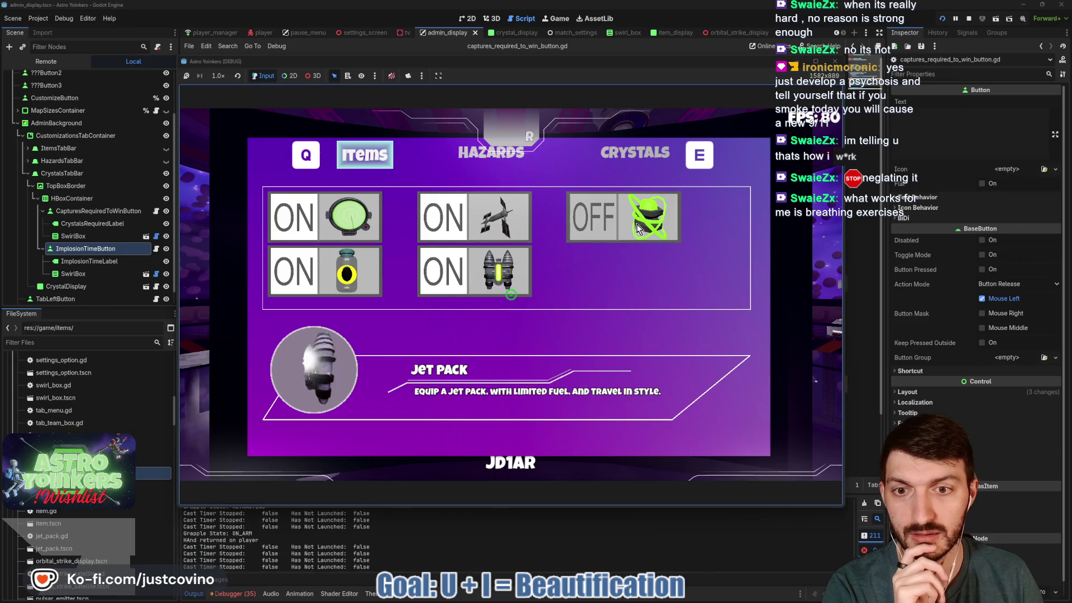
{"action": "left_click", "coordinate": [615, 222]}
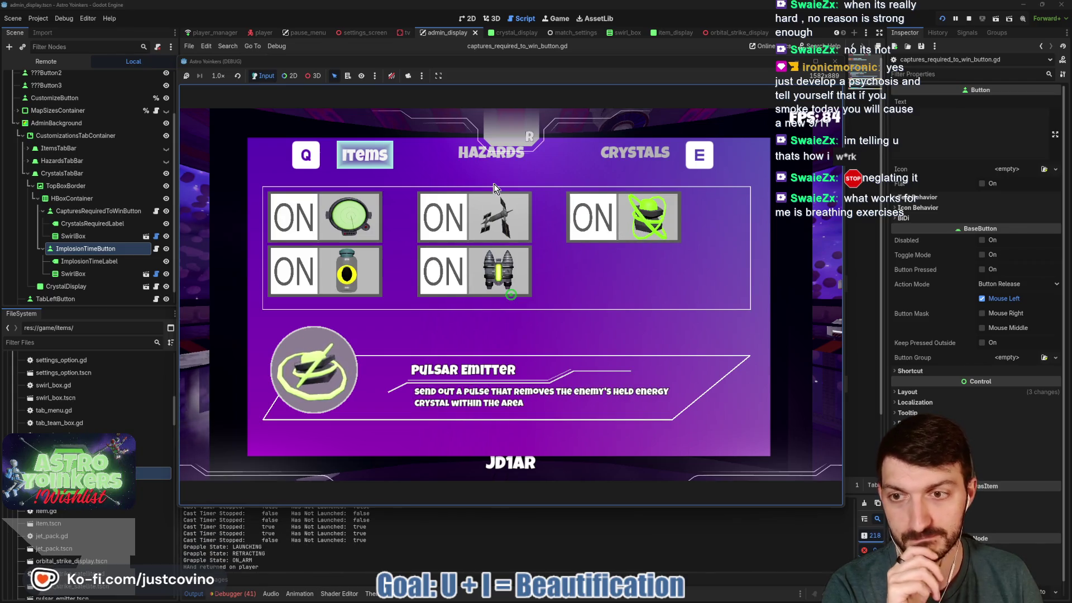
Turn Explosive Asteroids off, toggle Meteor Shower off and on, then stop the game
{"action": "left_click", "coordinate": [484, 160]}
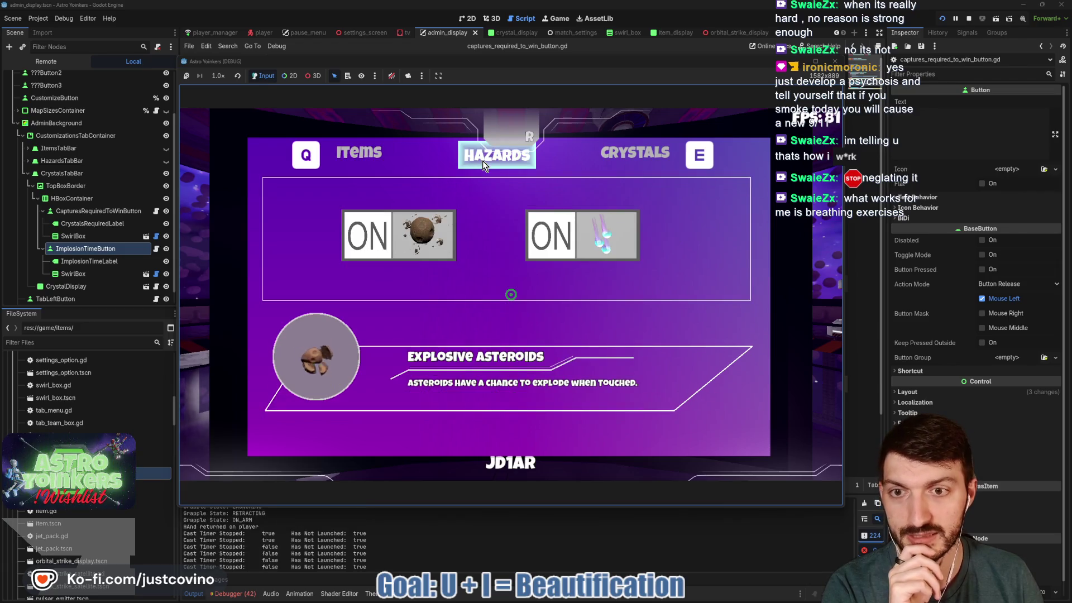
{"action": "left_click", "coordinate": [400, 249]}
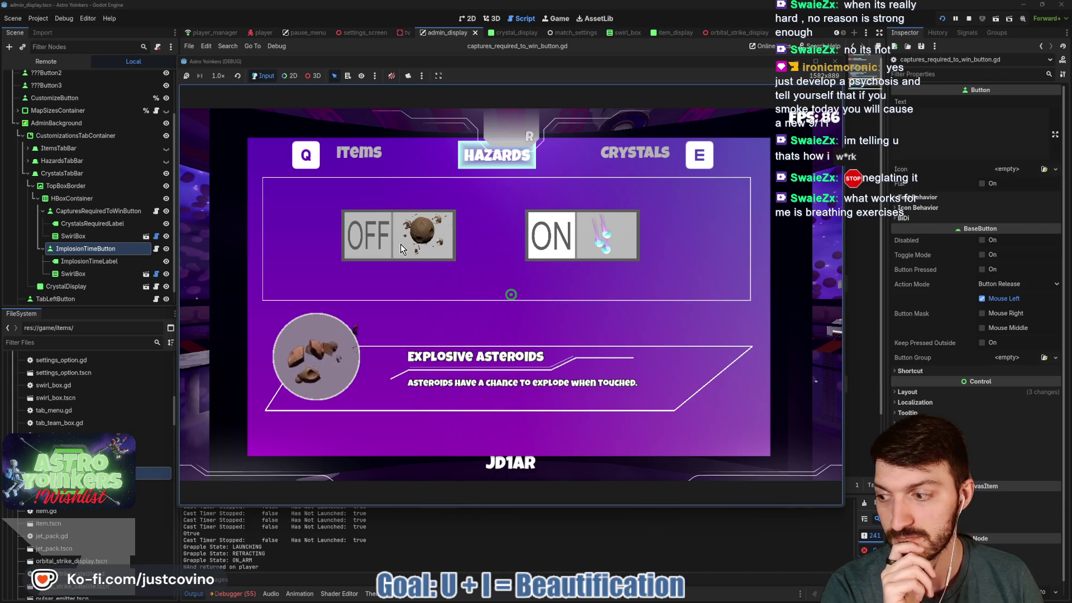
{"action": "left_click", "coordinate": [572, 246]}
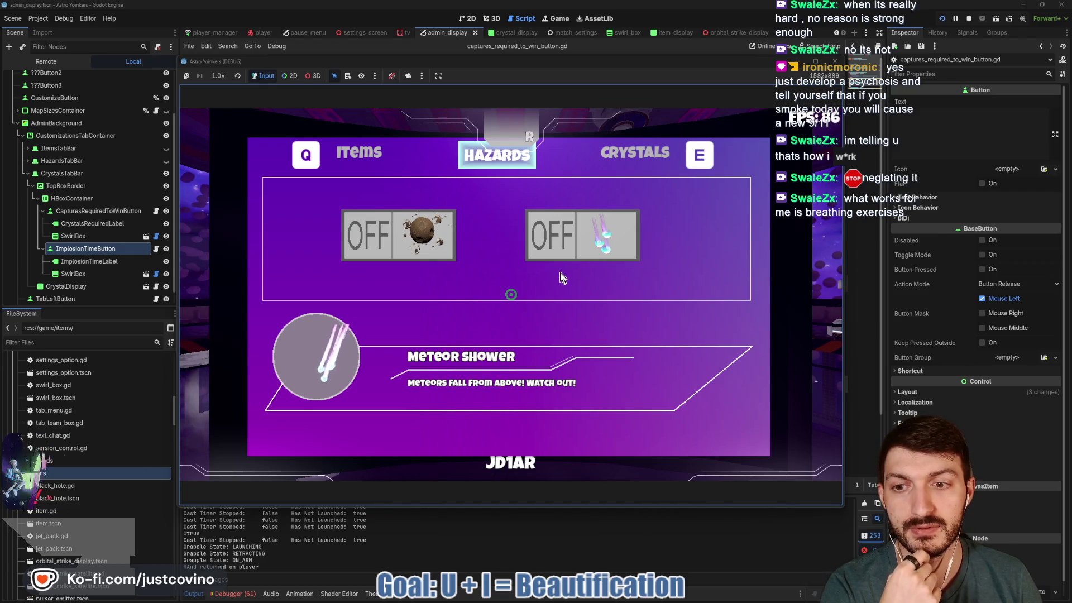
{"action": "left_click", "coordinate": [567, 244]}
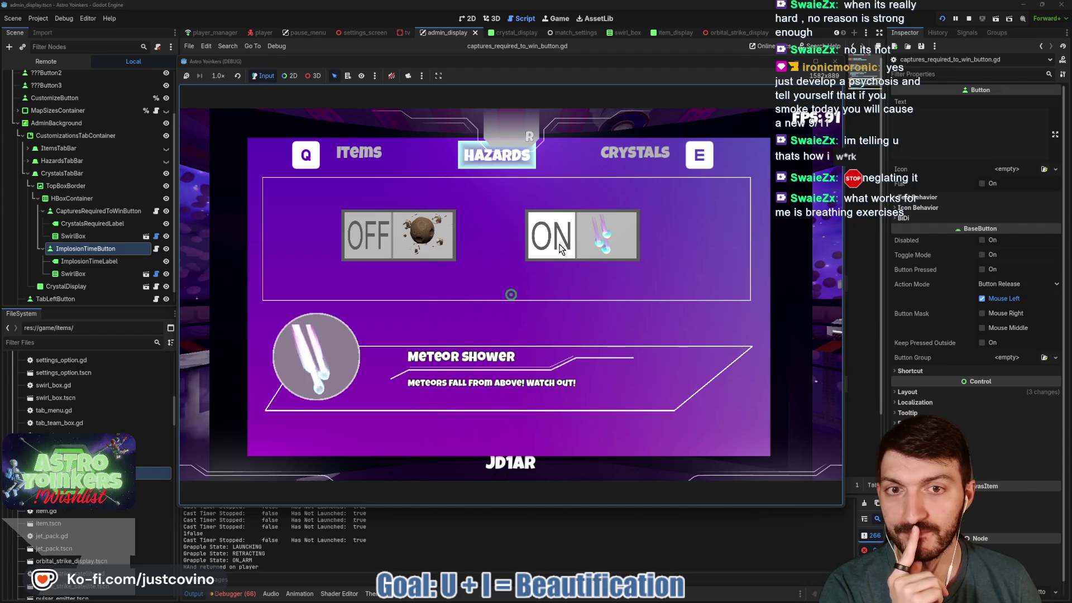
{"action": "left_click", "coordinate": [963, 20]}
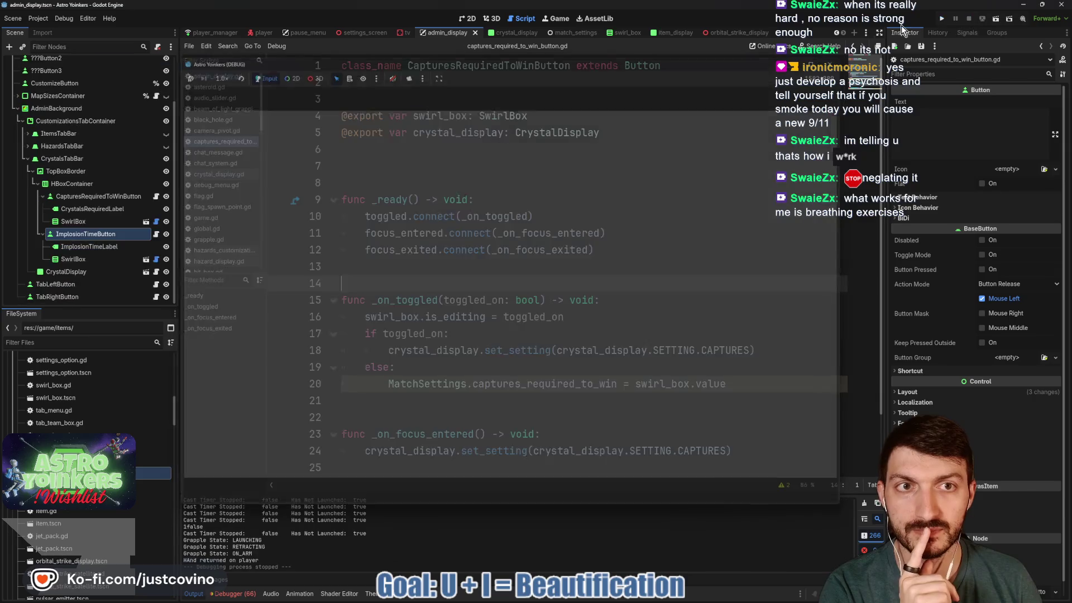
Close orbital_strike_display, expand HazardsTabBar, and open the HazardDisplay scene for editing
{"action": "left_click", "coordinate": [739, 35]}
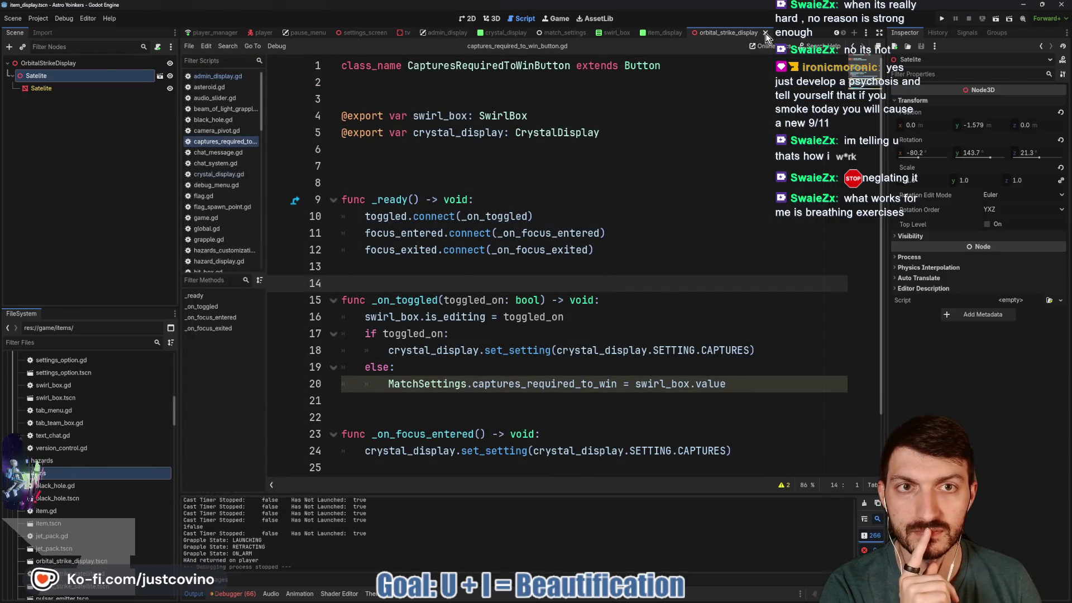
{"action": "left_click", "coordinate": [766, 32]}
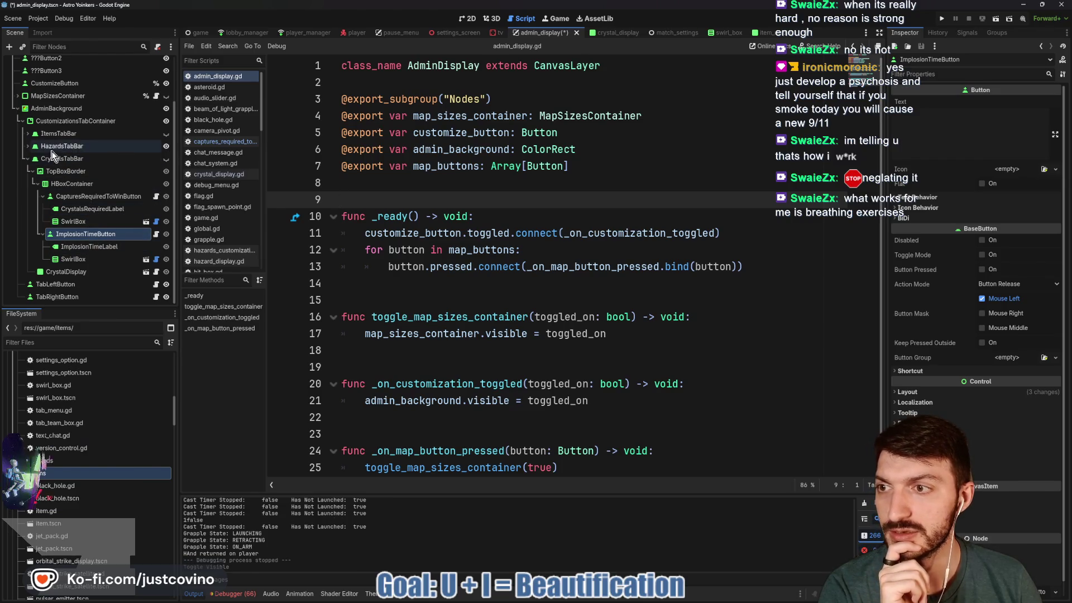
{"action": "left_click", "coordinate": [166, 146]}
{"action": "left_click", "coordinate": [25, 160]}
{"action": "left_click", "coordinate": [25, 200]}
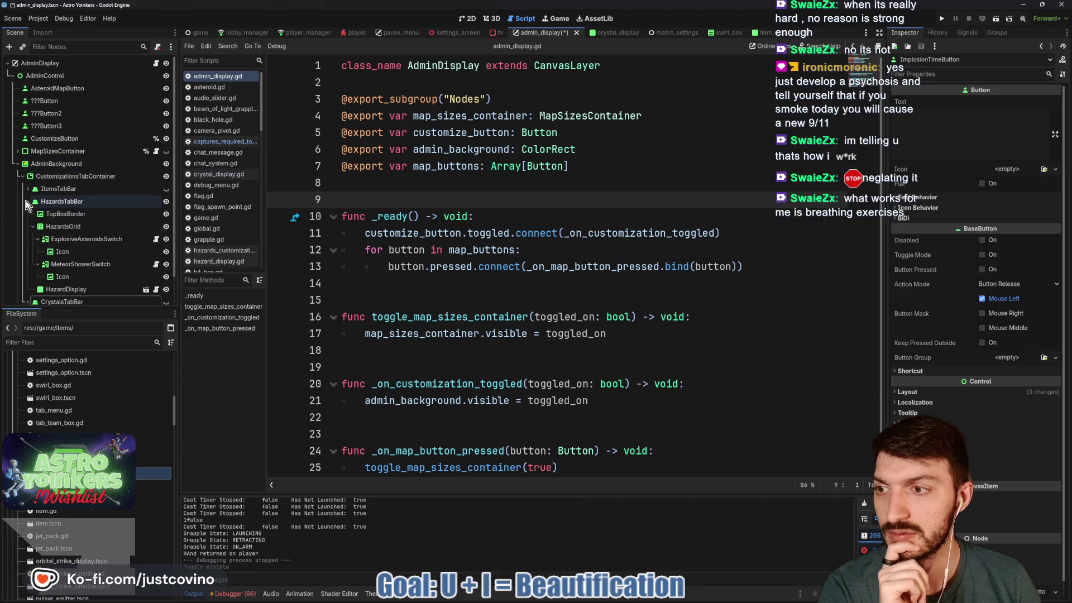
{"action": "scroll", "coordinate": [67, 252], "scroll_direction": "down", "scroll_amount": 1}
{"action": "left_click", "coordinate": [65, 262]}
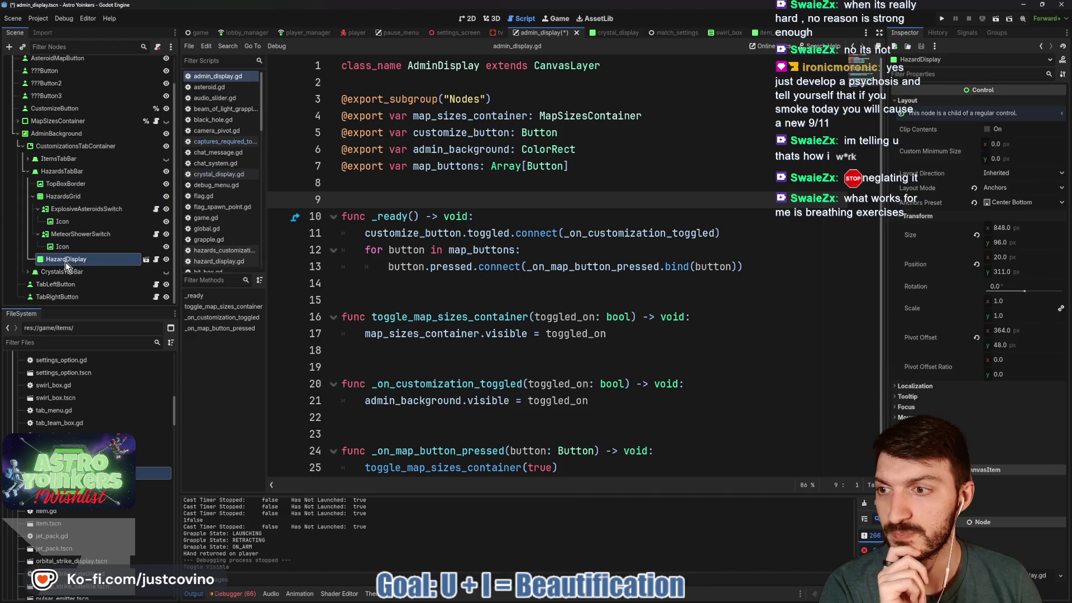
{"action": "left_click", "coordinate": [144, 260]}
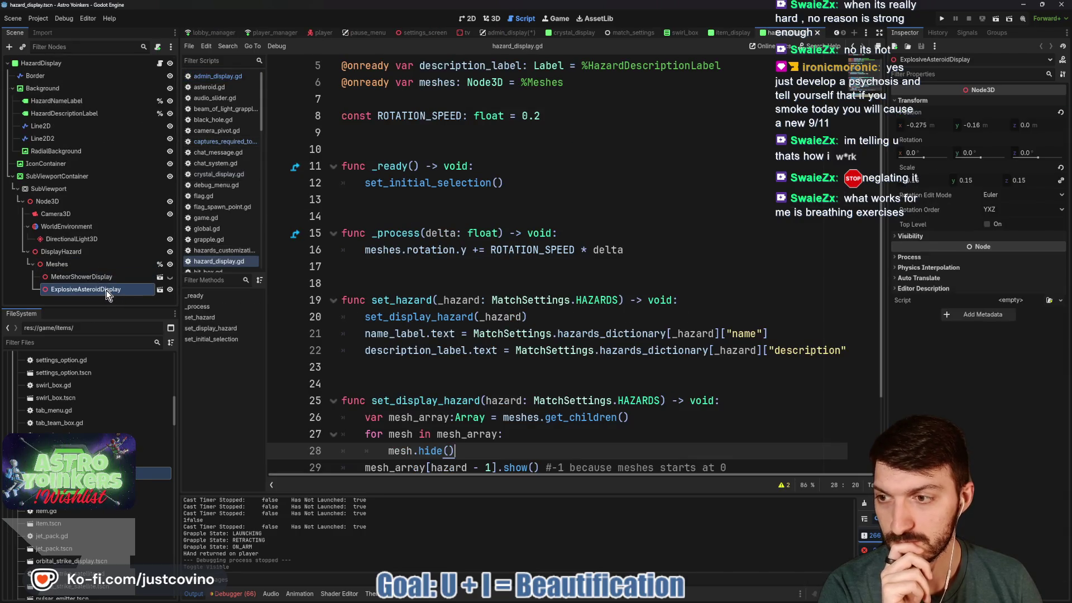
Hide the ExplosiveAsteroidDisplay mesh and view the hazard display in 2D
{"action": "left_click", "coordinate": [124, 279]}
{"action": "left_click", "coordinate": [170, 290]}
{"action": "left_click", "coordinate": [468, 18]}
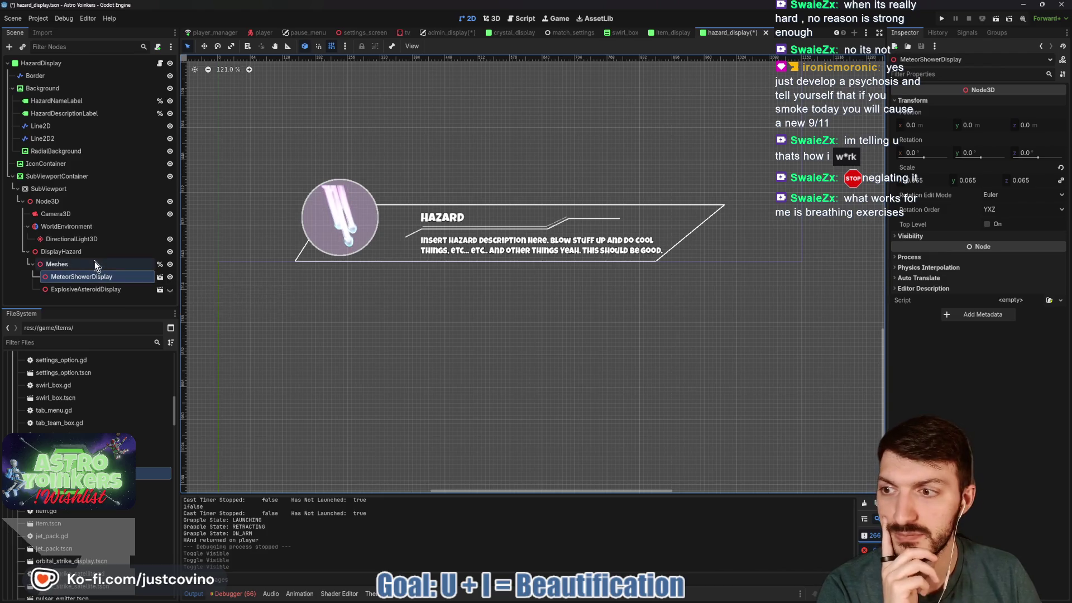
Open the MeteorShowerDisplay scene and add a Node3D under its root
{"action": "left_click", "coordinate": [159, 277]}
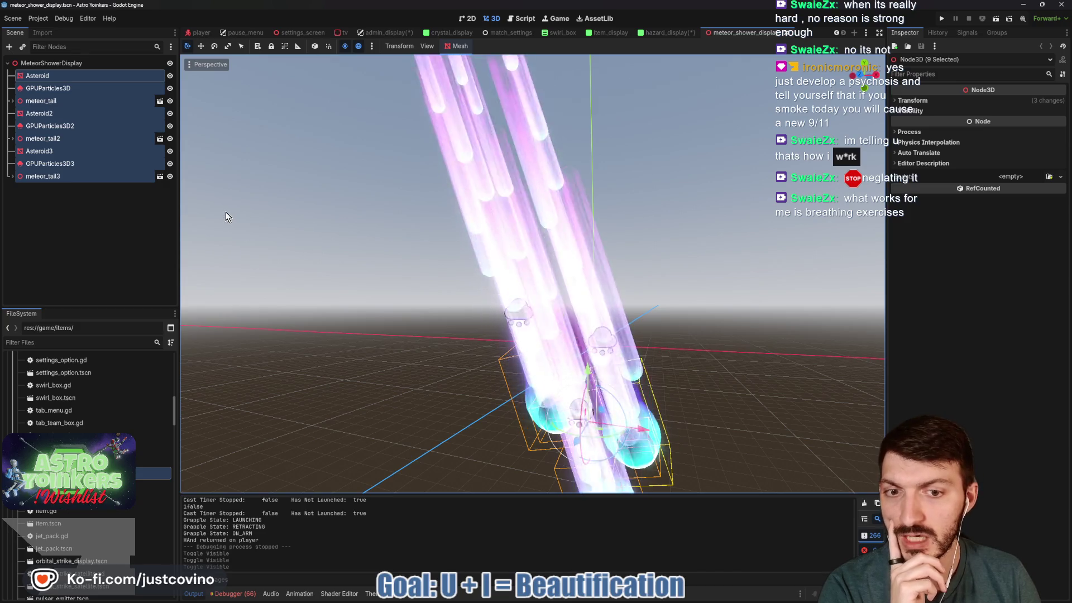
{"action": "left_click_drag", "start_coordinate": [511, 230], "coordinate": [394, 254]}
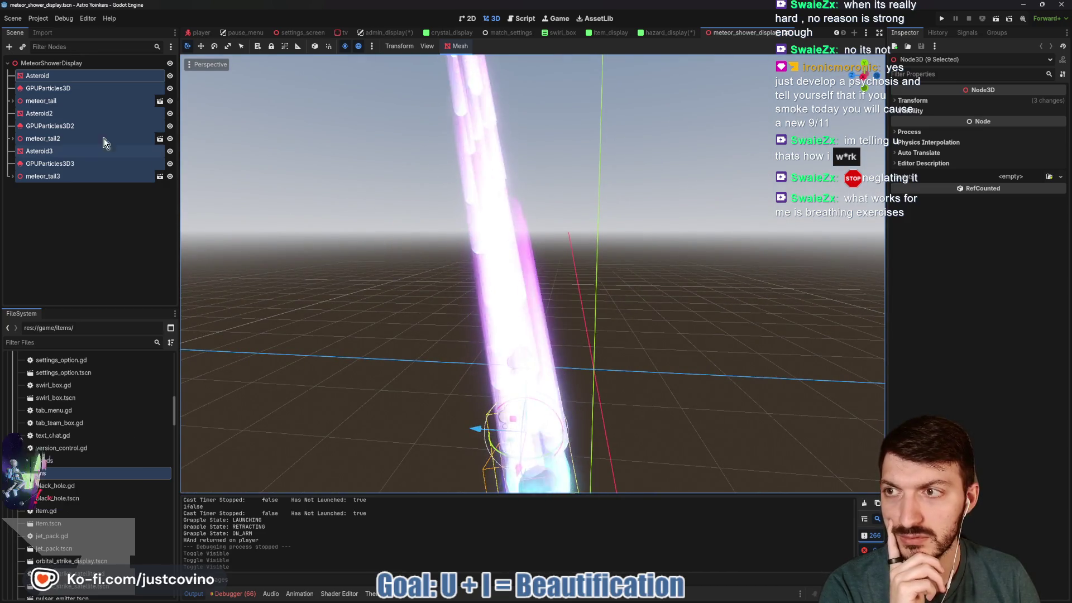
{"action": "left_click", "coordinate": [66, 65]}
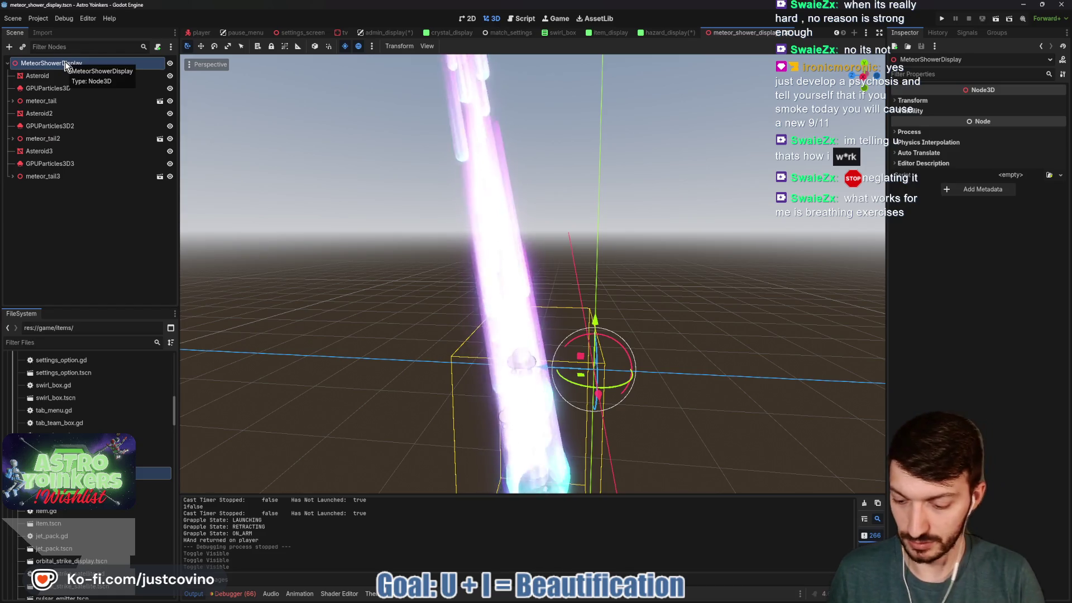
{"action": "key", "text": "ctrl+a"}
{"action": "type", "text": "3d"}
{"action": "key", "text": "Return"}
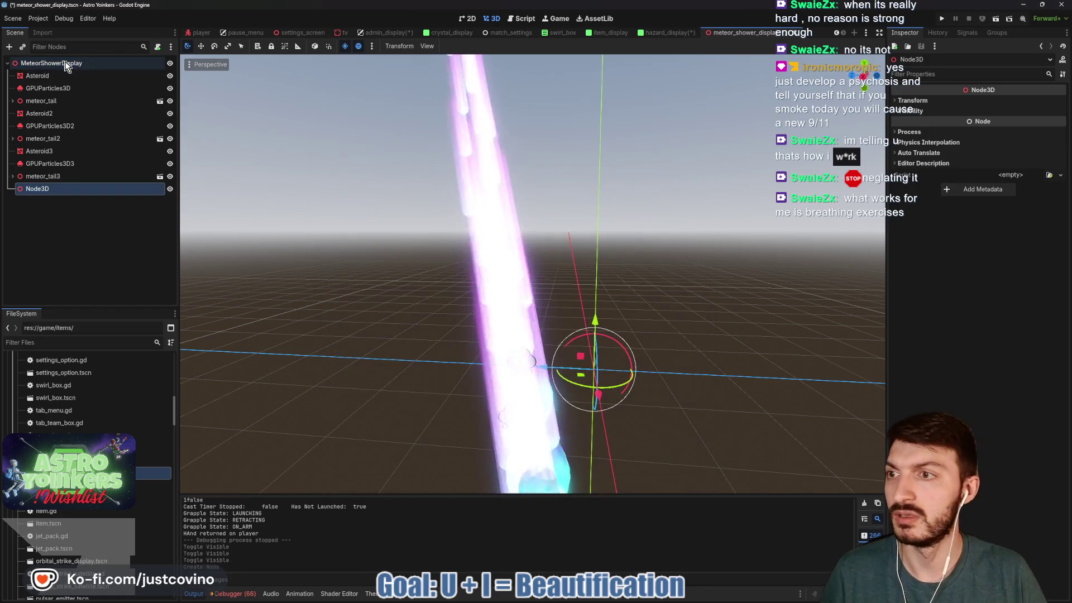
Move the nine nodes Asteroid through meteor_tail3 under the new Node3D and save
{"action": "left_click", "coordinate": [31, 76]}
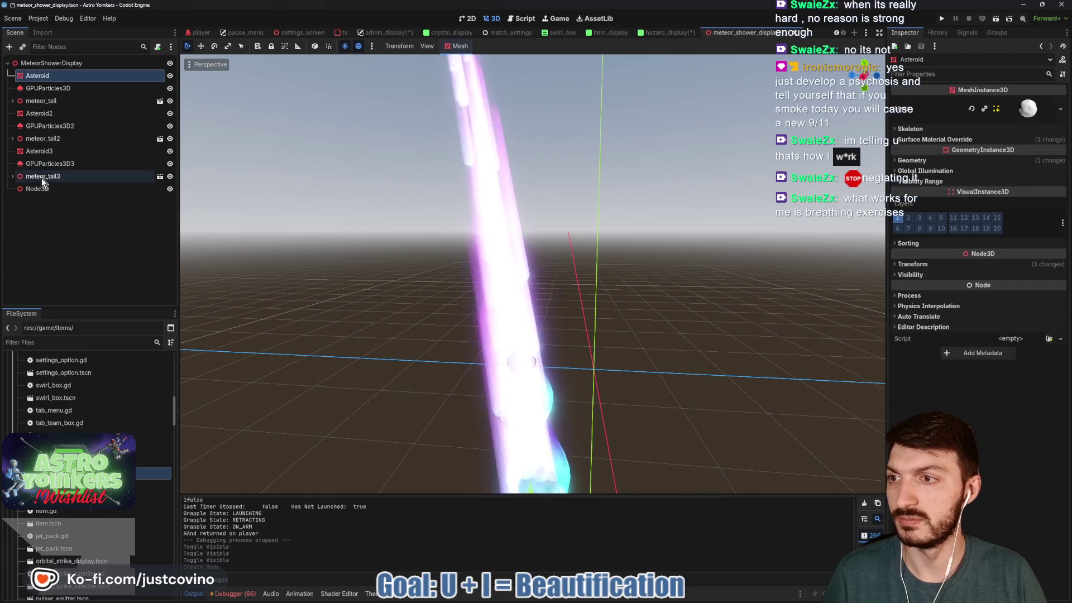
{"action": "left_click", "coordinate": [41, 178], "text": "shift"}
{"action": "left_click_drag", "start_coordinate": [46, 92], "coordinate": [37, 190]}
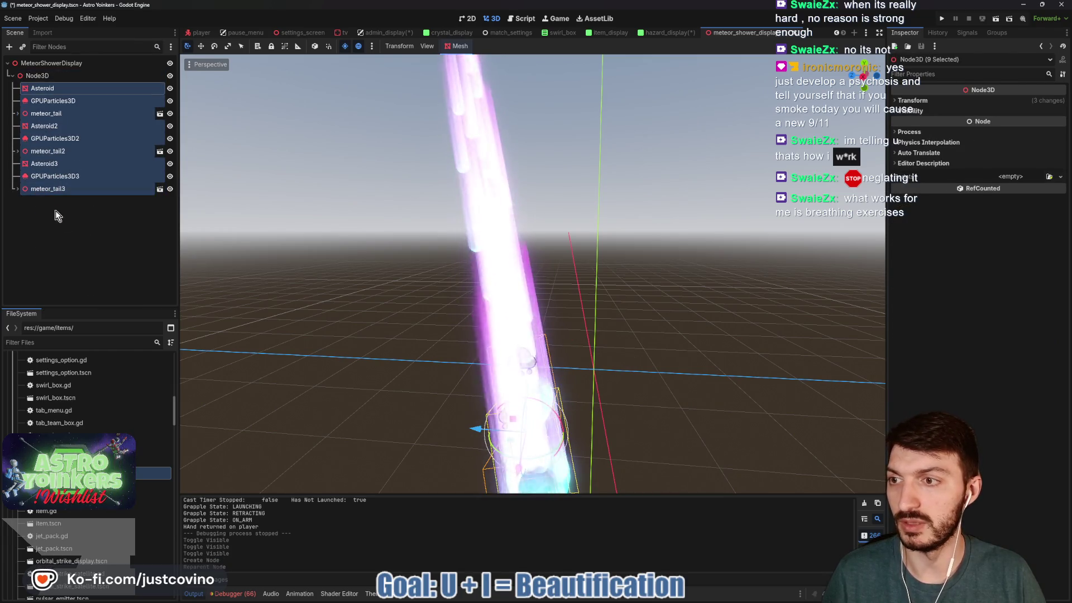
{"action": "key", "text": "ctrl+s"}
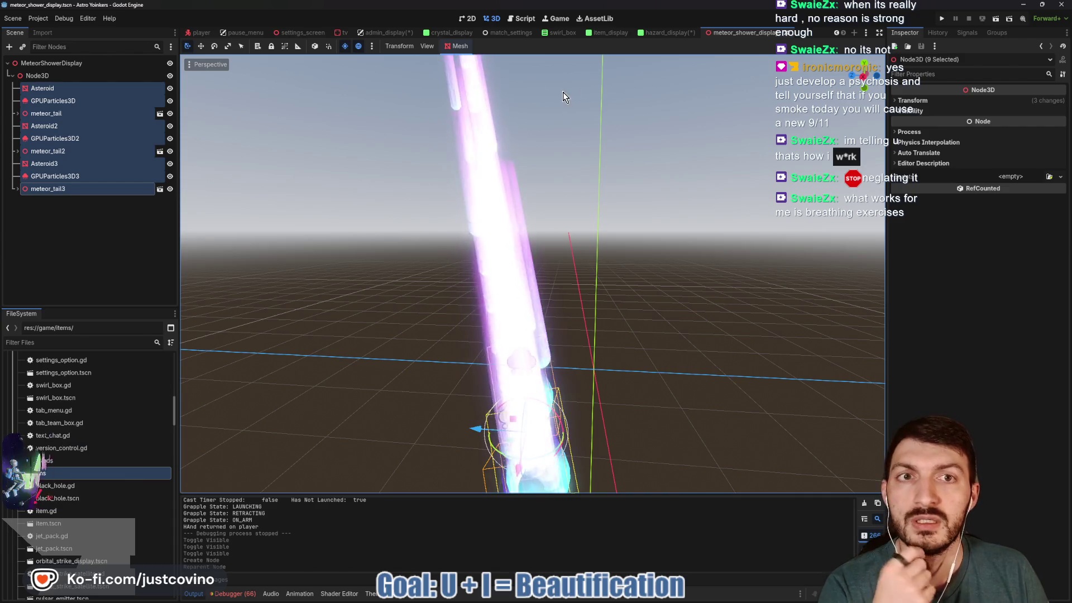
{"action": "left_click", "coordinate": [676, 32]}
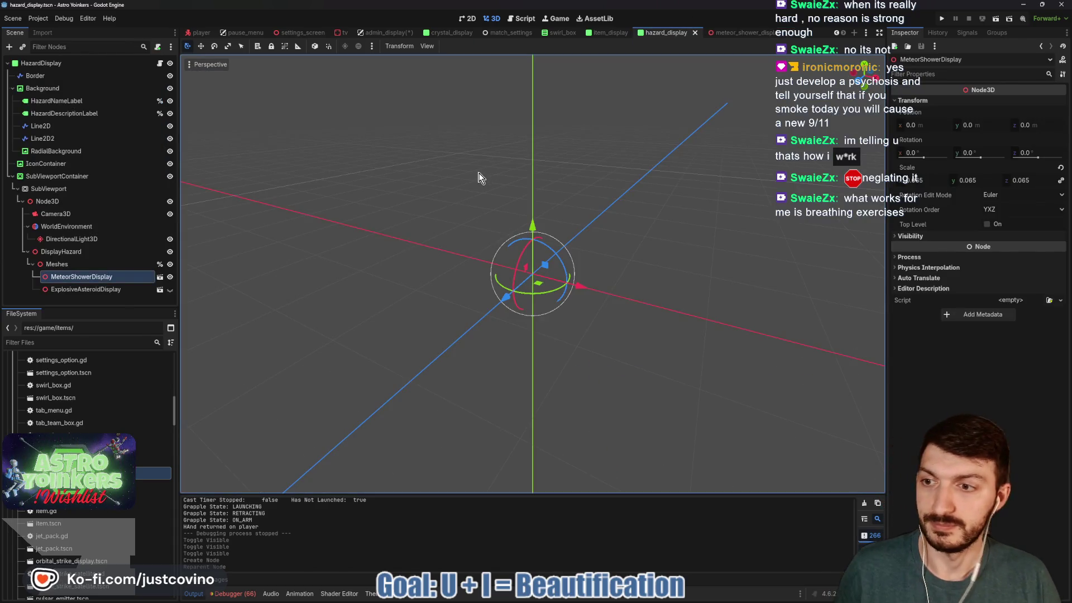
Save the hazard display scene and select the Meshes node in the 2D view
{"action": "key", "text": "ctrl+s"}
{"action": "left_click", "coordinate": [468, 18]}
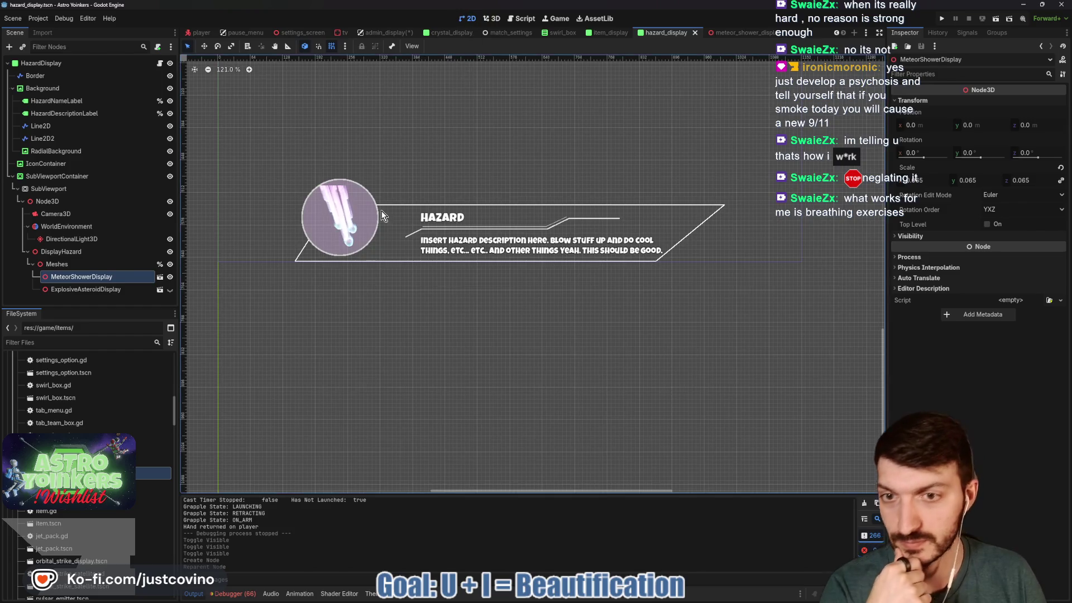
{"action": "left_click", "coordinate": [82, 263]}
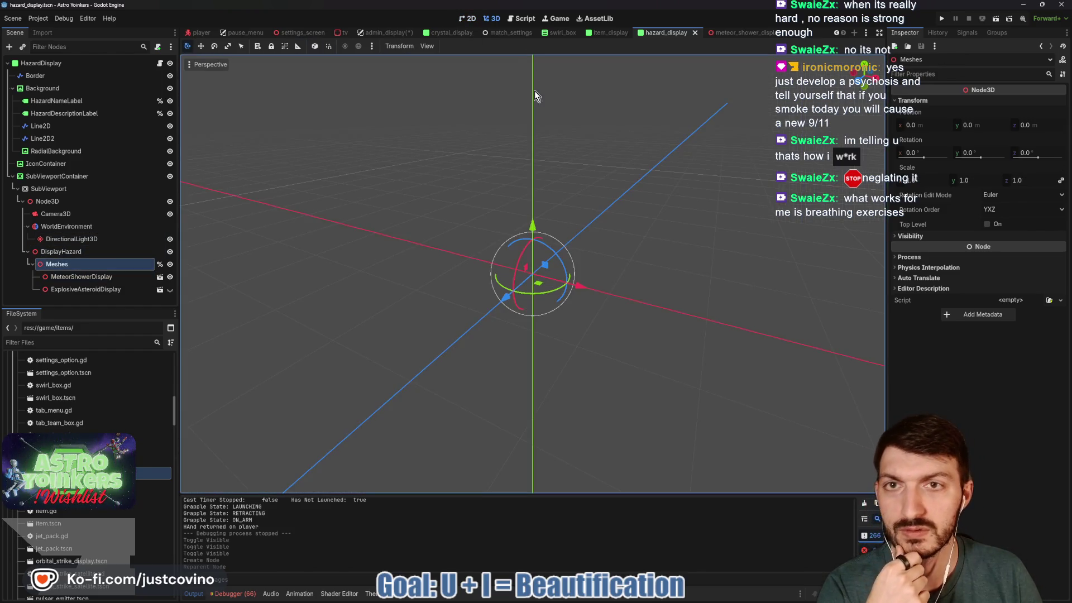
{"action": "left_click", "coordinate": [466, 20]}
Preview Meshes group Y rotations, reset it to 0°, and return to the meteor shower scene
{"action": "left_click_drag", "start_coordinate": [981, 161], "coordinate": [1034, 161]}
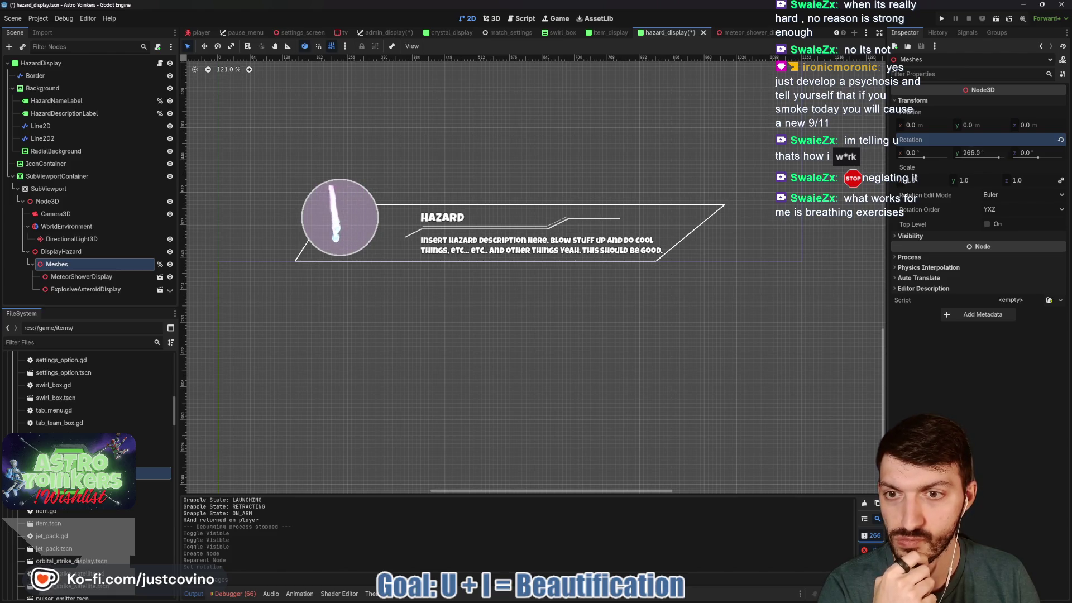
{"action": "left_click_drag", "start_coordinate": [983, 153], "coordinate": [1005, 153]}
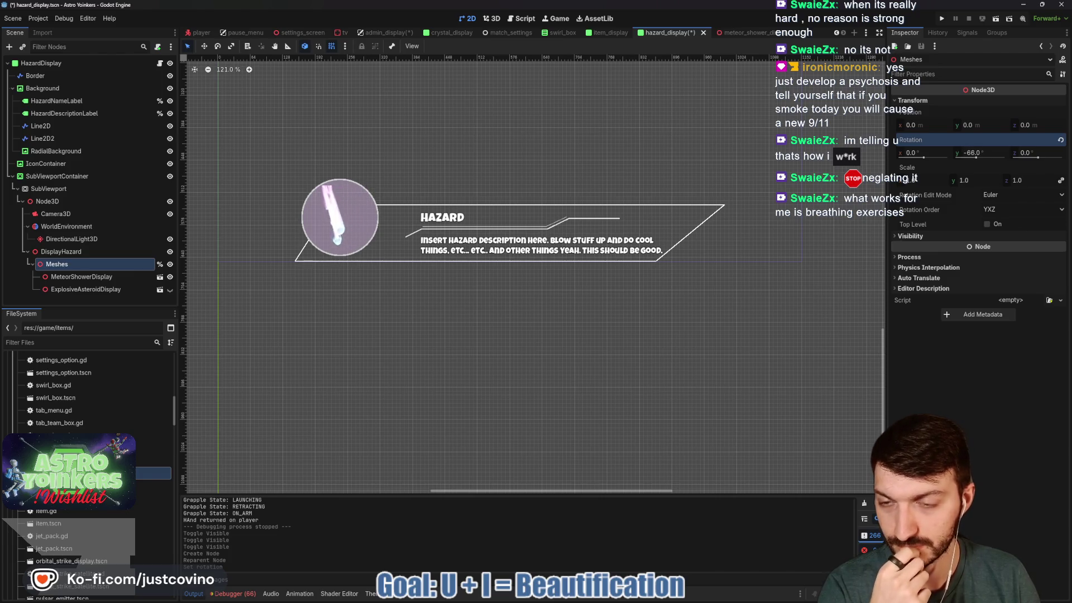
{"action": "left_click_drag", "start_coordinate": [974, 152], "coordinate": [991, 152]}
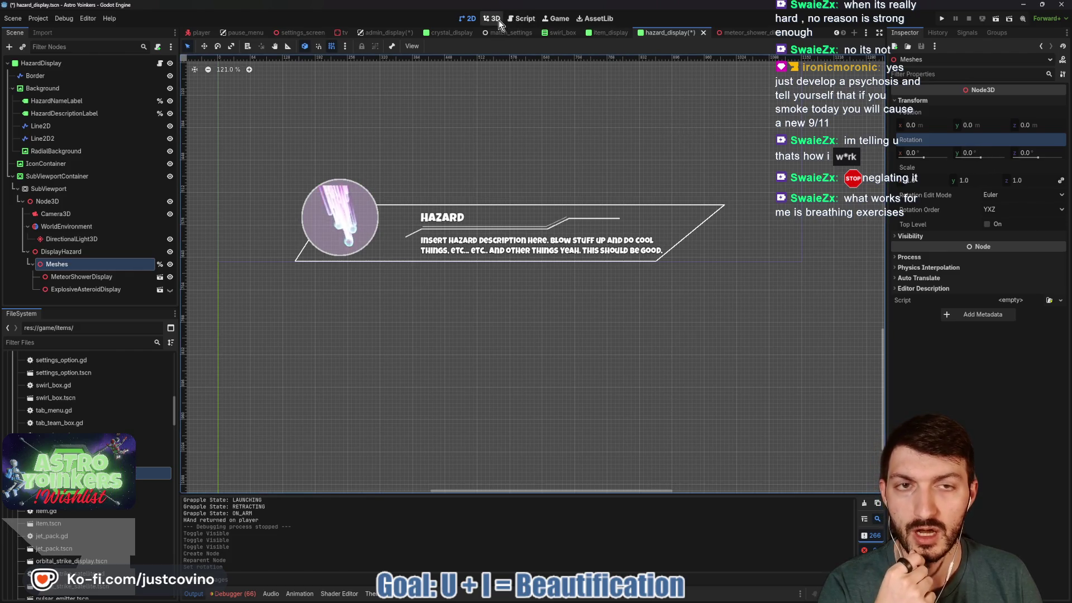
{"action": "left_click", "coordinate": [763, 33]}
{"action": "mouse_move", "coordinate": [517, 220]}
{"action": "left_mouse_down"}
{"action": "mouse_move", "coordinate": [436, 239]}
{"action": "mouse_move", "coordinate": [409, 230]}
{"action": "mouse_move", "coordinate": [438, 224]}
{"action": "left_mouse_up"}
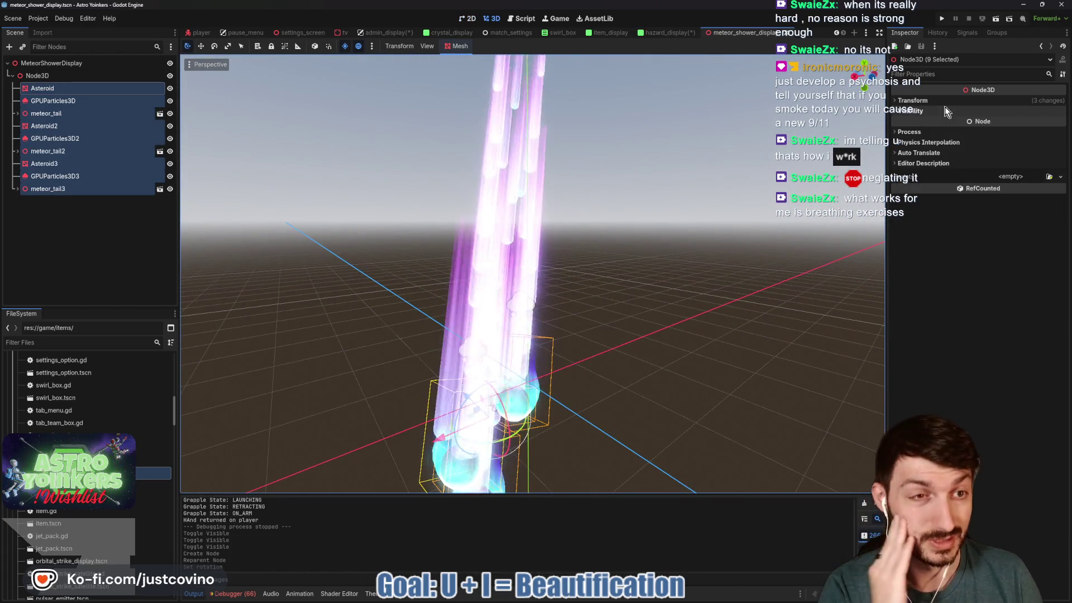
Shift all nine meteor nodes sideways inside Node3D, about -8 along Z, checking from the right view
{"action": "left_click", "coordinate": [37, 75]}
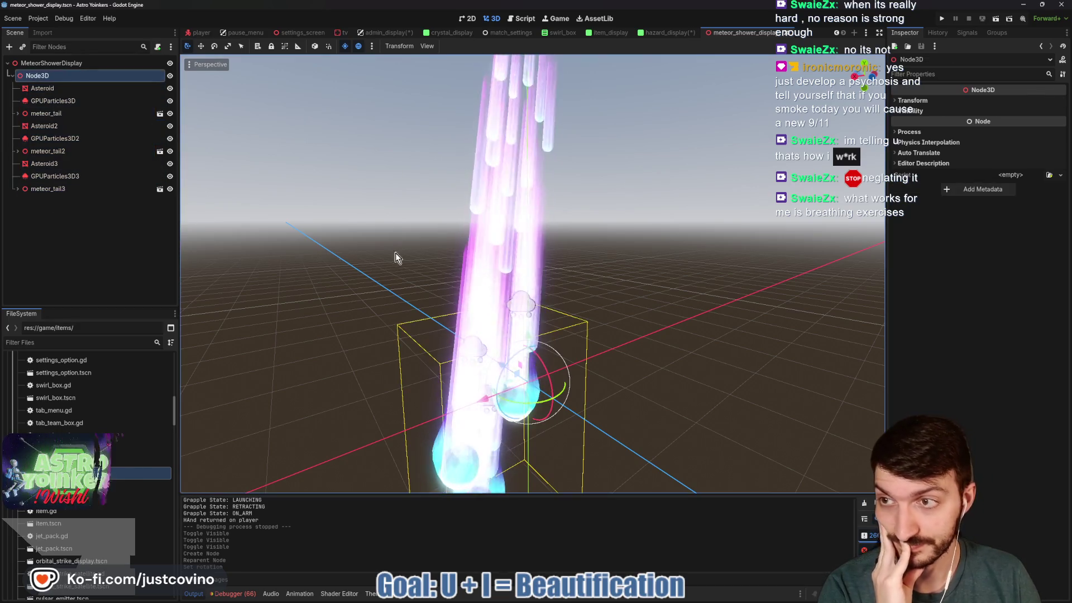
{"action": "left_click", "coordinate": [56, 88]}
{"action": "left_click", "coordinate": [56, 189], "text": "shift"}
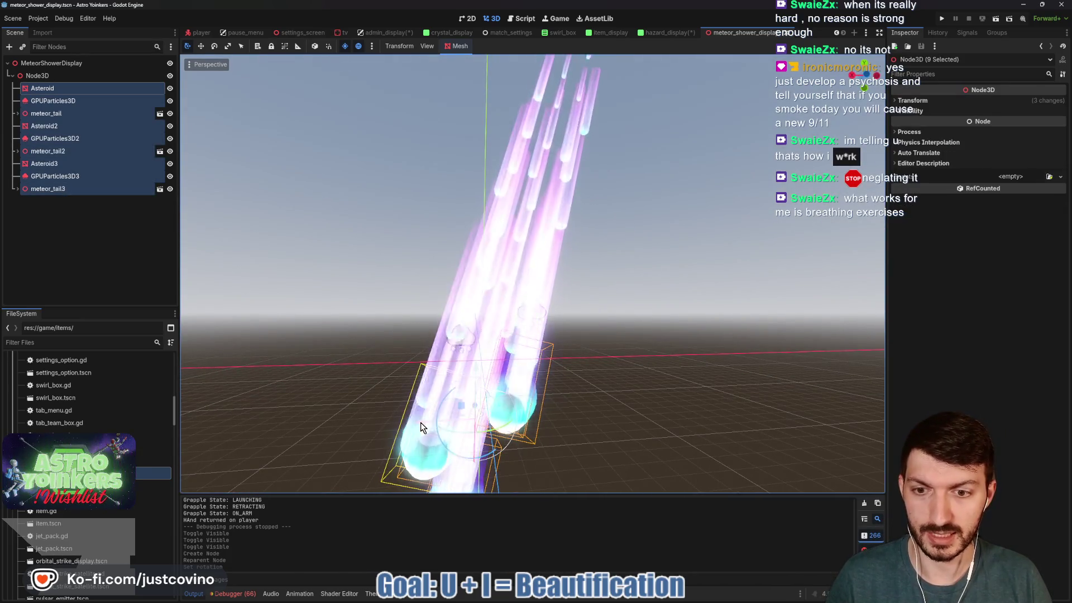
{"action": "mouse_move", "coordinate": [420, 422]}
{"action": "left_mouse_down"}
{"action": "mouse_move", "coordinate": [484, 416]}
{"action": "mouse_move", "coordinate": [461, 418]}
{"action": "left_mouse_up"}
{"action": "scroll", "coordinate": [619, 403], "scroll_direction": "down", "scroll_amount": 3}
{"action": "scroll", "coordinate": [618, 403], "scroll_direction": "up", "scroll_amount": 3}
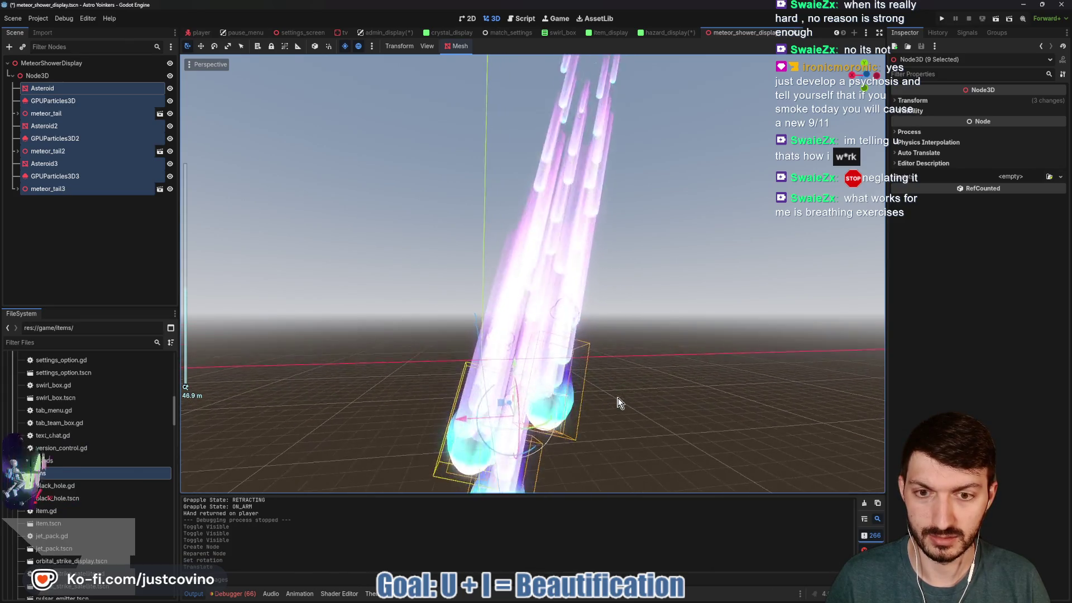
{"action": "mouse_move", "coordinate": [458, 424]}
{"action": "left_mouse_down"}
{"action": "mouse_move", "coordinate": [416, 422]}
{"action": "mouse_move", "coordinate": [431, 425]}
{"action": "mouse_move", "coordinate": [393, 385]}
{"action": "mouse_move", "coordinate": [412, 366]}
{"action": "mouse_move", "coordinate": [492, 365]}
{"action": "left_mouse_up"}
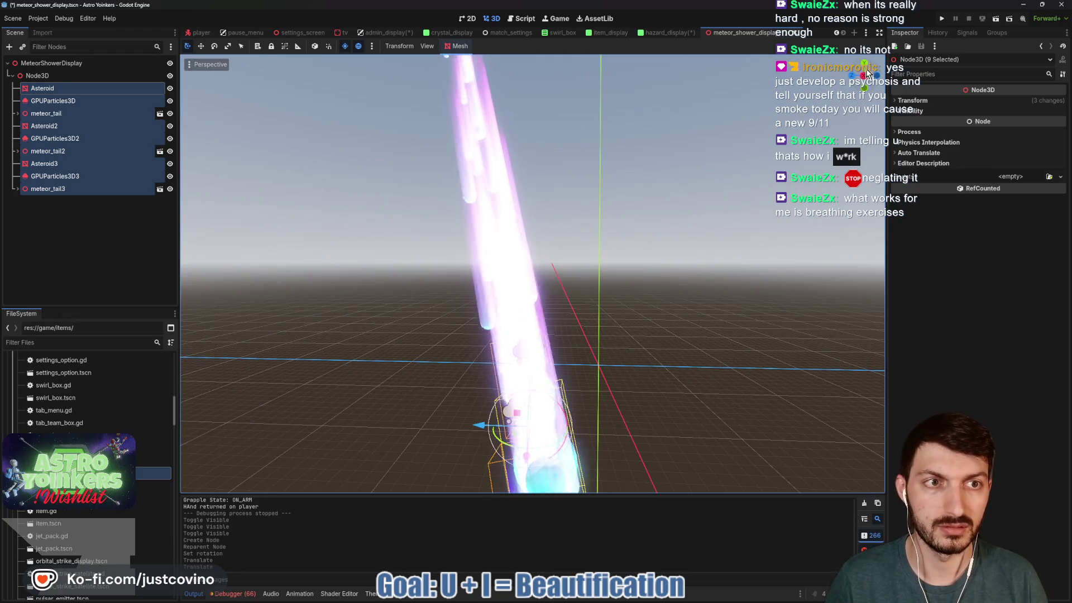
{"action": "key", "text": "KP_3"}
{"action": "left_click_drag", "start_coordinate": [533, 410], "coordinate": [584, 363]}
{"action": "mouse_move", "coordinate": [736, 333]}
{"action": "left_mouse_down"}
{"action": "mouse_move", "coordinate": [645, 363]}
{"action": "mouse_move", "coordinate": [580, 356]}
{"action": "left_mouse_up"}
Save the meteor shower and hazard display scenes, then view hazard_display in 2D
{"action": "key", "text": "ctrl+s"}
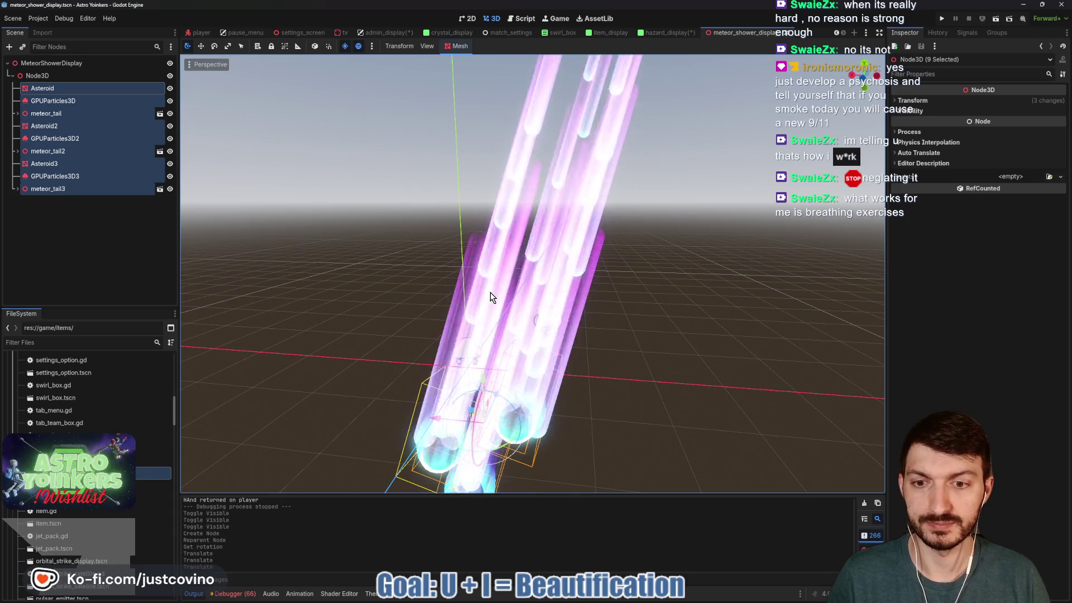
{"action": "left_click", "coordinate": [669, 32]}
{"action": "key", "text": "ctrl+s"}
{"action": "left_click", "coordinate": [469, 19]}
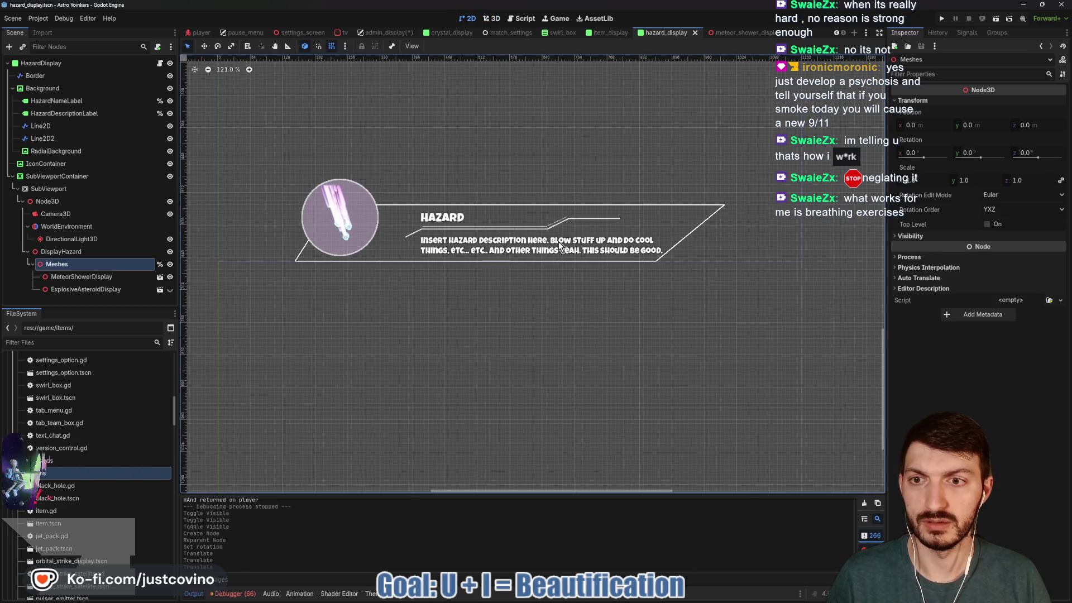
Rotate the Meshes group to 508.5° around Y, turning the meteor icon within the card circle
{"action": "mouse_move", "coordinate": [973, 153]}
{"action": "left_mouse_down"}
{"action": "mouse_move", "coordinate": [1027, 153]}
{"action": "mouse_move", "coordinate": [994, 152]}
{"action": "mouse_move", "coordinate": [1011, 152]}
{"action": "left_mouse_up"}
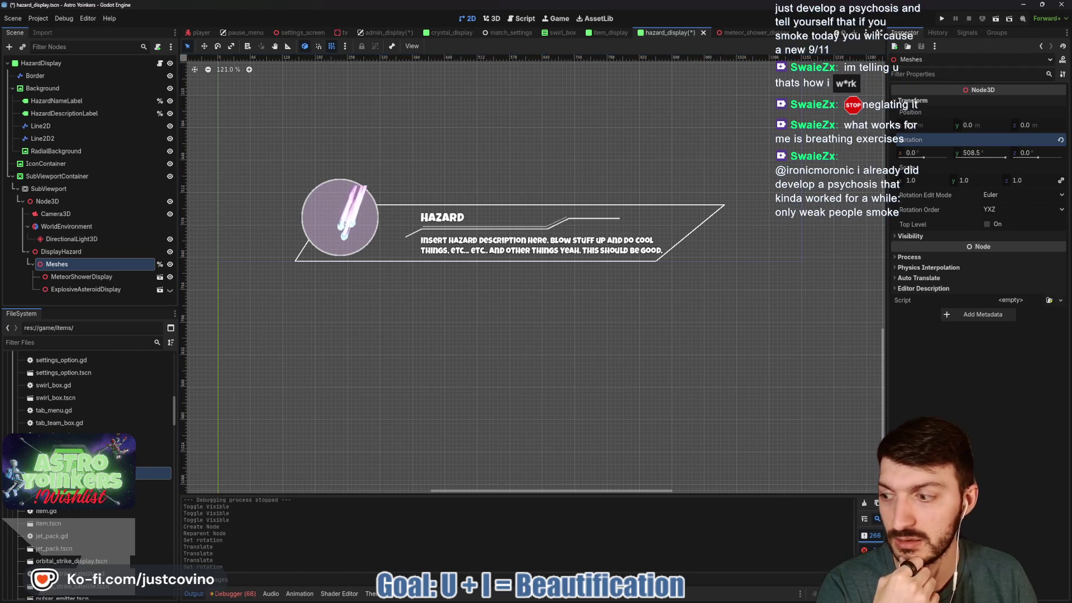
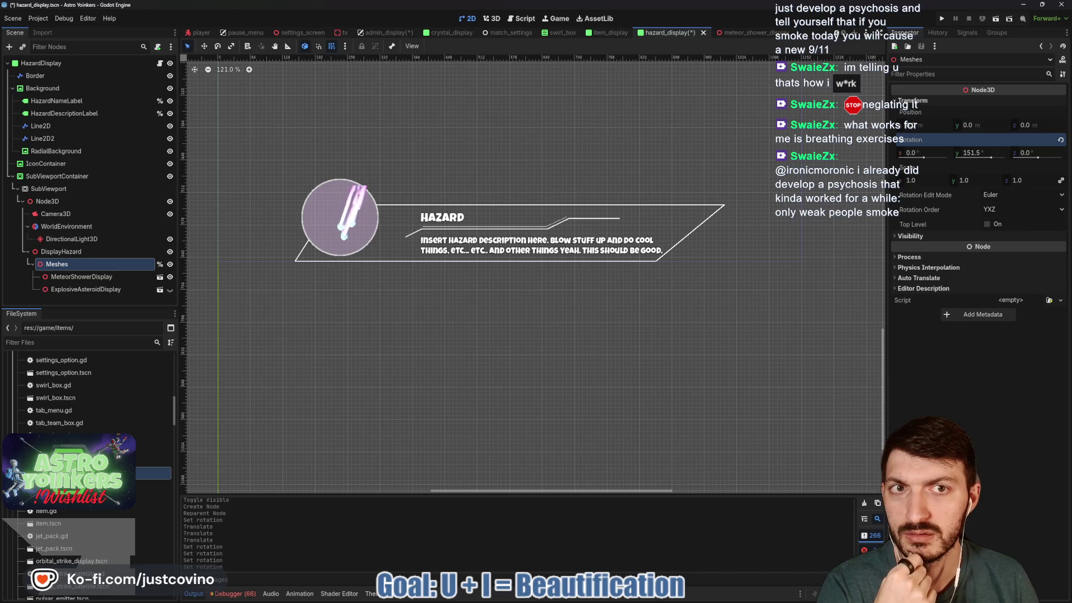
In the meteor shower scene's Rear view, shift the meteor nodes slightly left along X and save
{"action": "left_click", "coordinate": [749, 32]}
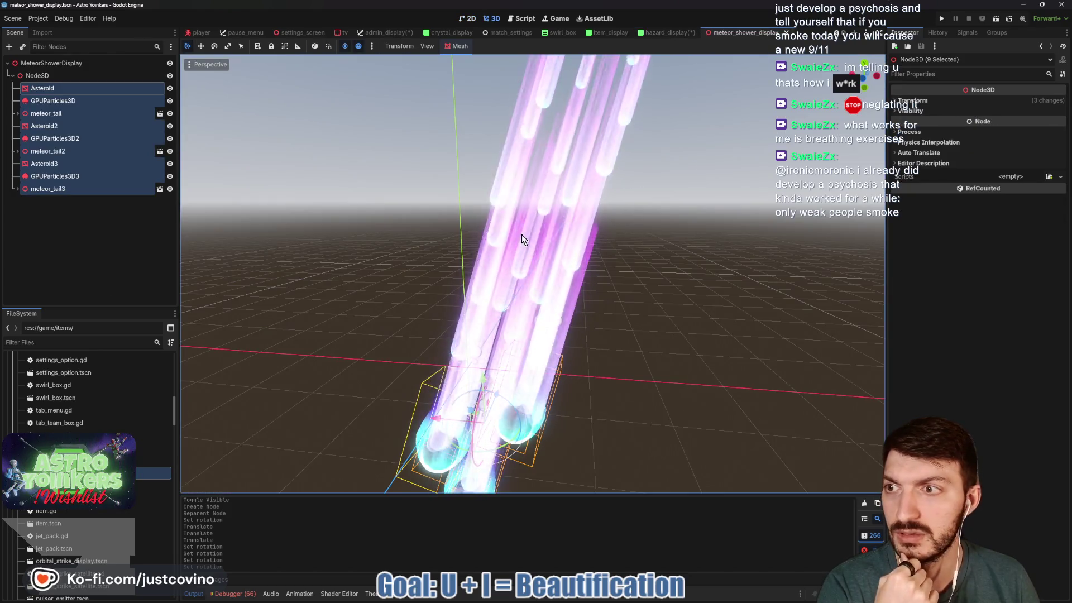
{"action": "mouse_move", "coordinate": [685, 287]}
{"action": "left_mouse_down"}
{"action": "mouse_move", "coordinate": [710, 291]}
{"action": "mouse_move", "coordinate": [707, 279]}
{"action": "left_mouse_up"}
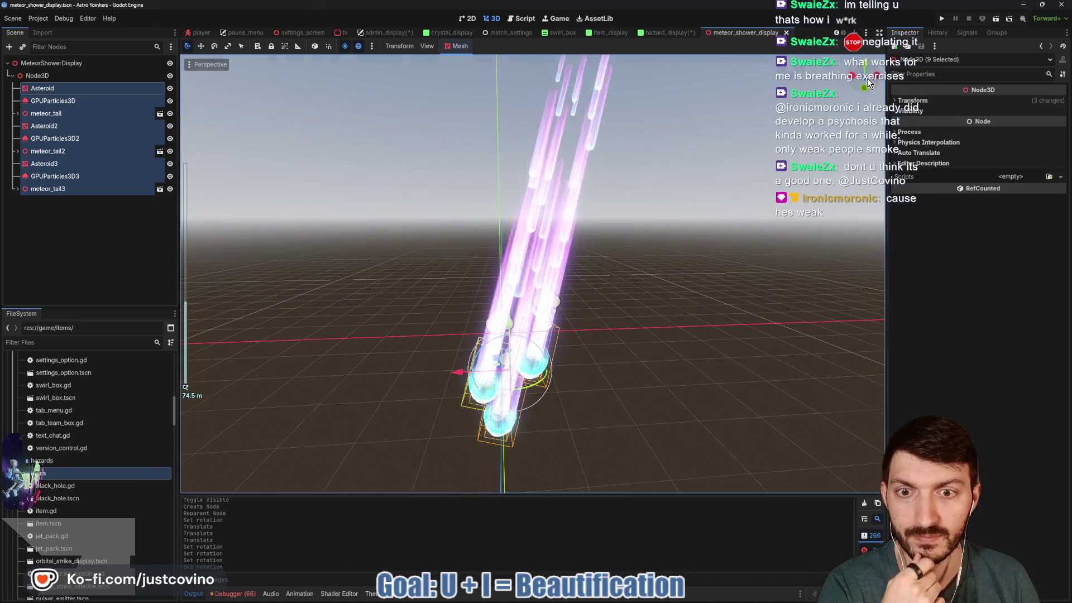
{"action": "left_click", "coordinate": [865, 78]}
{"action": "left_click_drag", "start_coordinate": [454, 360], "coordinate": [437, 361]}
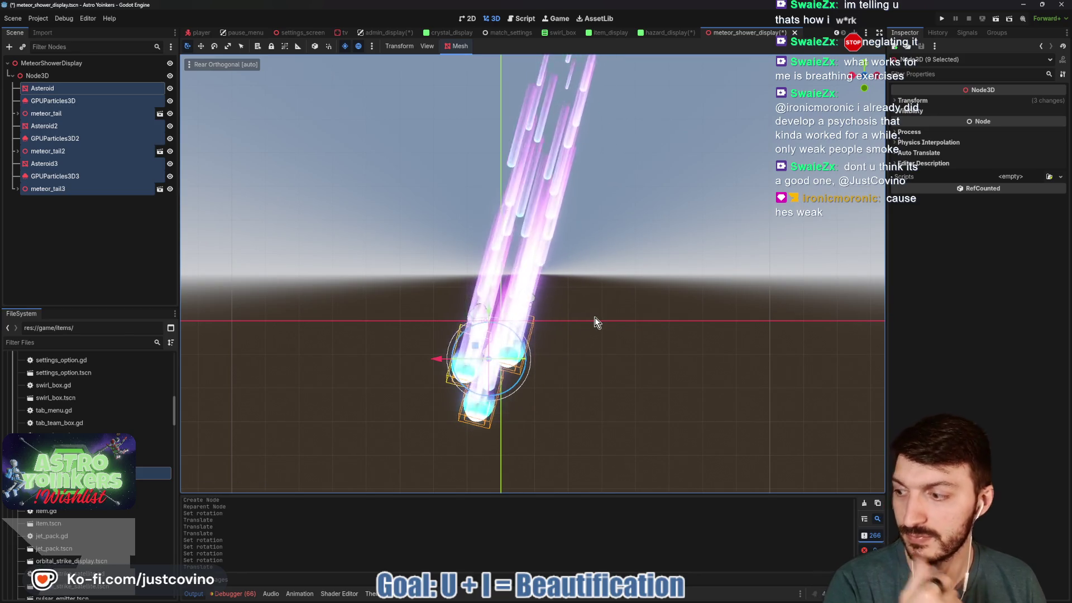
{"action": "key", "text": "ctrl+s"}
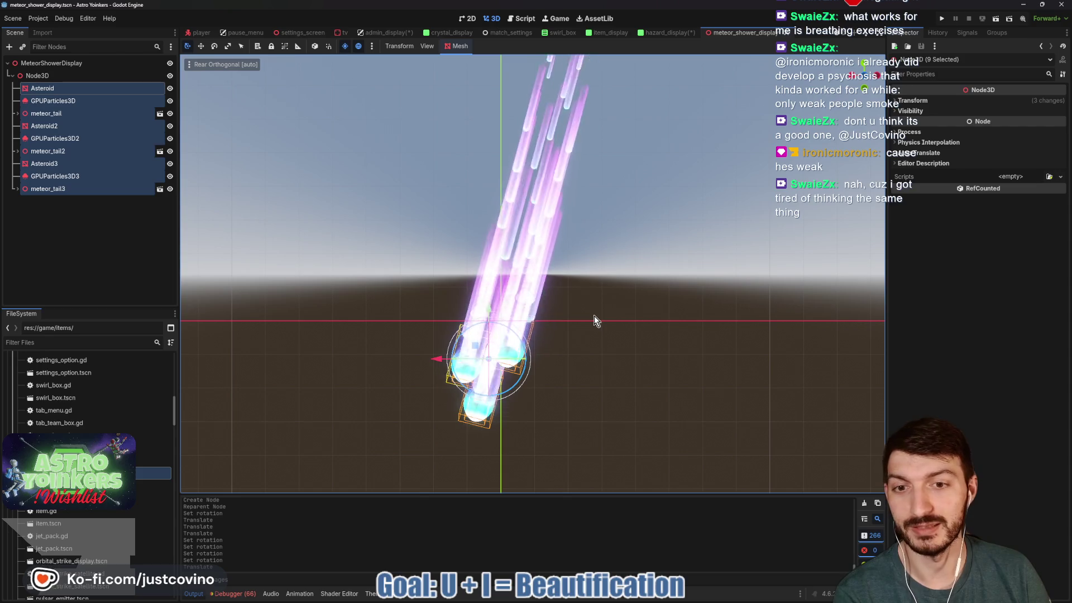
Preview the icon in the hazard display by spinning the meshes' Rotation Y, then reset it to 0
{"action": "left_click", "coordinate": [665, 36]}
{"action": "left_click", "coordinate": [468, 19]}
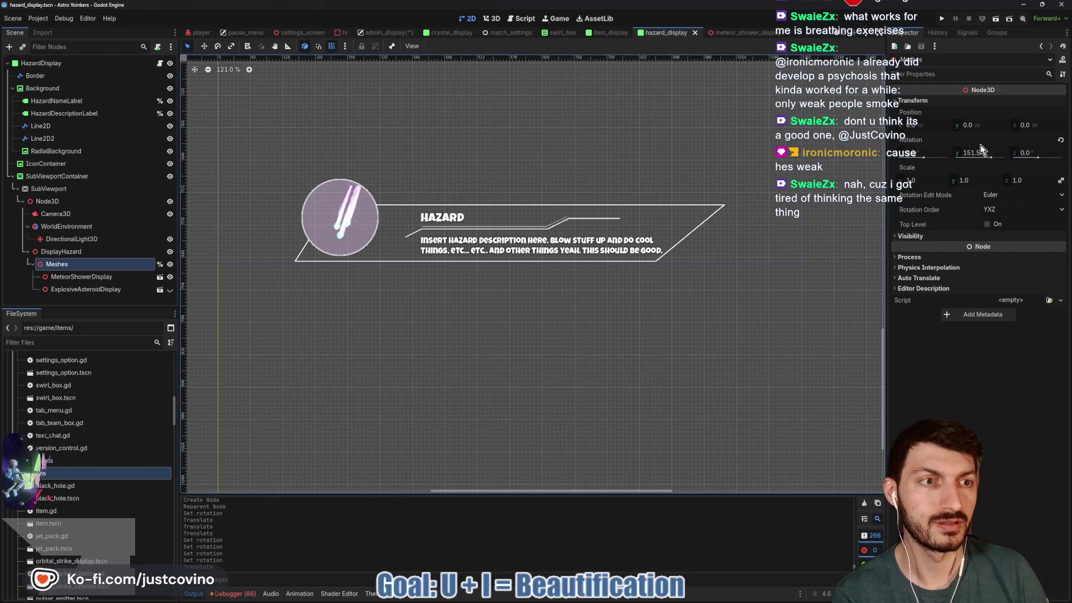
{"action": "left_click_drag", "start_coordinate": [971, 153], "coordinate": [972, 153]}
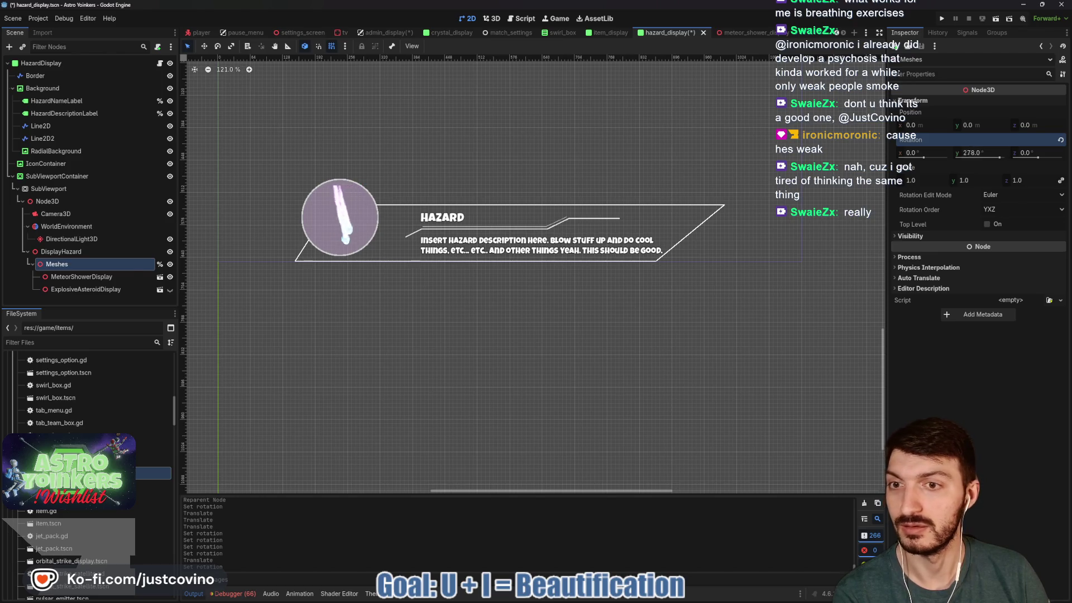
{"action": "left_click_drag", "start_coordinate": [972, 153], "coordinate": [972, 153]}
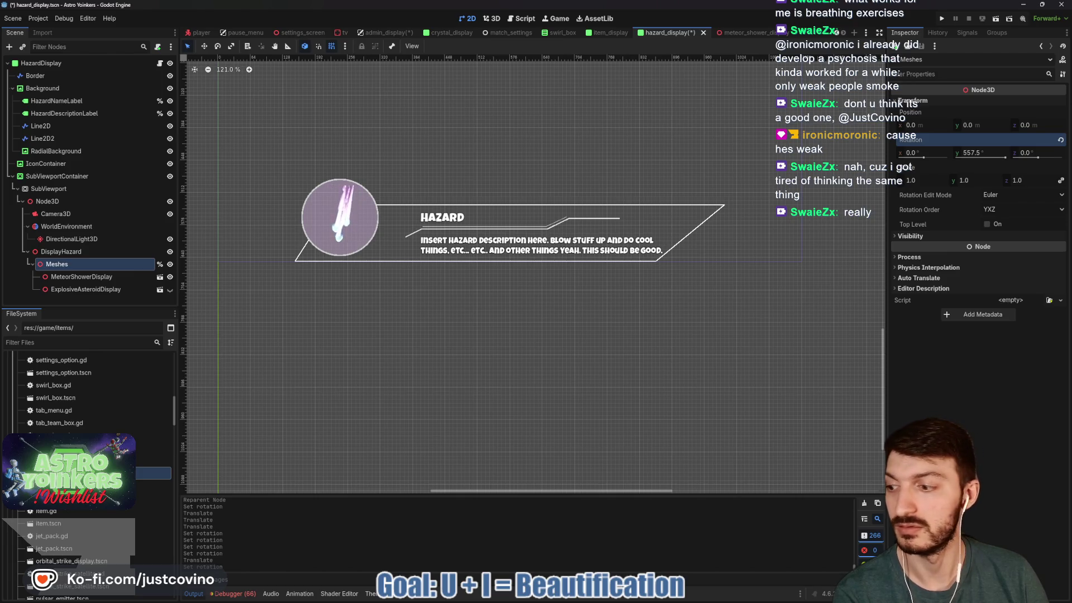
{"action": "left_click_drag", "start_coordinate": [972, 153], "coordinate": [1026, 152]}
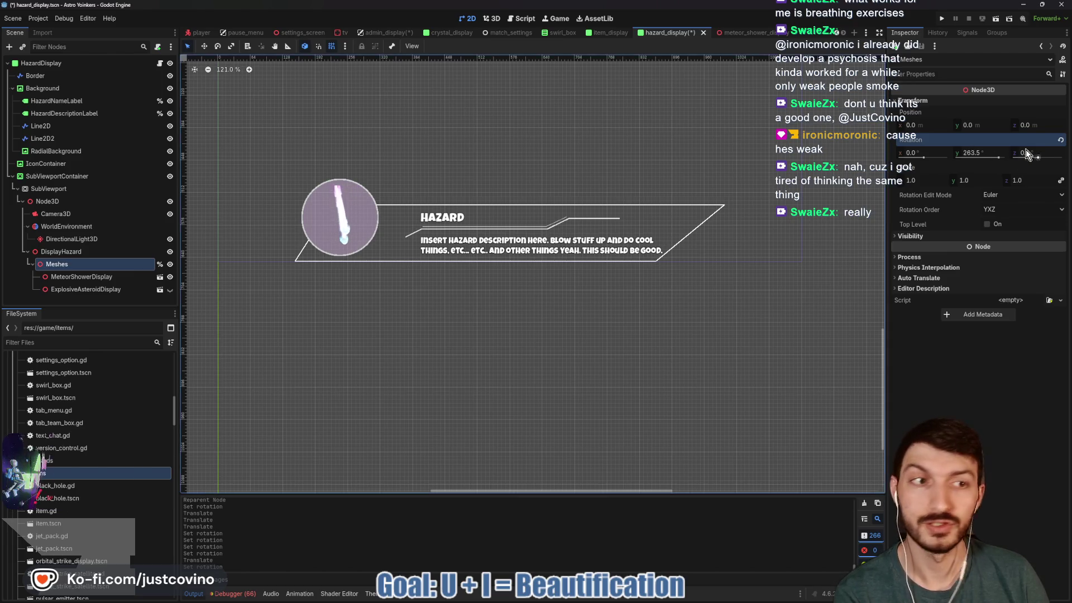
{"action": "left_click", "coordinate": [977, 152]}
{"action": "key", "text": "Return"}
Move the meteor nodes down along Y in the meteor shower scene and save
{"action": "left_click", "coordinate": [762, 32]}
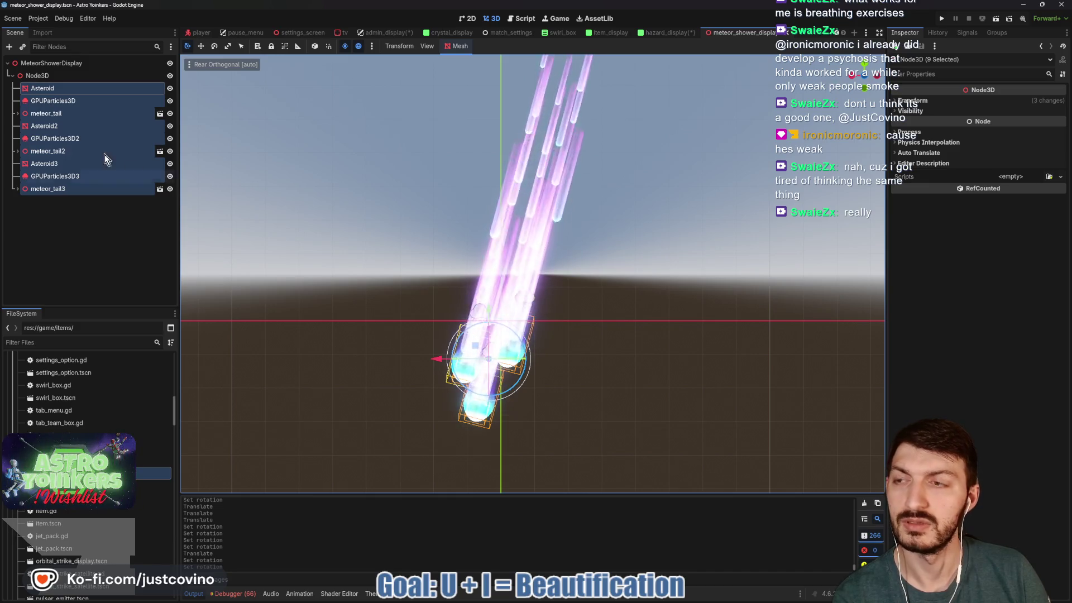
{"action": "left_click_drag", "start_coordinate": [488, 307], "coordinate": [486, 322]}
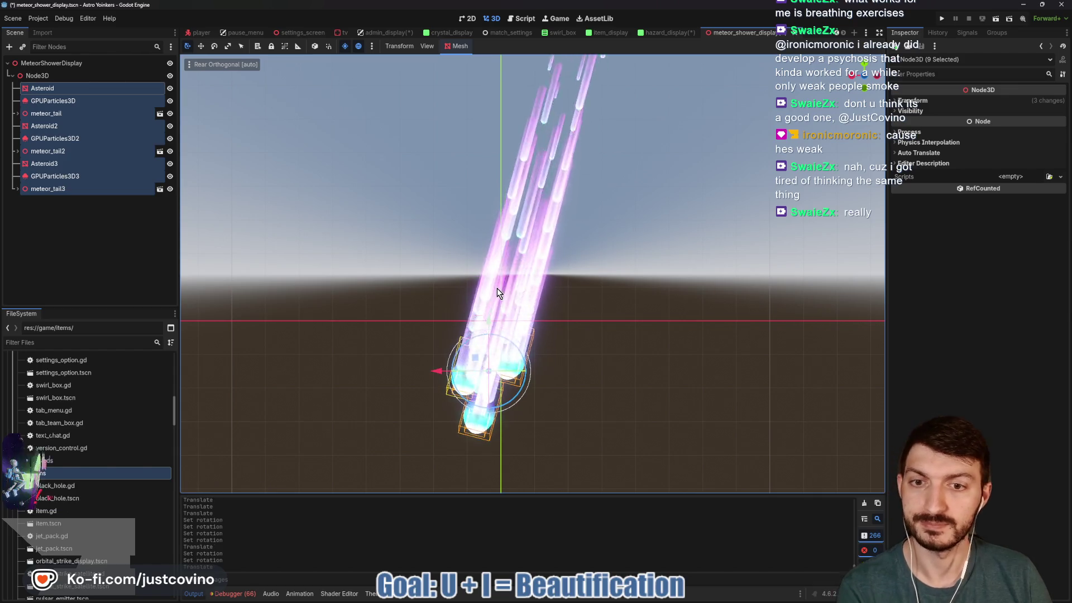
{"action": "key", "text": "ctrl+s"}
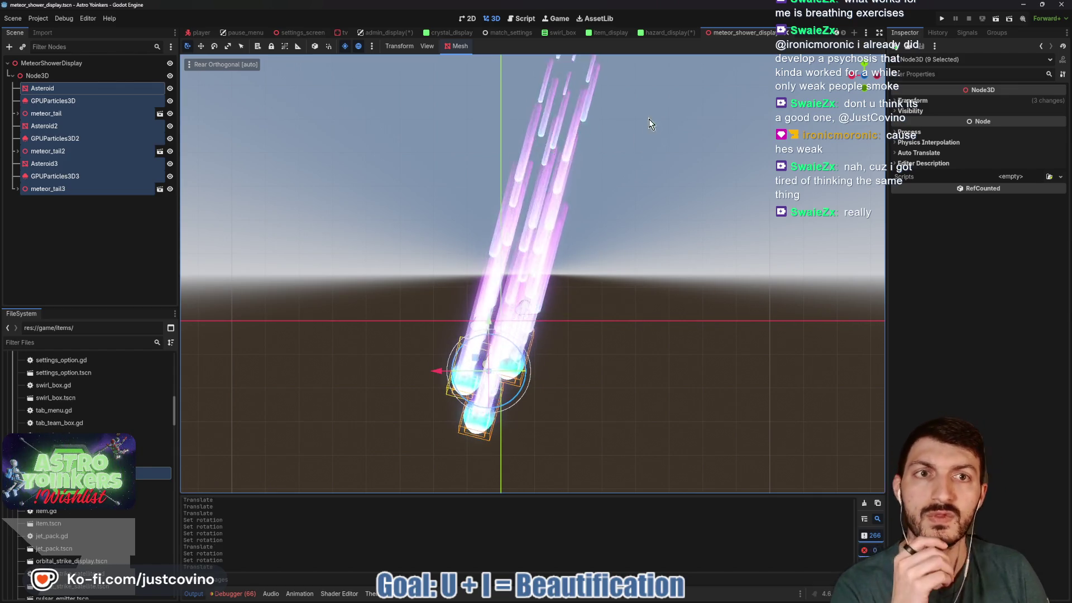
{"action": "left_click", "coordinate": [667, 33]}
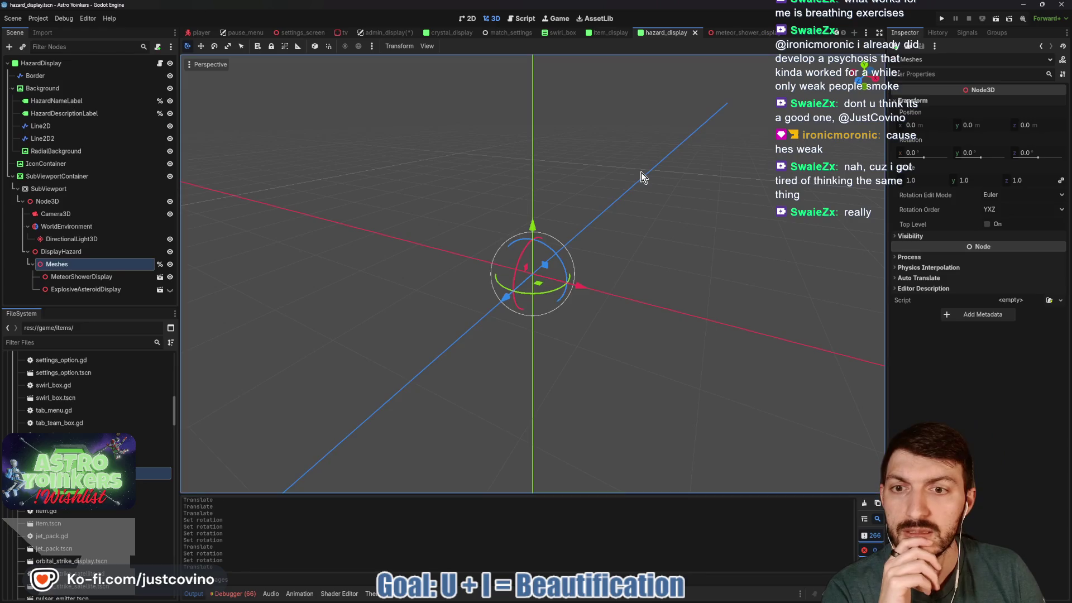
Shift the asteroid group left along X, checking the hazard icon by spinning the meshes' Rotation Y
{"action": "left_click", "coordinate": [463, 18]}
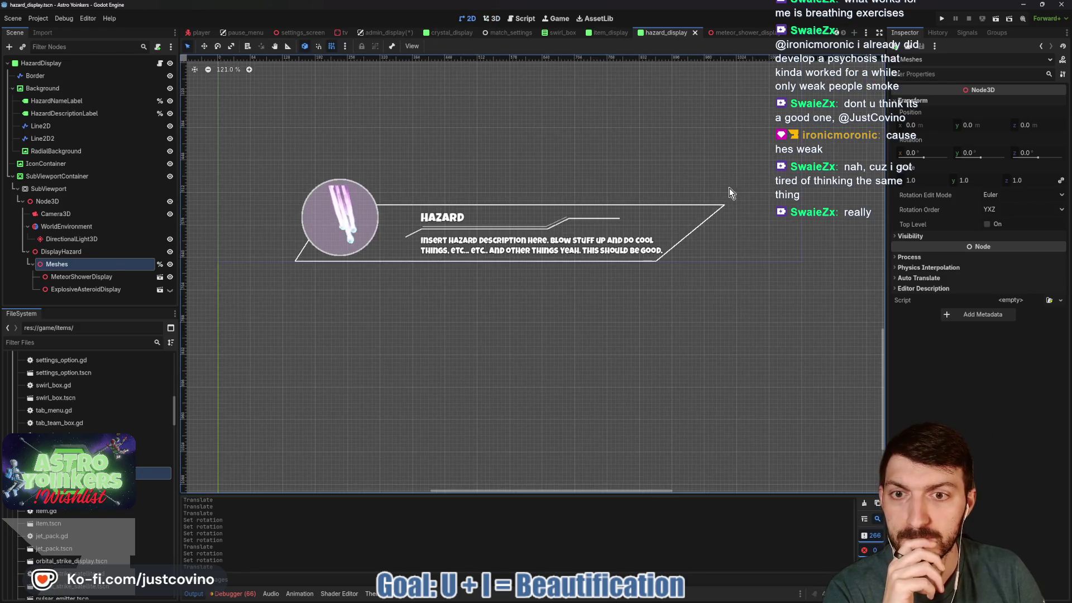
{"action": "left_click", "coordinate": [968, 155]}
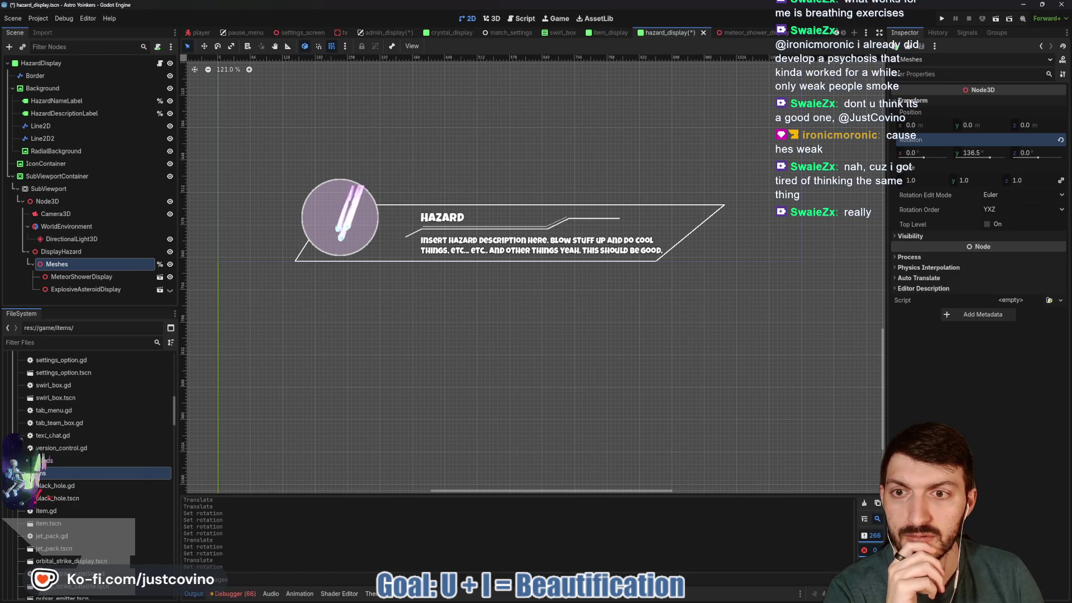
{"action": "left_click", "coordinate": [741, 33]}
{"action": "mouse_move", "coordinate": [433, 371]}
{"action": "left_mouse_down"}
{"action": "mouse_move", "coordinate": [403, 377]}
{"action": "mouse_move", "coordinate": [403, 394]}
{"action": "left_mouse_up"}
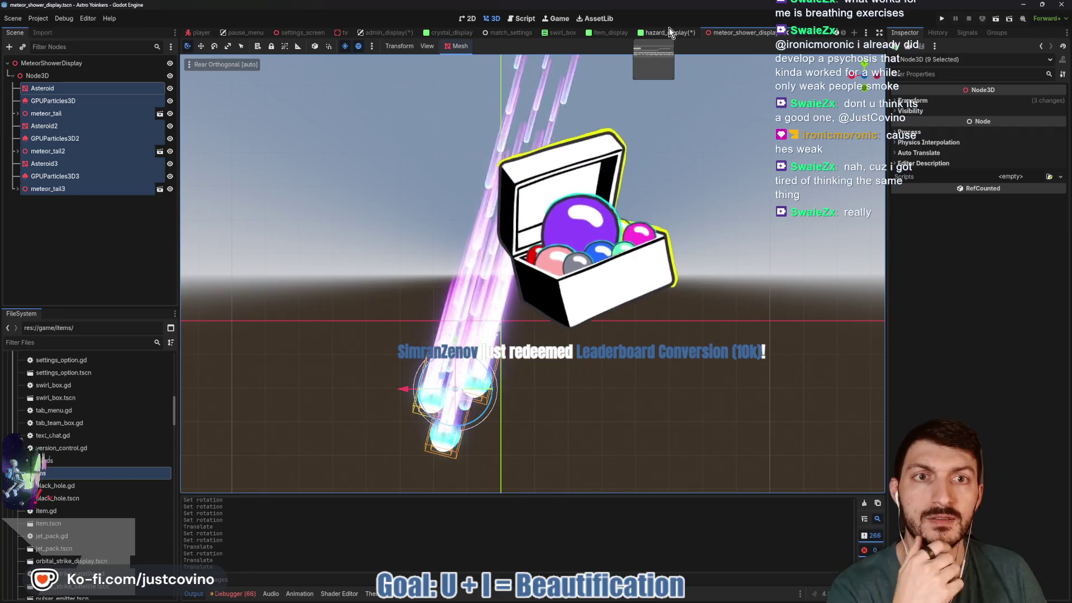
{"action": "left_click", "coordinate": [669, 30]}
{"action": "left_click", "coordinate": [467, 21]}
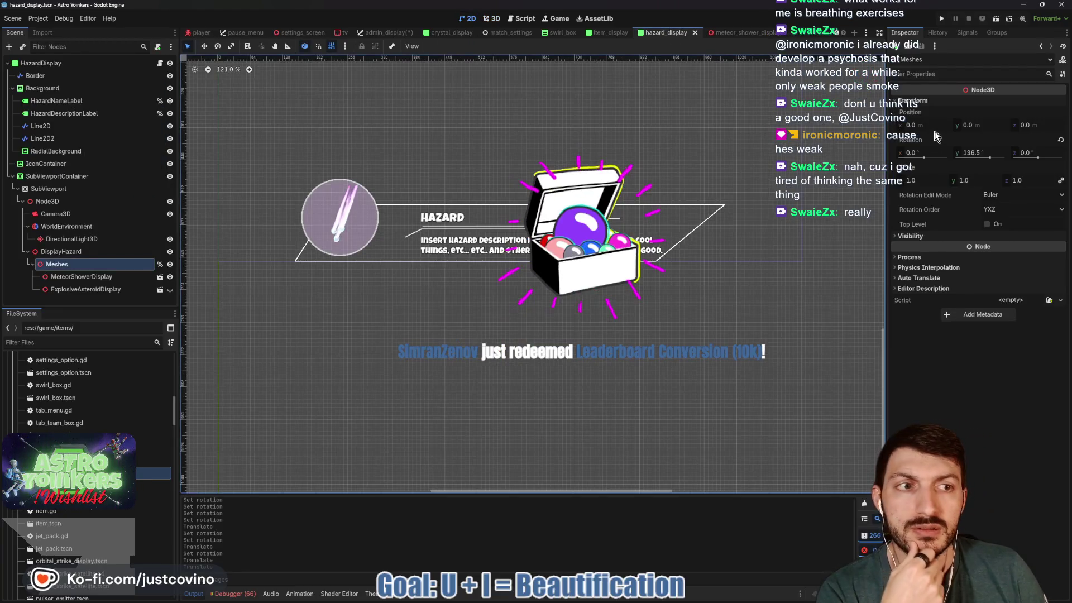
{"action": "mouse_move", "coordinate": [971, 158]}
{"action": "left_mouse_down"}
{"action": "mouse_move", "coordinate": [1070, 157]}
{"action": "mouse_move", "coordinate": [1006, 158]}
{"action": "left_mouse_up"}
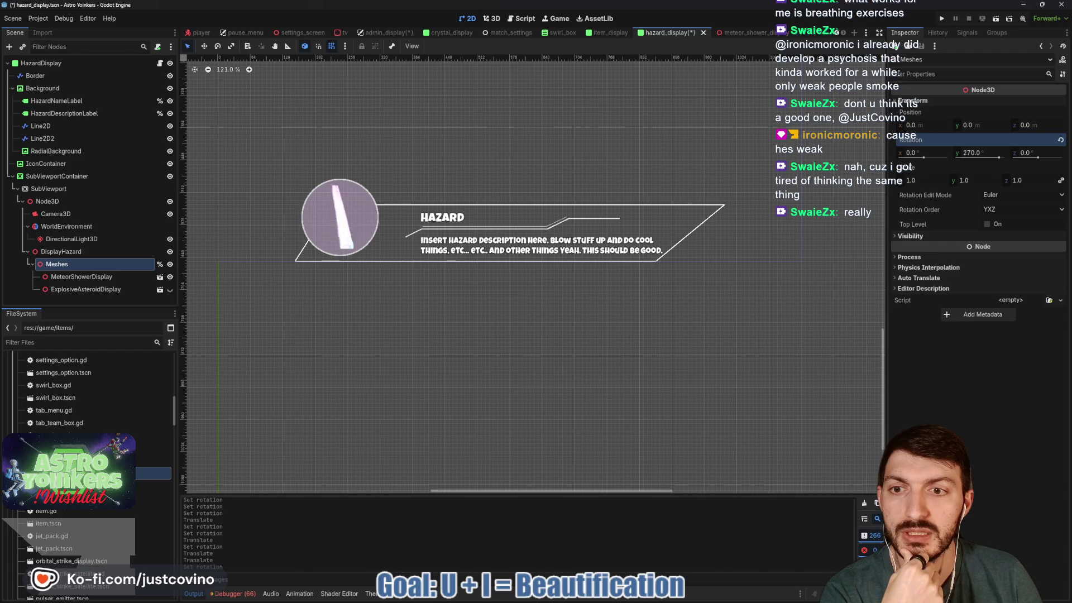
In Rear orthogonal view, raise the meteor nodes along Y, then switch to Left view
{"action": "left_click", "coordinate": [743, 32]}
{"action": "left_click_drag", "start_coordinate": [596, 267], "coordinate": [483, 283]}
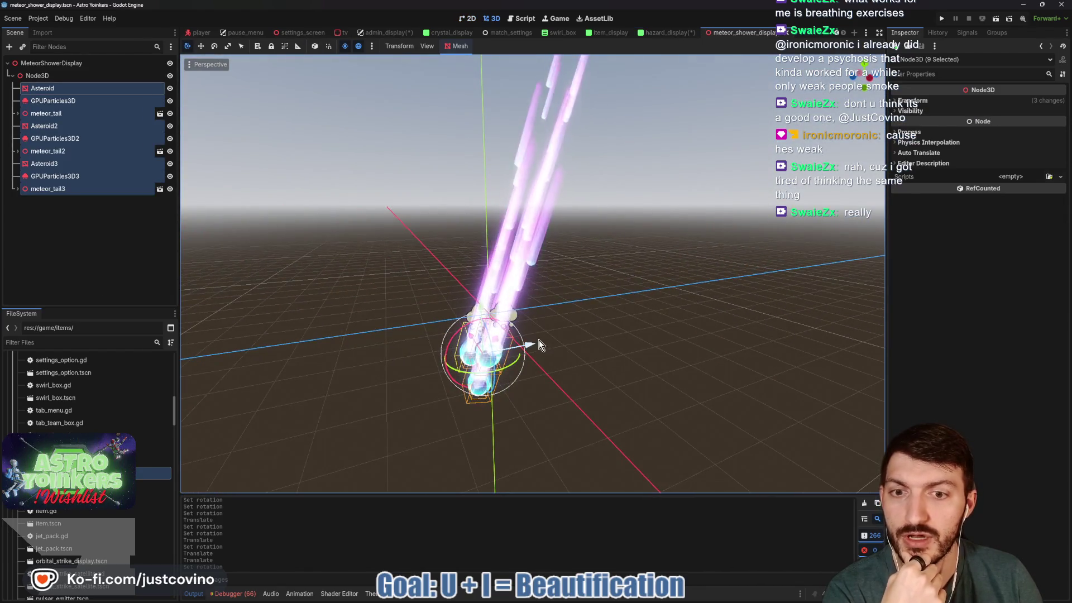
{"action": "mouse_move", "coordinate": [601, 317]}
{"action": "left_mouse_down"}
{"action": "mouse_move", "coordinate": [715, 293]}
{"action": "mouse_move", "coordinate": [457, 416]}
{"action": "left_mouse_up"}
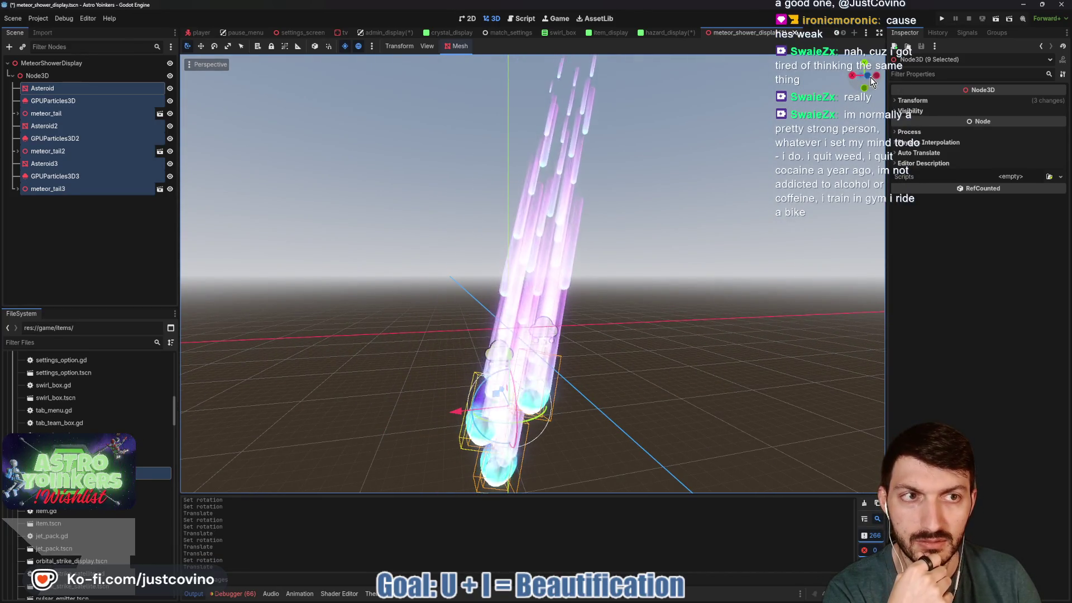
{"action": "key", "text": "ctrl+KP_1"}
{"action": "left_click_drag", "start_coordinate": [443, 388], "coordinate": [447, 388]}
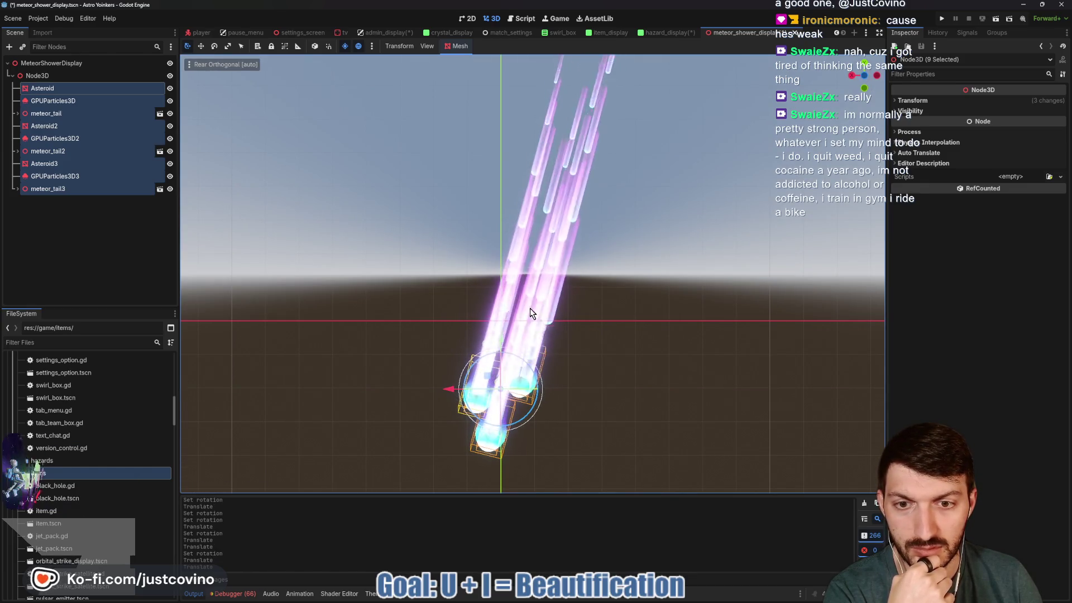
{"action": "left_click_drag", "start_coordinate": [501, 342], "coordinate": [499, 274]}
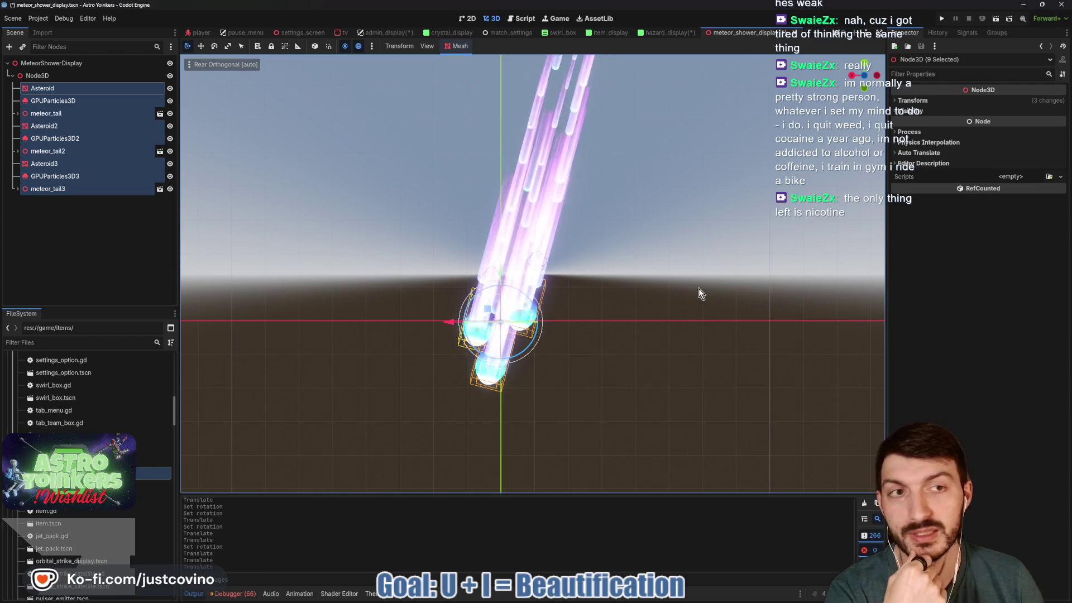
{"action": "left_click", "coordinate": [878, 76]}
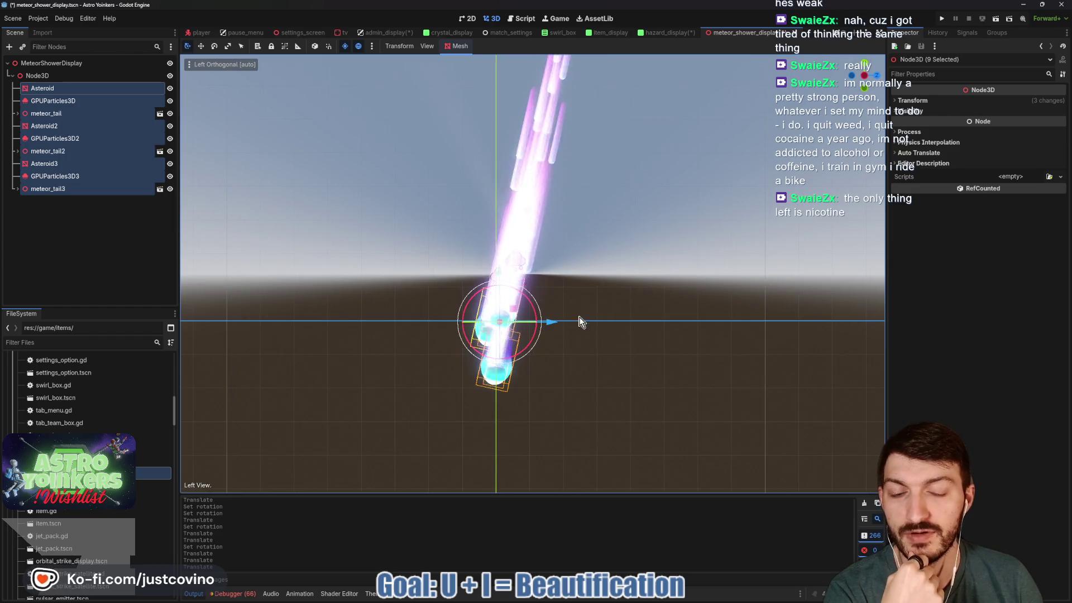
Select the Node3D group root, lower it along Y, and save the meteor shower scene
{"action": "left_click", "coordinate": [37, 75]}
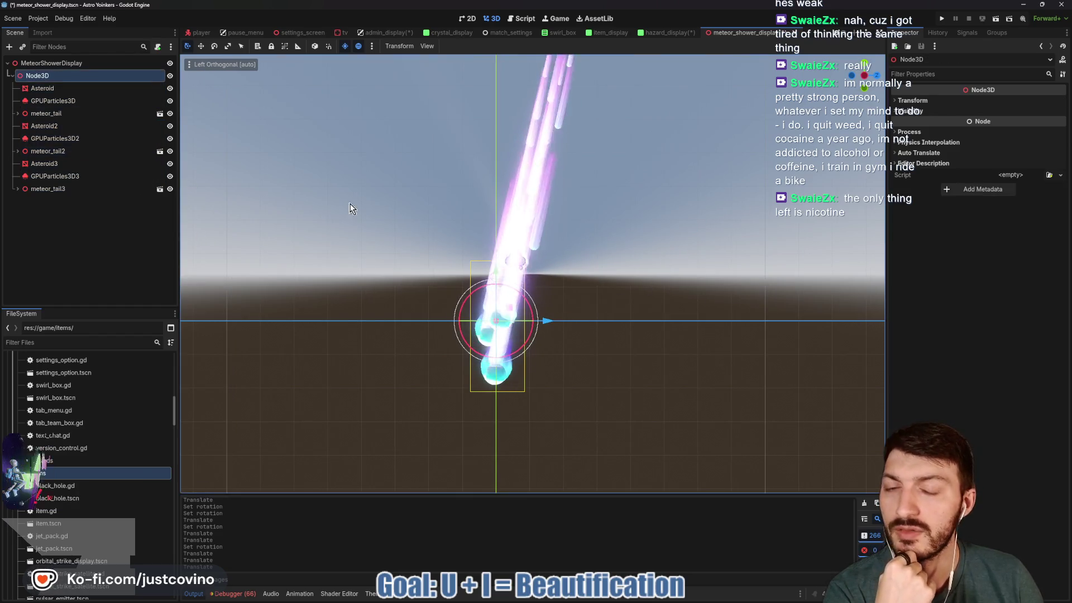
{"action": "left_click_drag", "start_coordinate": [395, 229], "coordinate": [502, 224]}
{"action": "left_click_drag", "start_coordinate": [486, 272], "coordinate": [486, 307]}
{"action": "key", "text": "ctrl+s"}
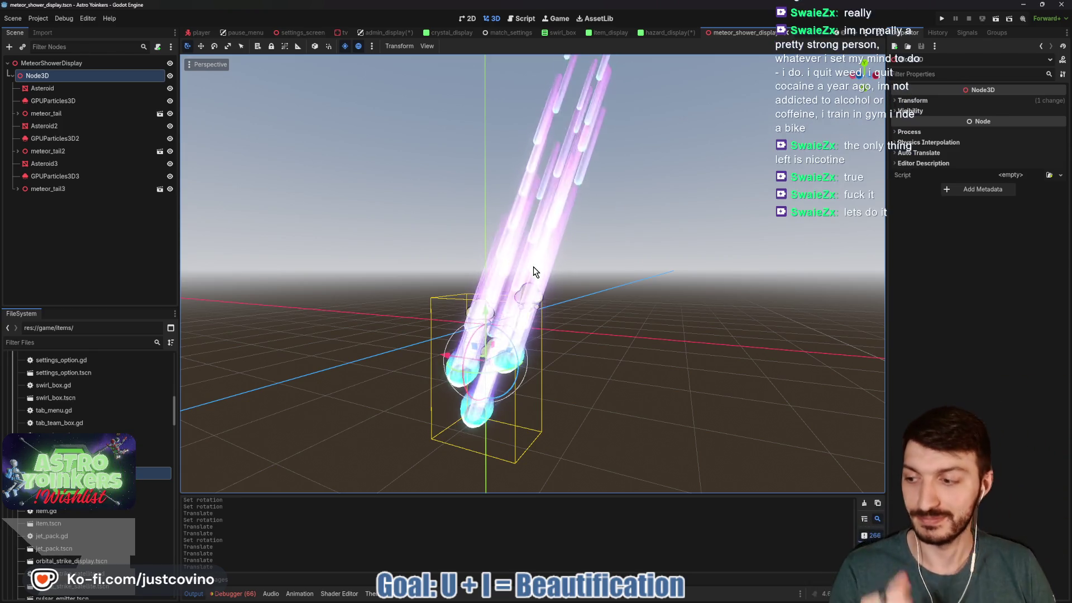
{"action": "left_click_drag", "start_coordinate": [531, 228], "coordinate": [589, 226]}
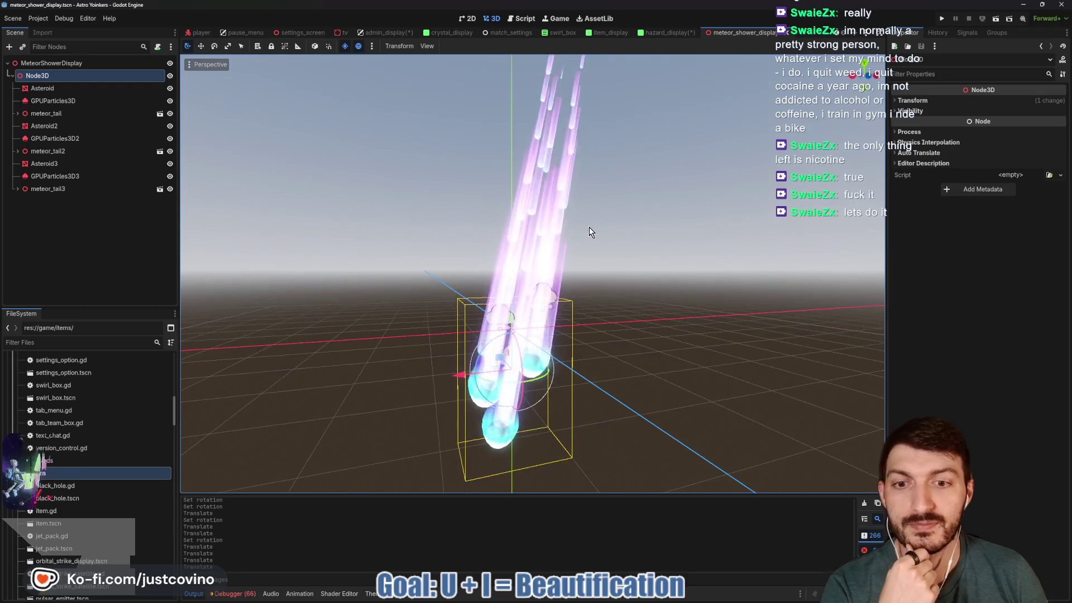
In the hazard display, set the meshes' Rotation Y back to 0
{"action": "left_click", "coordinate": [679, 31]}
{"action": "left_click", "coordinate": [467, 18]}
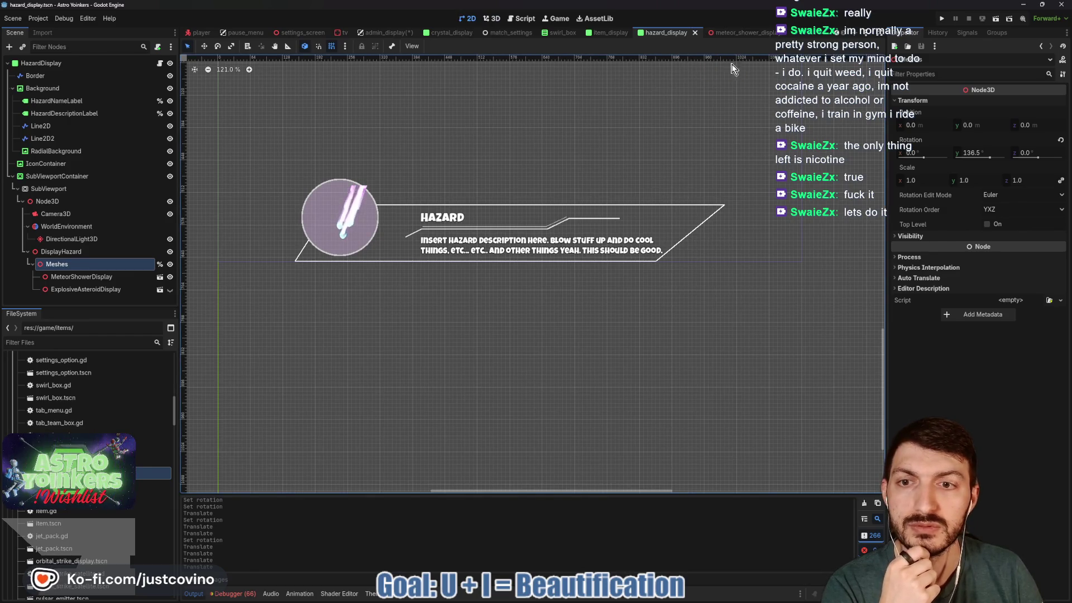
{"action": "mouse_move", "coordinate": [971, 153]}
{"action": "left_mouse_down"}
{"action": "mouse_move", "coordinate": [994, 152]}
{"action": "mouse_move", "coordinate": [971, 153]}
{"action": "left_mouse_up"}
{"action": "type", "text": "0"}
{"action": "key", "text": "Return"}
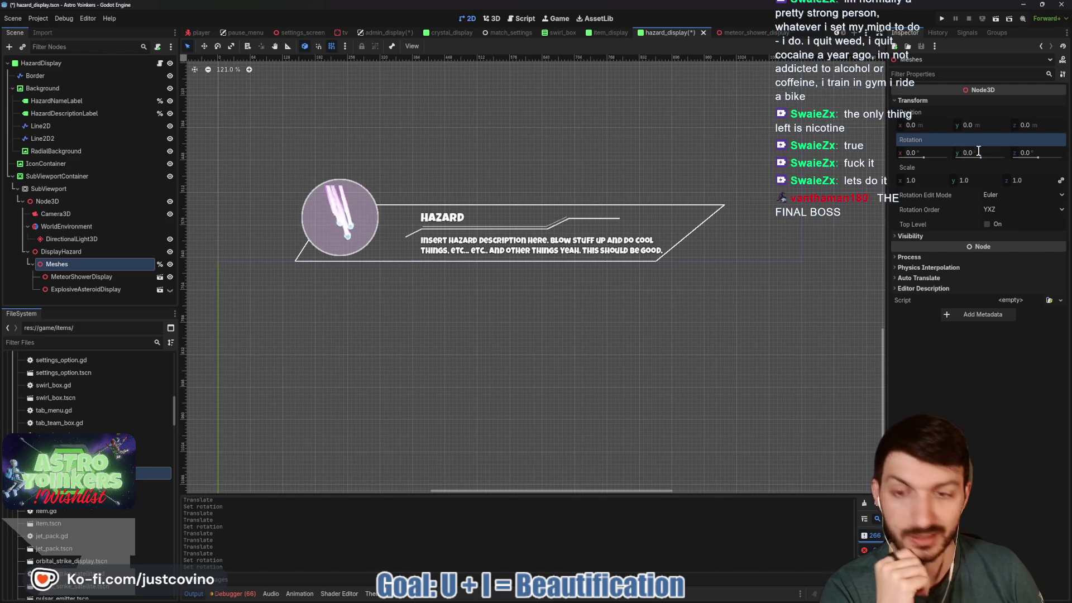
Lower the meteor group a bit more along Y and save the meteor shower scene
{"action": "left_click", "coordinate": [747, 32]}
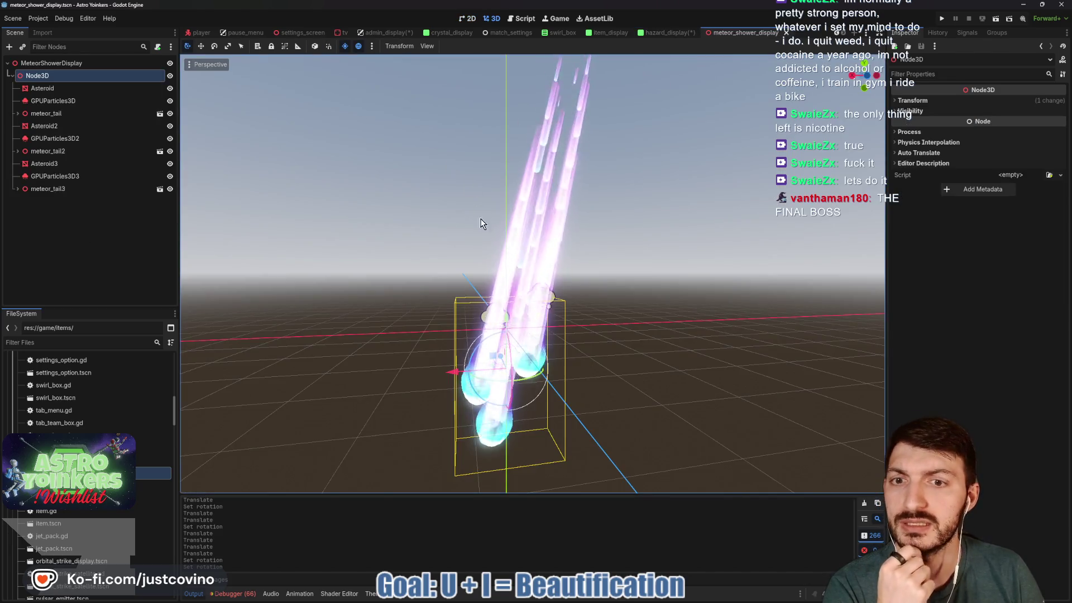
{"action": "left_click_drag", "start_coordinate": [527, 313], "coordinate": [527, 344]}
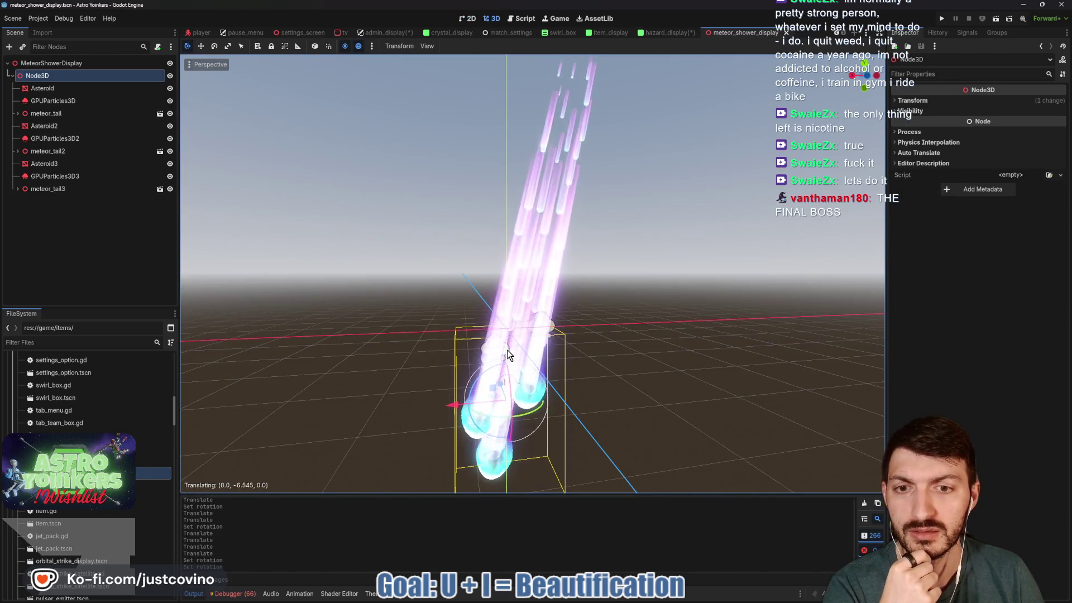
{"action": "key", "text": "ctrl+s"}
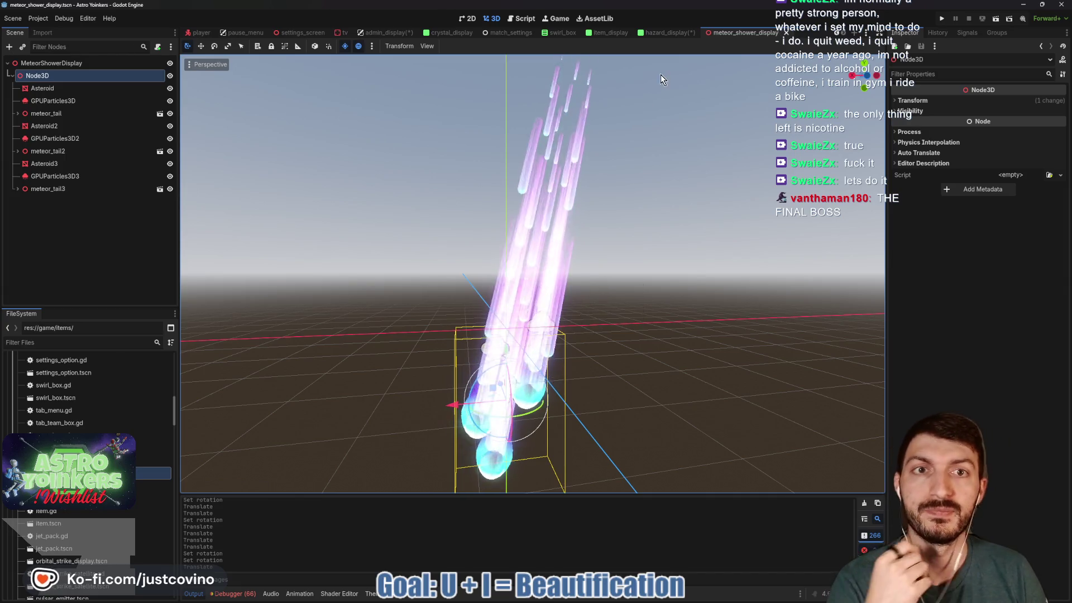
{"action": "left_click", "coordinate": [665, 35]}
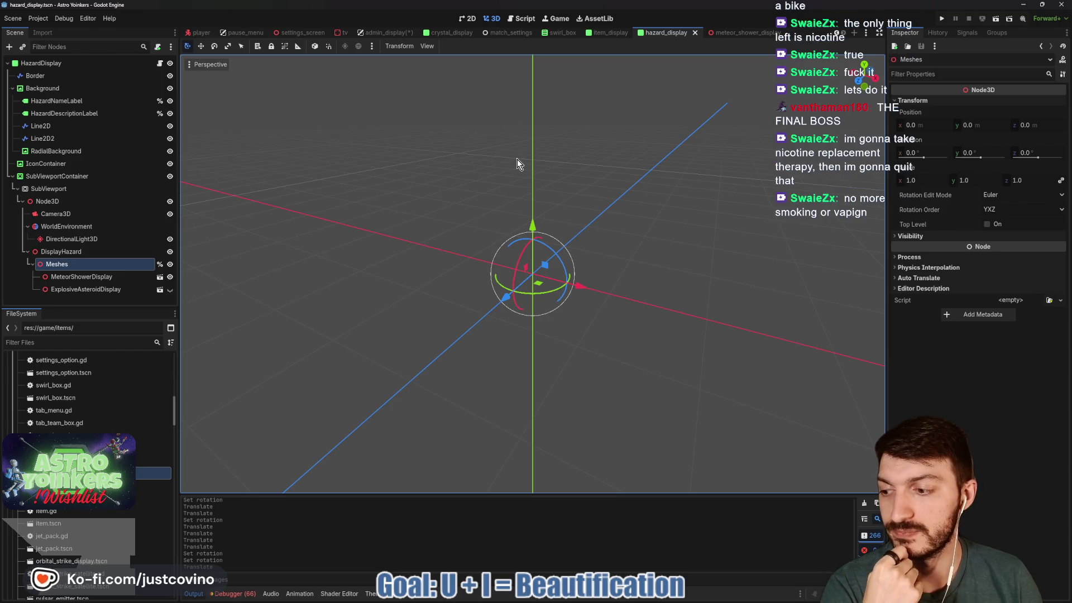
After previewing the mesh spin, move the meteors left along X in the meteor shower scene and save
{"action": "left_click", "coordinate": [464, 19]}
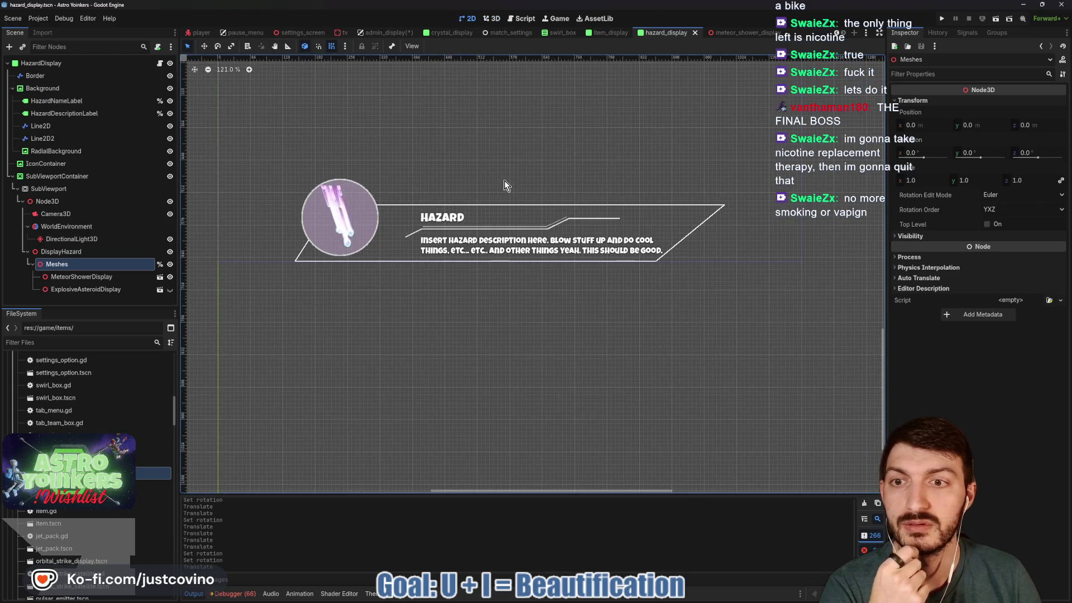
{"action": "mouse_move", "coordinate": [967, 153]}
{"action": "left_mouse_down"}
{"action": "mouse_move", "coordinate": [1017, 153]}
{"action": "mouse_move", "coordinate": [972, 153]}
{"action": "left_mouse_up"}
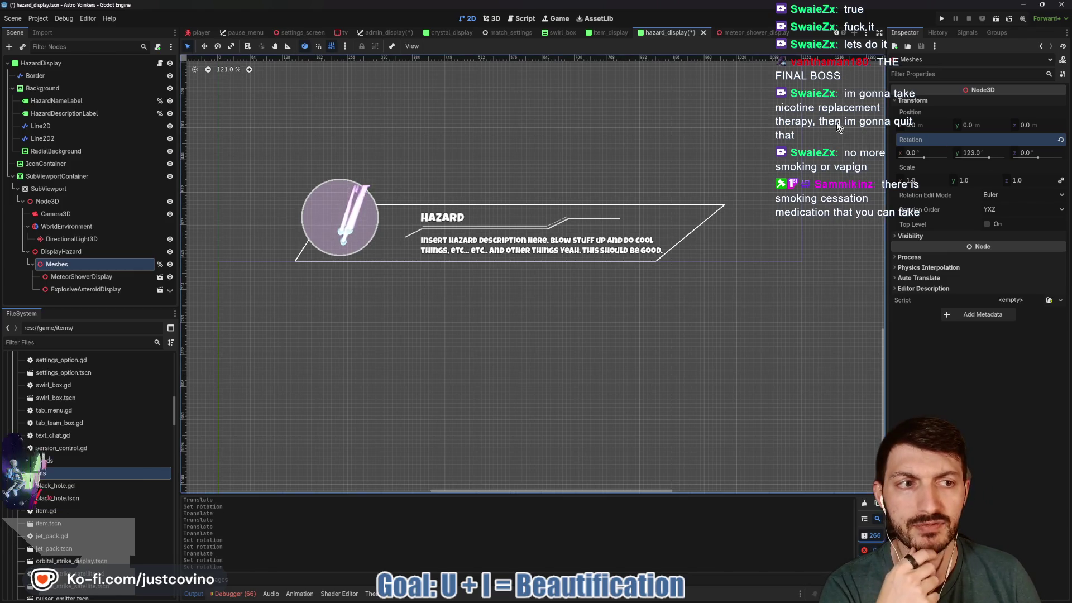
{"action": "left_click", "coordinate": [747, 32]}
{"action": "left_click_drag", "start_coordinate": [447, 405], "coordinate": [423, 407]}
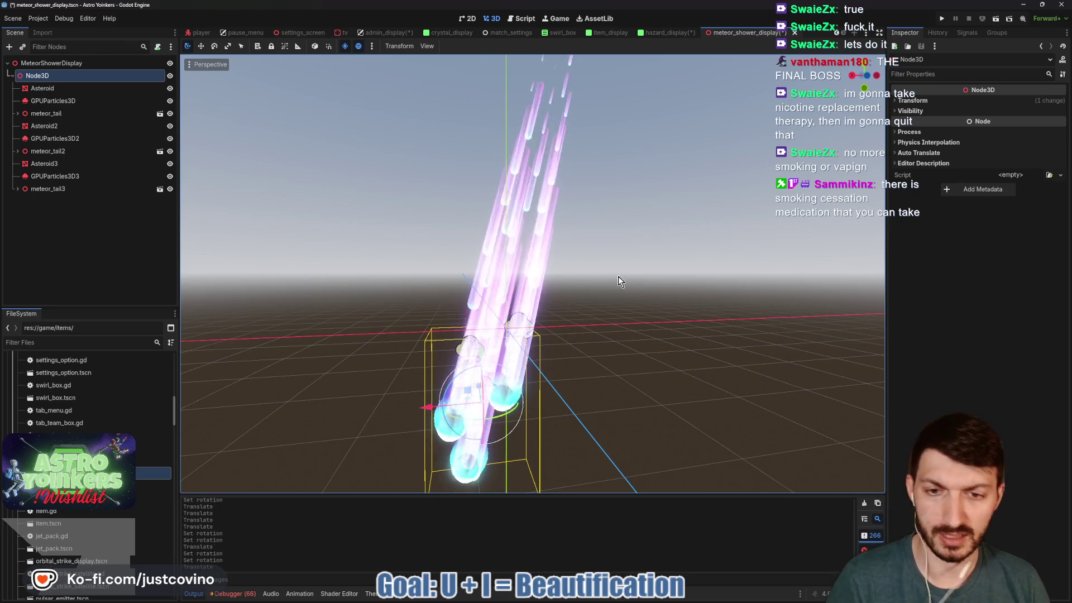
{"action": "key", "text": "ctrl+s"}
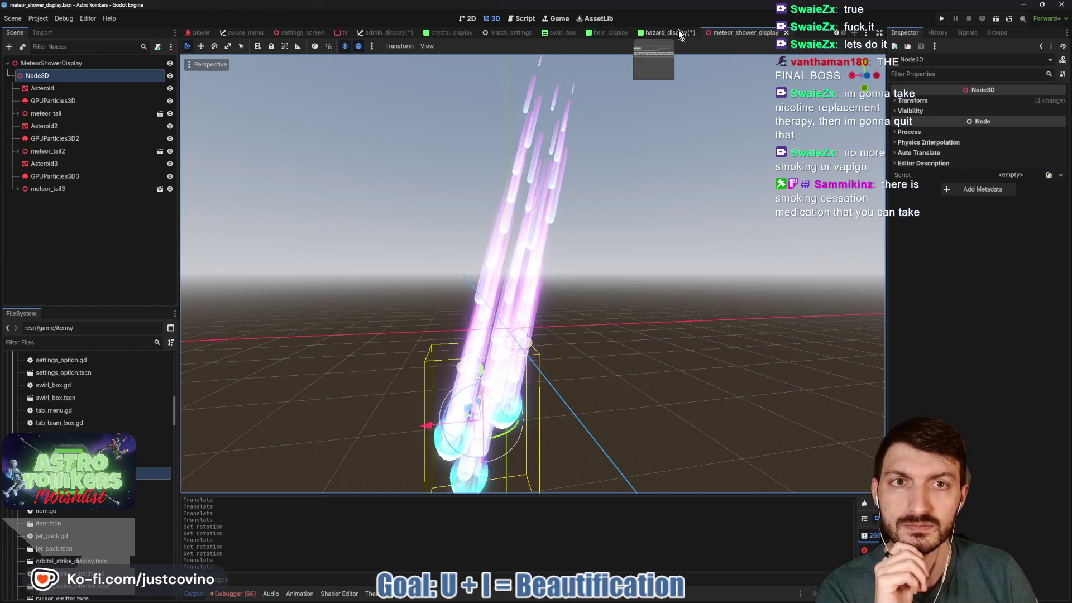
Re-angle the meteor preview in the hazard display's circle to a 168° mesh Rotation Y
{"action": "left_click", "coordinate": [670, 33]}
{"action": "left_click", "coordinate": [476, 17]}
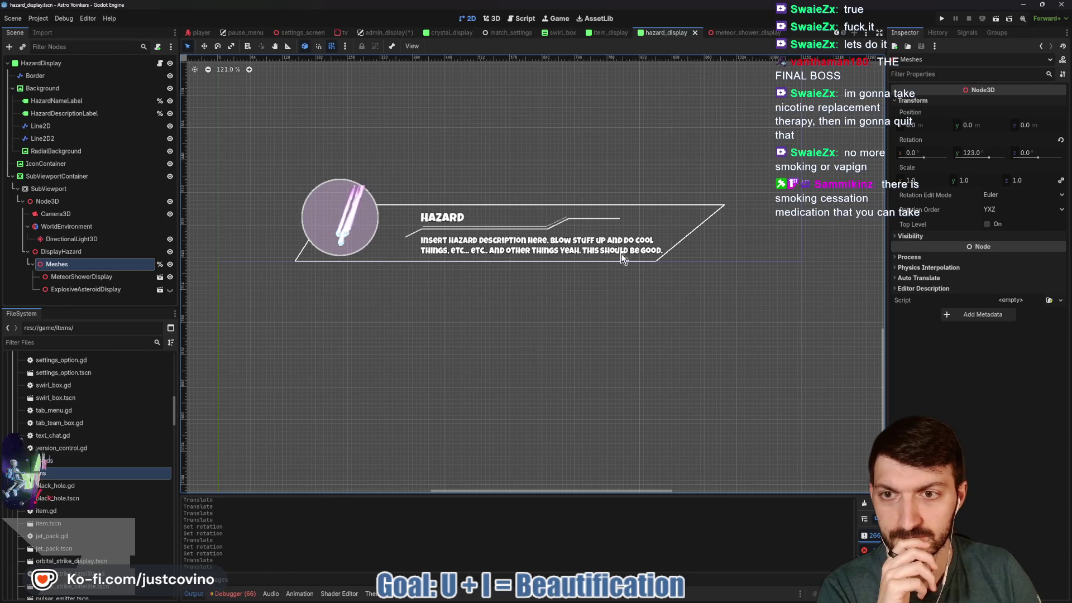
{"action": "left_click_drag", "start_coordinate": [970, 157], "coordinate": [1025, 152]}
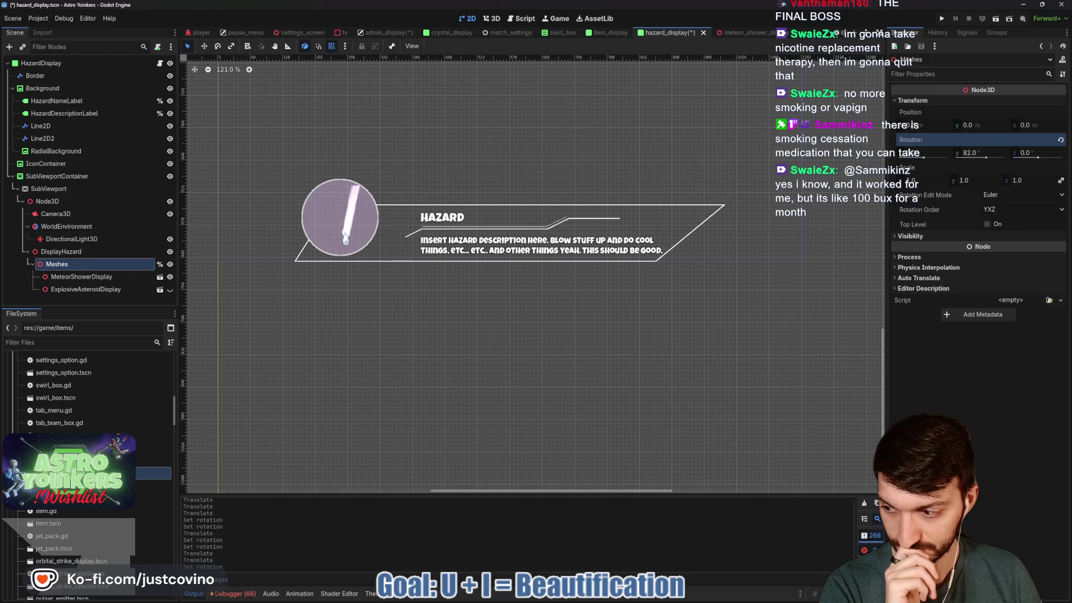
{"action": "left_click_drag", "start_coordinate": [977, 152], "coordinate": [1011, 152]}
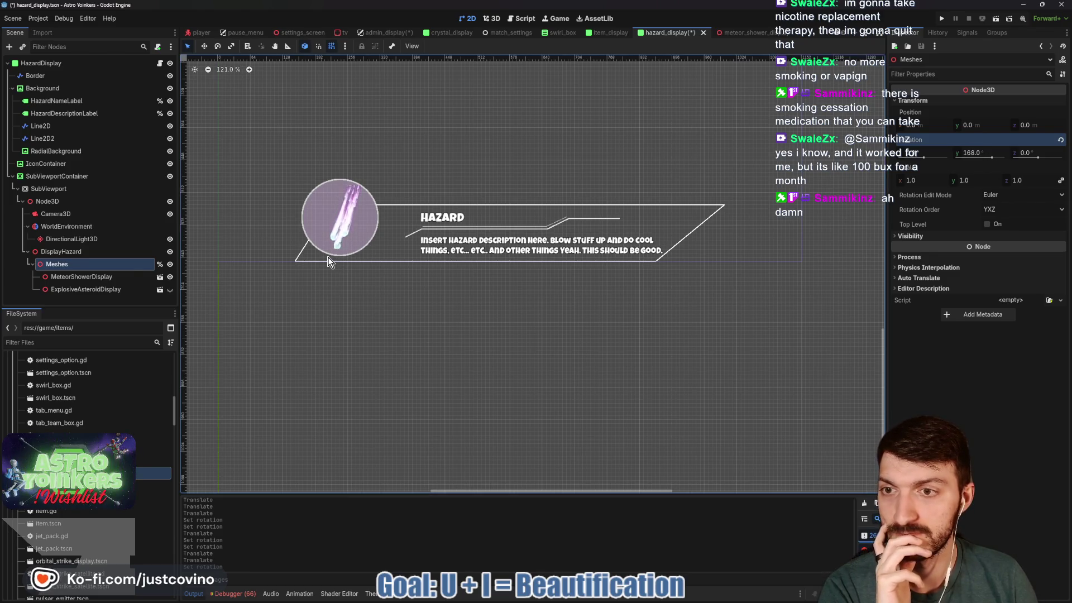
{"action": "left_click", "coordinate": [80, 277]}
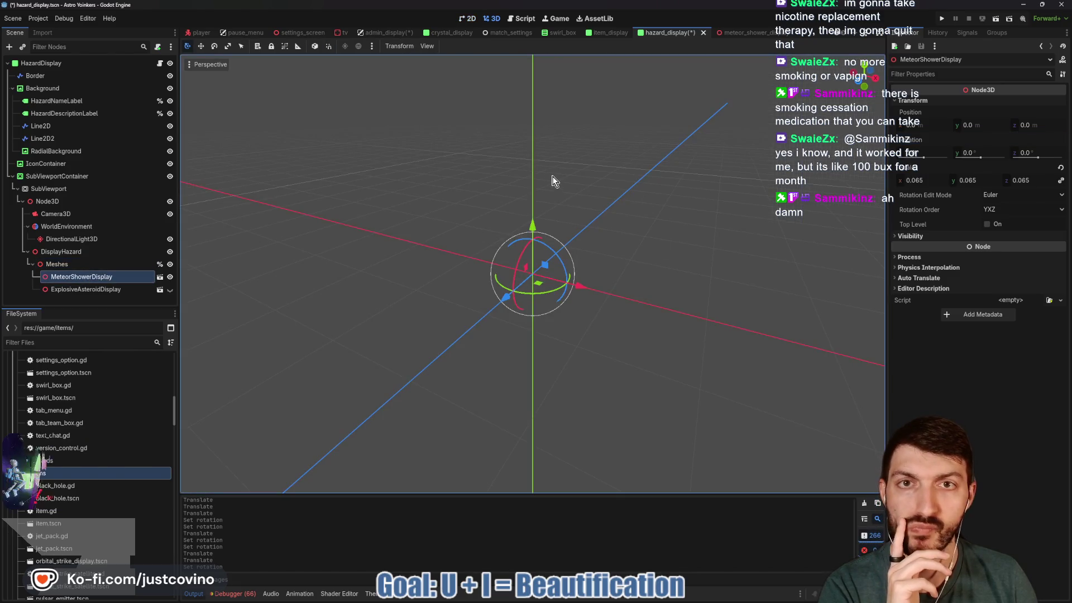
Scale the meteor shower Node3D to 0.5 and save the scene
{"action": "left_click", "coordinate": [746, 32]}
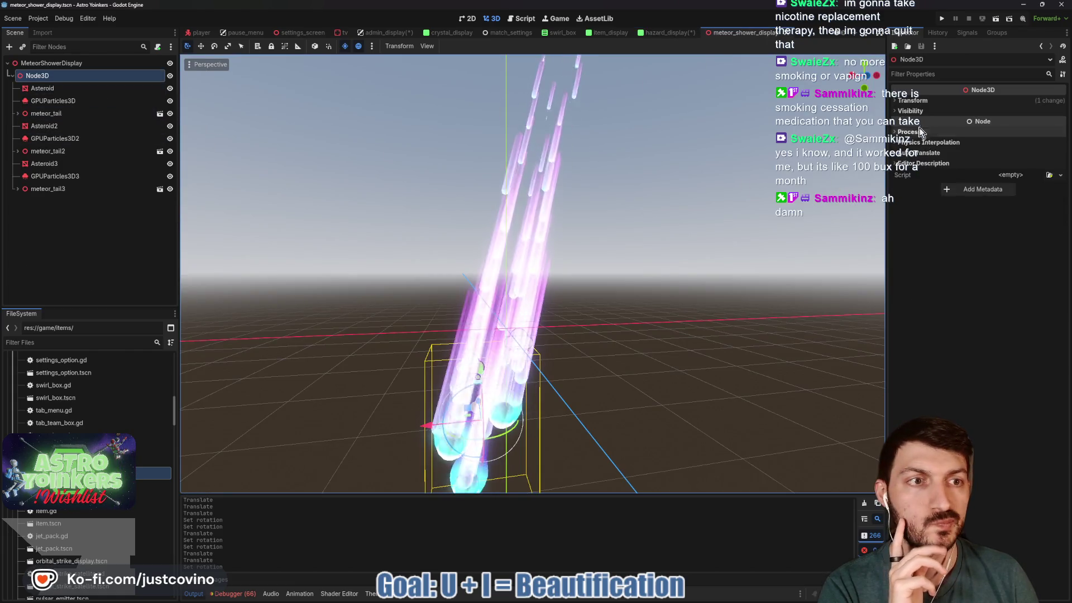
{"action": "left_click", "coordinate": [916, 101]}
{"action": "left_click", "coordinate": [929, 180]}
{"action": "type", "text": "0.5"}
{"action": "key", "text": "Return"}
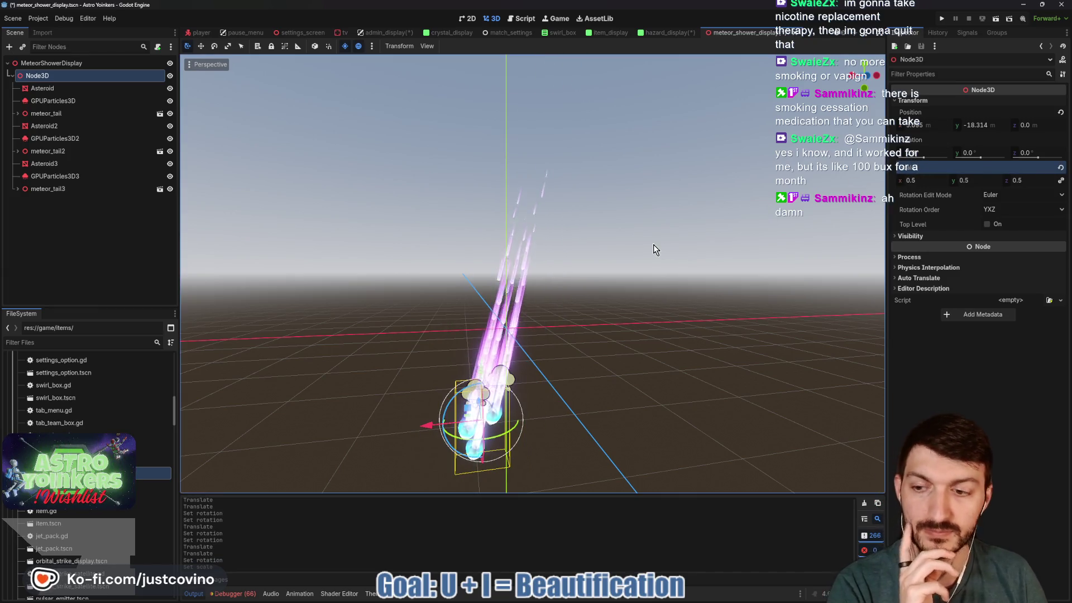
{"action": "key", "text": "ctrl+s"}
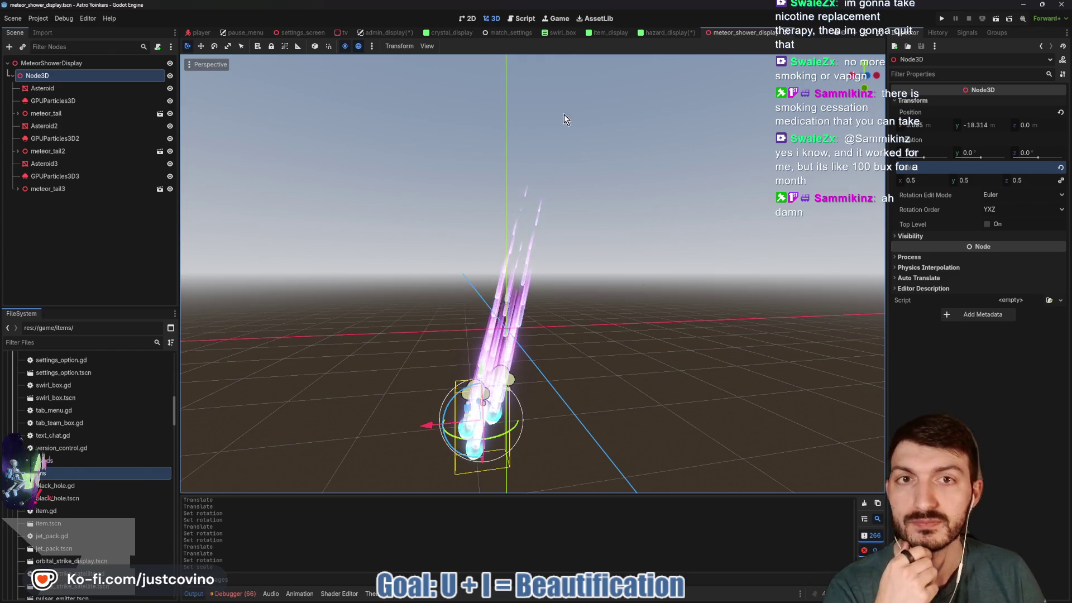
In the hazard display, enlarge the meteor preview and try several Meshes Rotation Y angles
{"action": "left_click", "coordinate": [676, 33]}
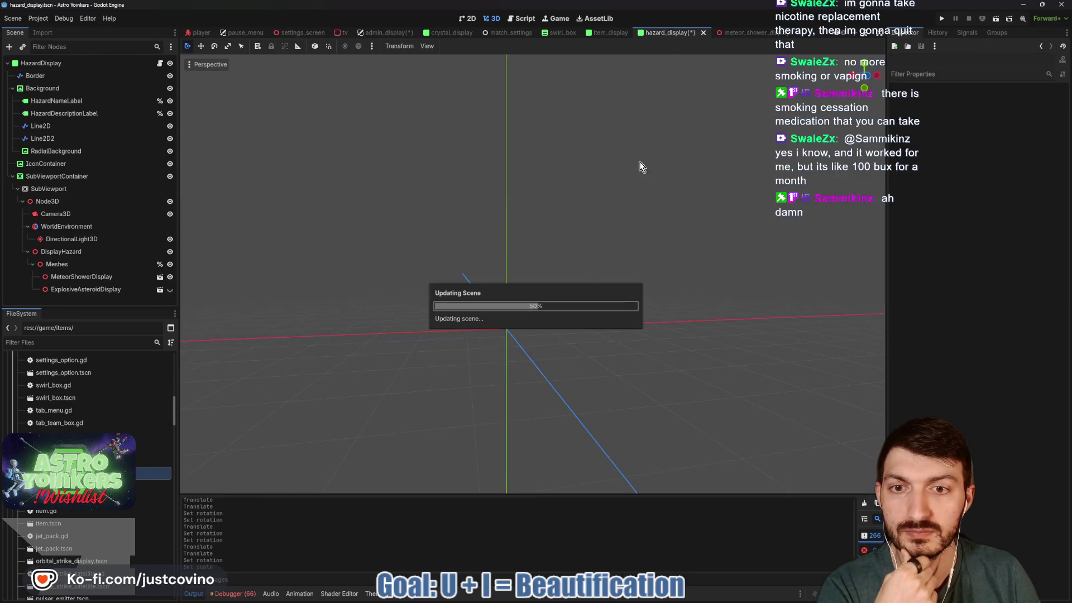
{"action": "left_click", "coordinate": [467, 19]}
{"action": "mouse_move", "coordinate": [915, 182]}
{"action": "left_mouse_down"}
{"action": "mouse_move", "coordinate": [938, 183]}
{"action": "mouse_move", "coordinate": [919, 180]}
{"action": "left_mouse_up"}
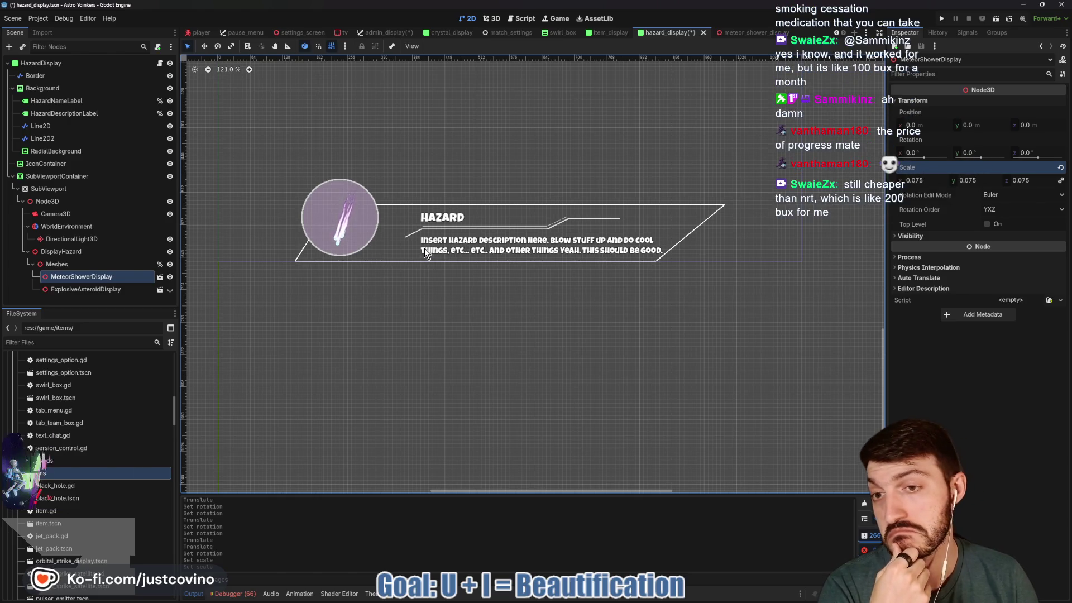
{"action": "left_click", "coordinate": [69, 264]}
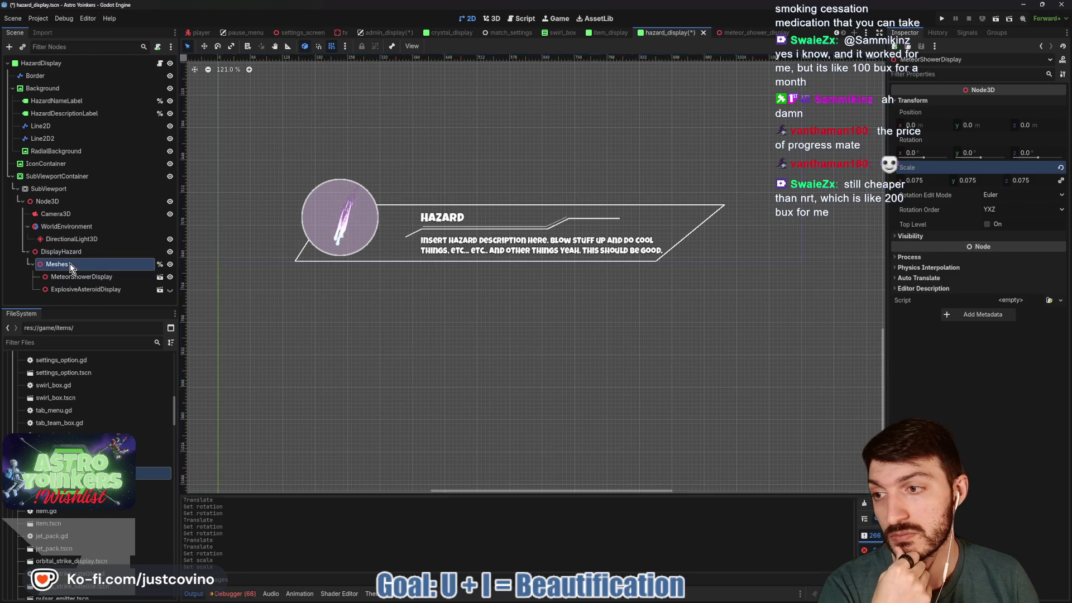
{"action": "left_click", "coordinate": [464, 19]}
{"action": "left_click_drag", "start_coordinate": [967, 152], "coordinate": [1021, 152]}
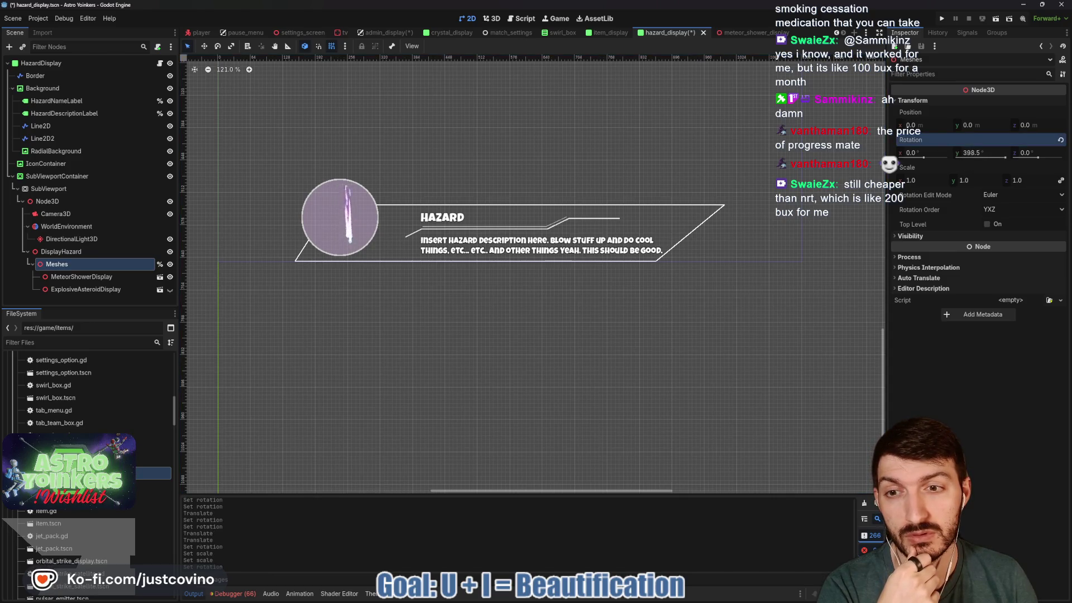
{"action": "left_click_drag", "start_coordinate": [994, 152], "coordinate": [978, 152]}
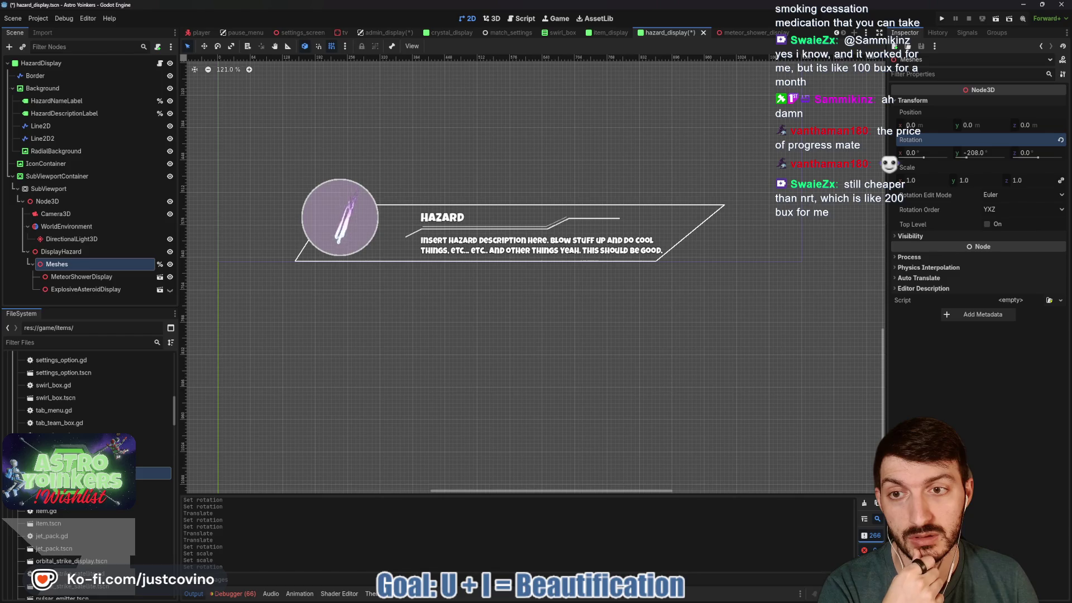
{"action": "left_click_drag", "start_coordinate": [978, 153], "coordinate": [1022, 153]}
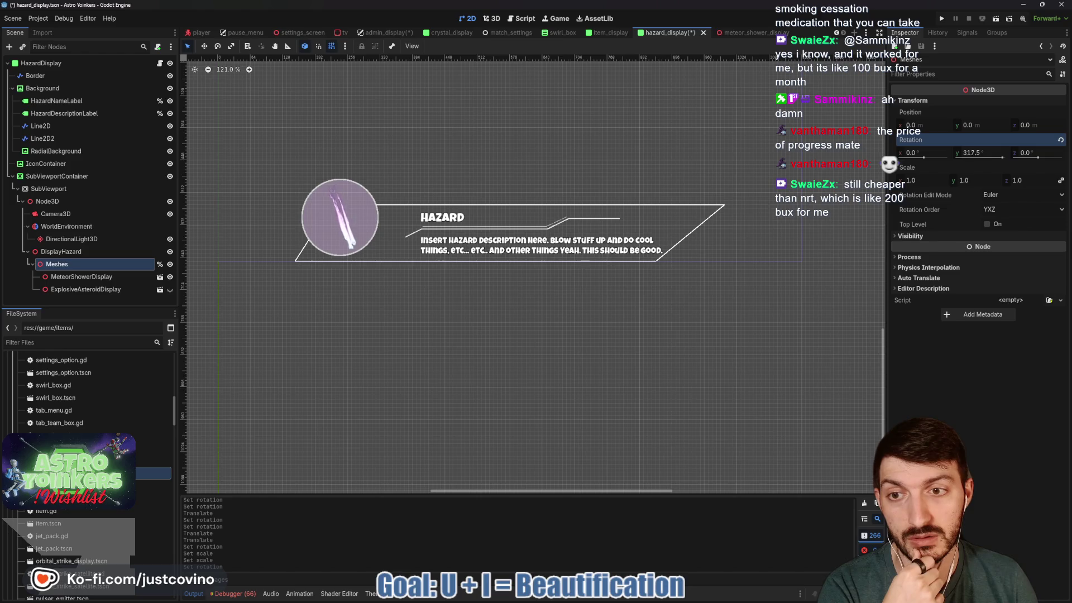
{"action": "left_click_drag", "start_coordinate": [981, 153], "coordinate": [1019, 153]}
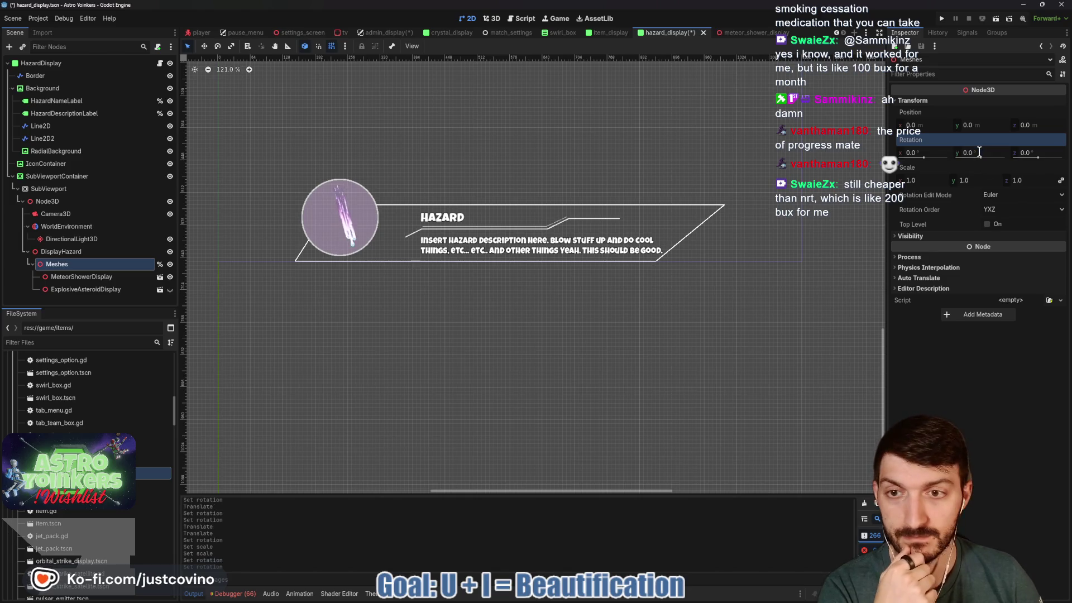
Raise the MeteorShowerDisplay node slightly along Y and save the hazard display scene
{"action": "left_click", "coordinate": [99, 276]}
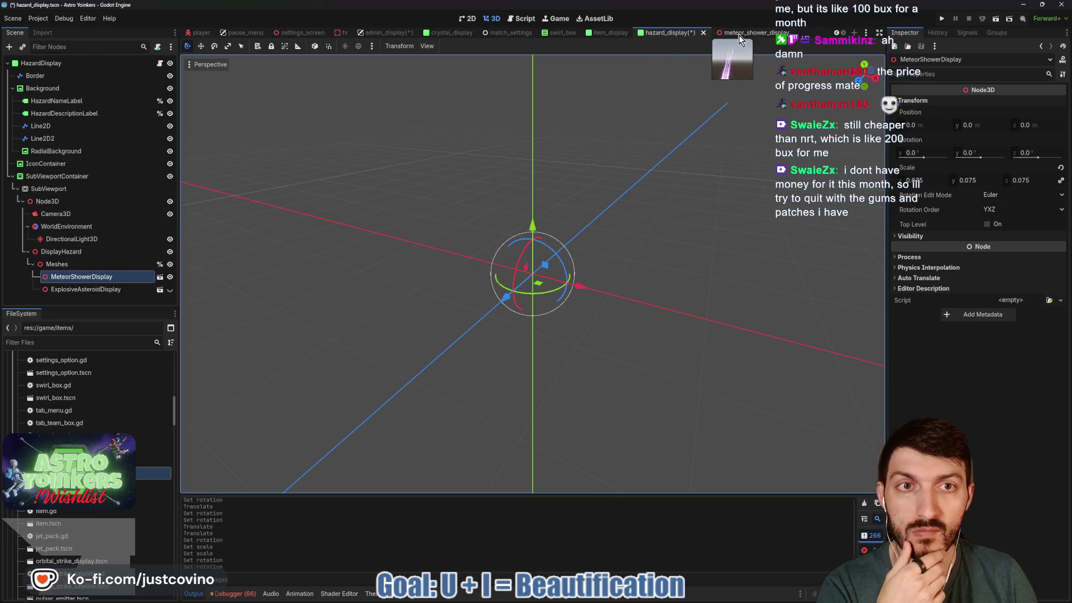
{"action": "left_click_drag", "start_coordinate": [532, 226], "coordinate": [530, 215]}
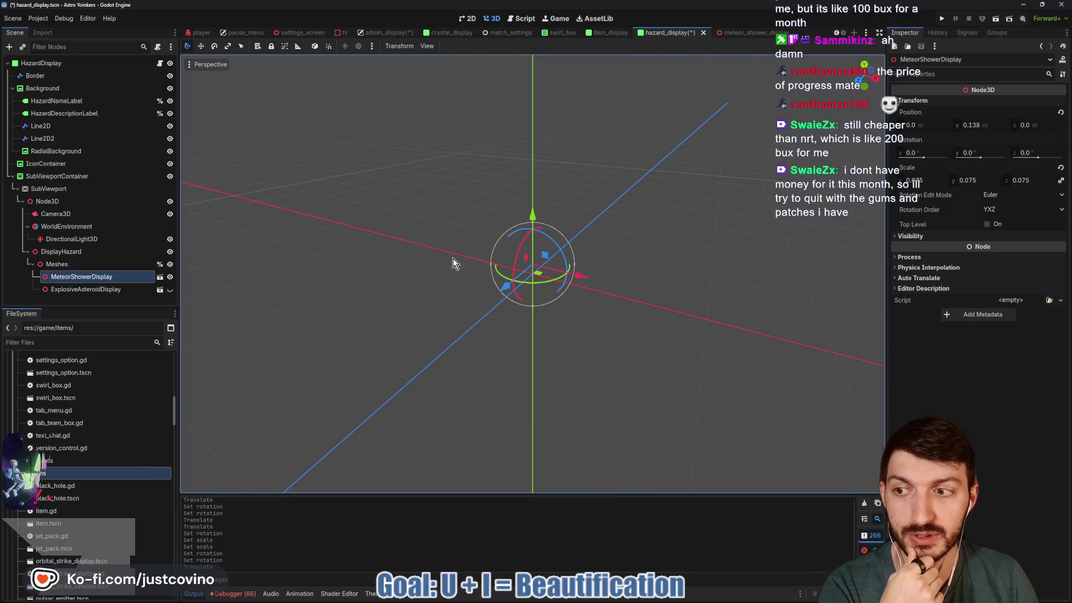
{"action": "key", "text": "ctrl+s"}
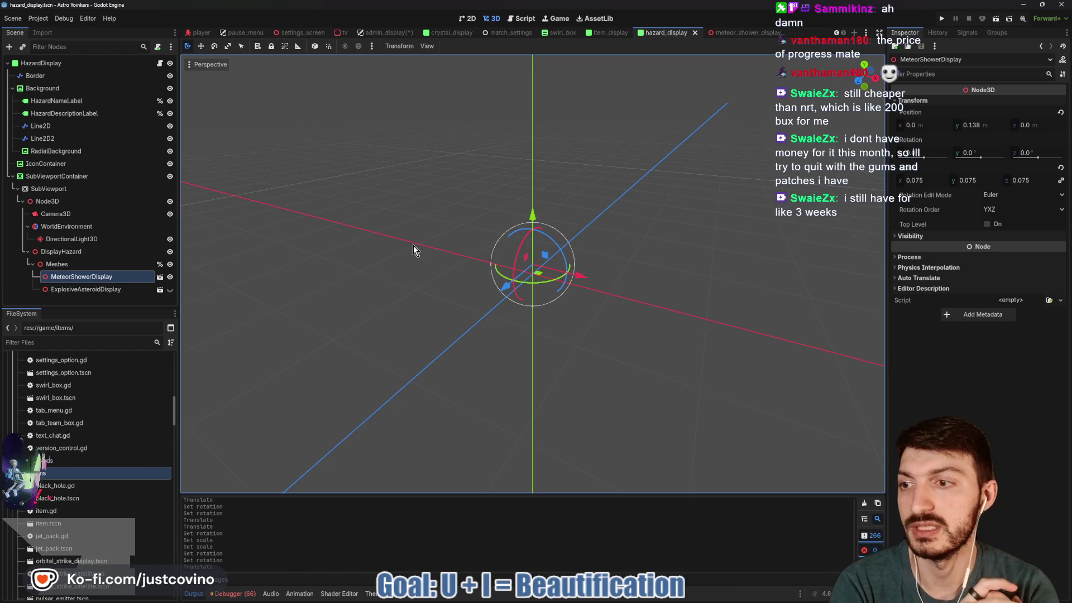
Rotate the Meshes node further around Y, then focus the MeteorShowerDisplay node
{"action": "left_click", "coordinate": [97, 264]}
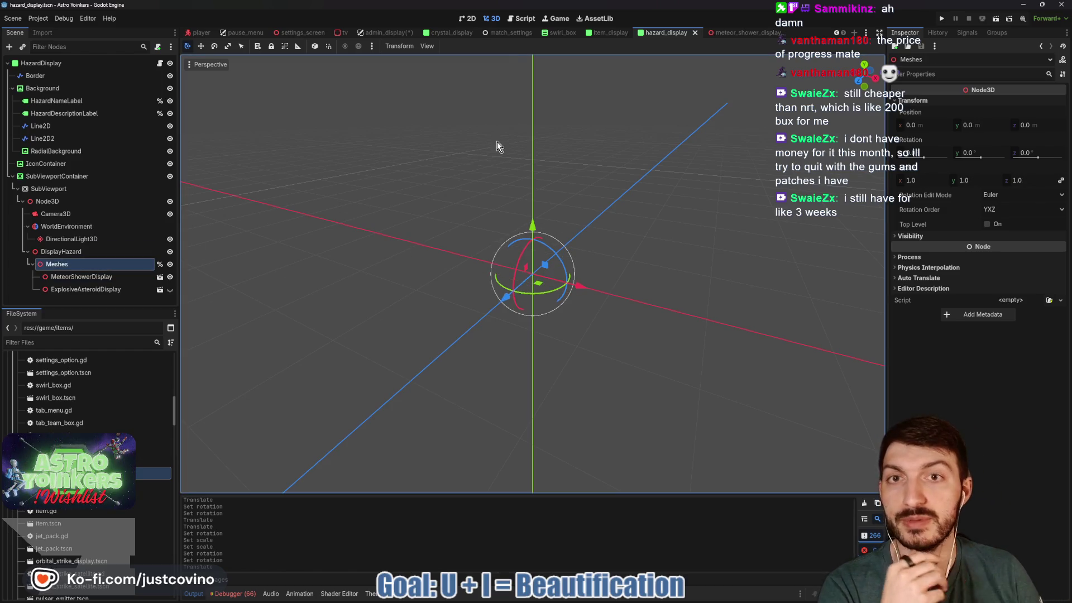
{"action": "left_click", "coordinate": [467, 19]}
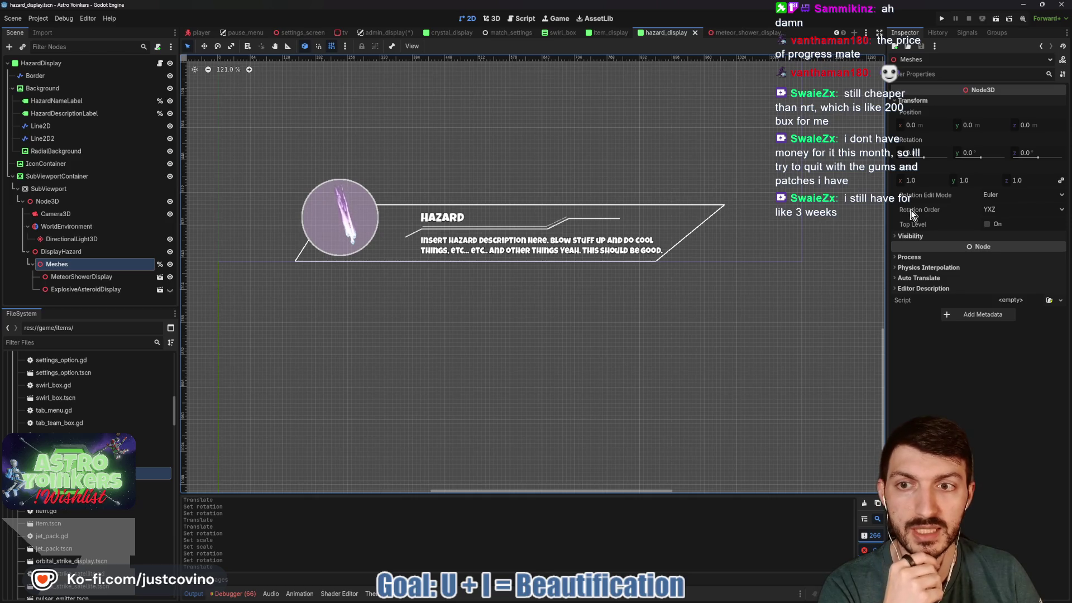
{"action": "left_click_drag", "start_coordinate": [979, 152], "coordinate": [999, 152]}
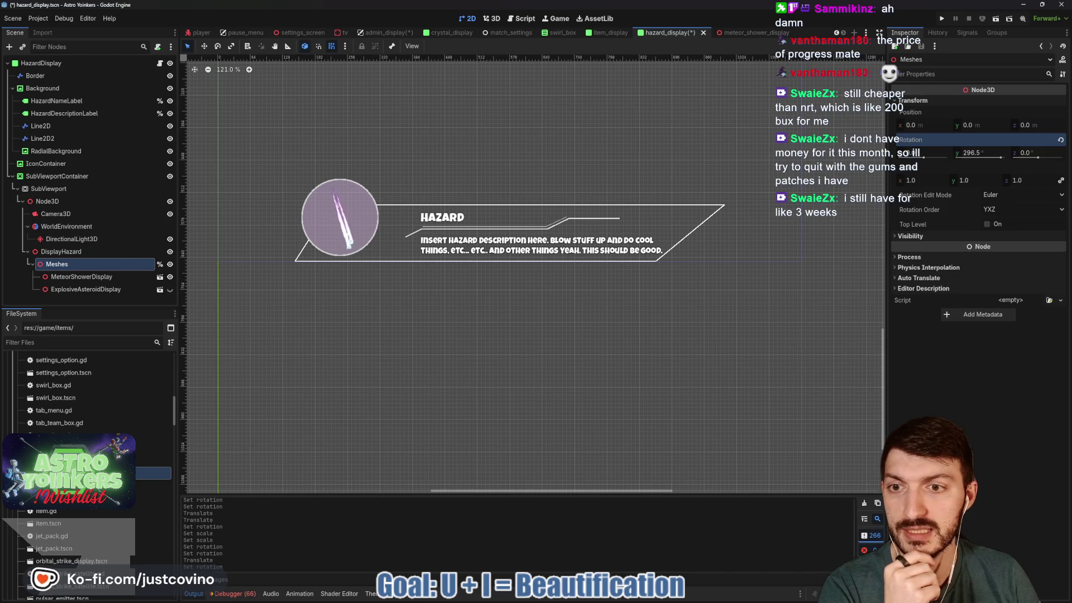
{"action": "left_click_drag", "start_coordinate": [999, 152], "coordinate": [1011, 152]}
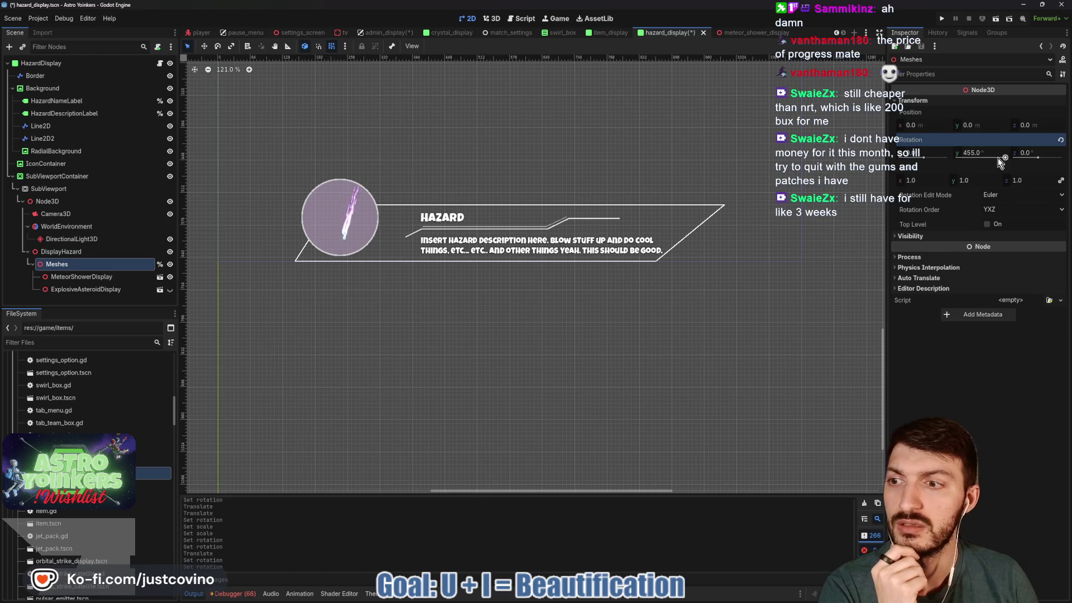
{"action": "left_click", "coordinate": [123, 276]}
{"action": "double_click", "coordinate": [105, 276]}
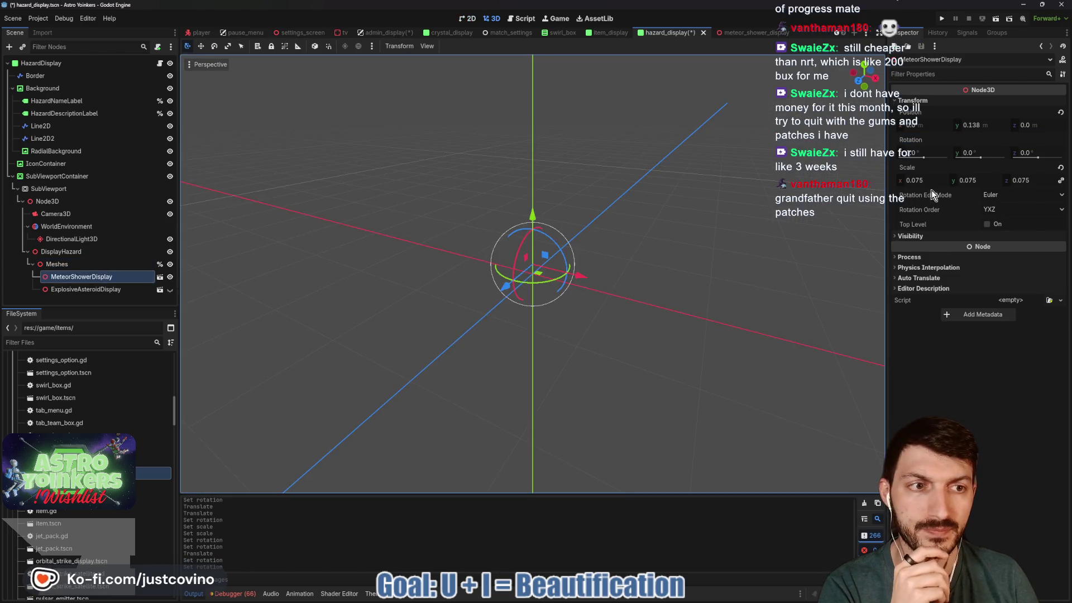
Raise the meteors along Y in the meteor shower scene and save
{"action": "left_click", "coordinate": [735, 32]}
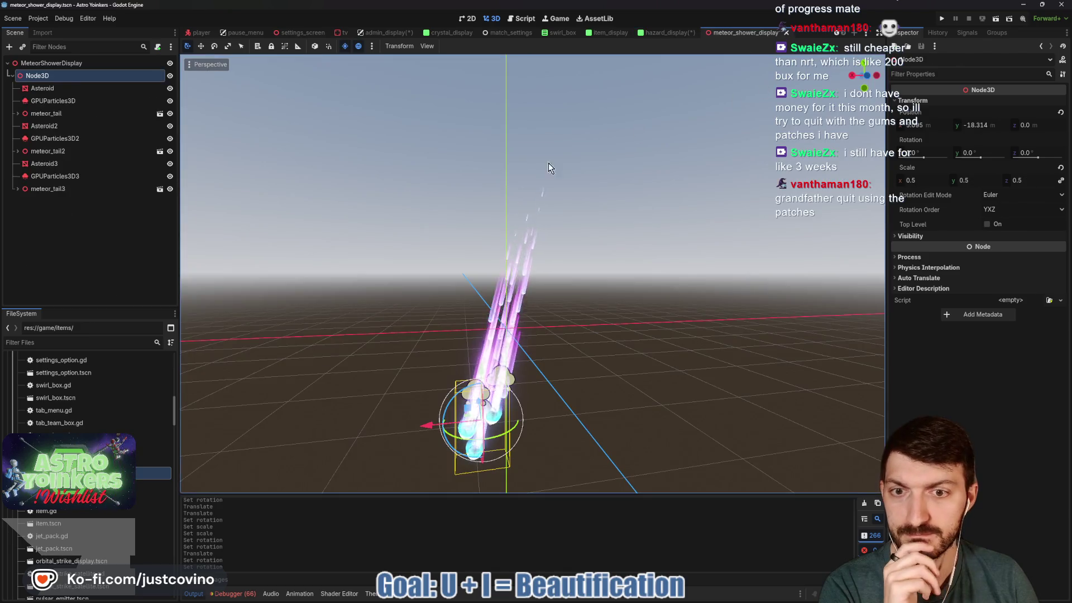
{"action": "left_click_drag", "start_coordinate": [482, 385], "coordinate": [479, 359]}
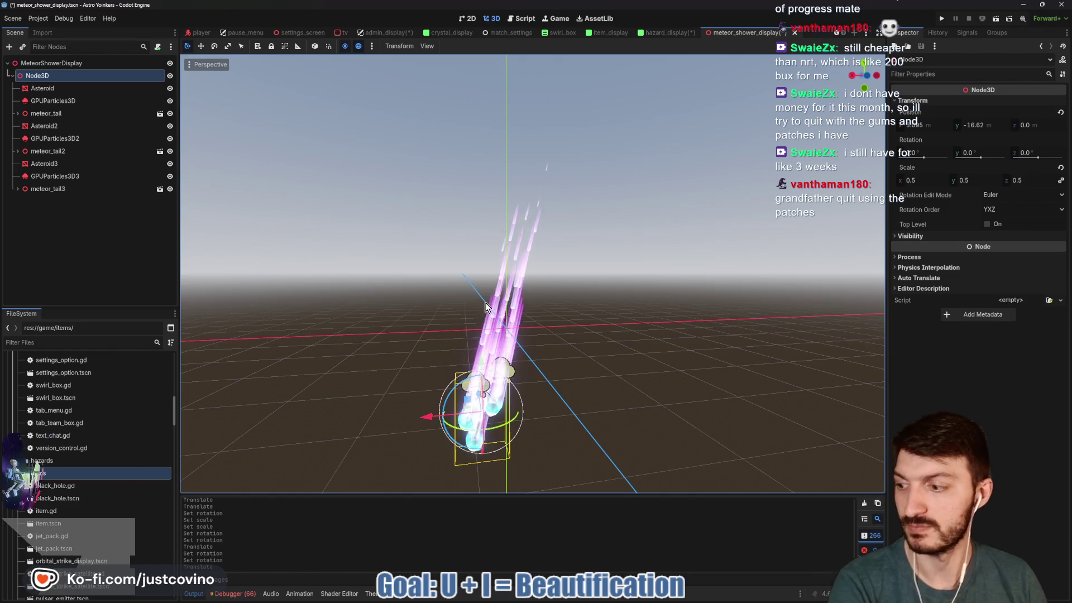
{"action": "key", "text": "ctrl+s"}
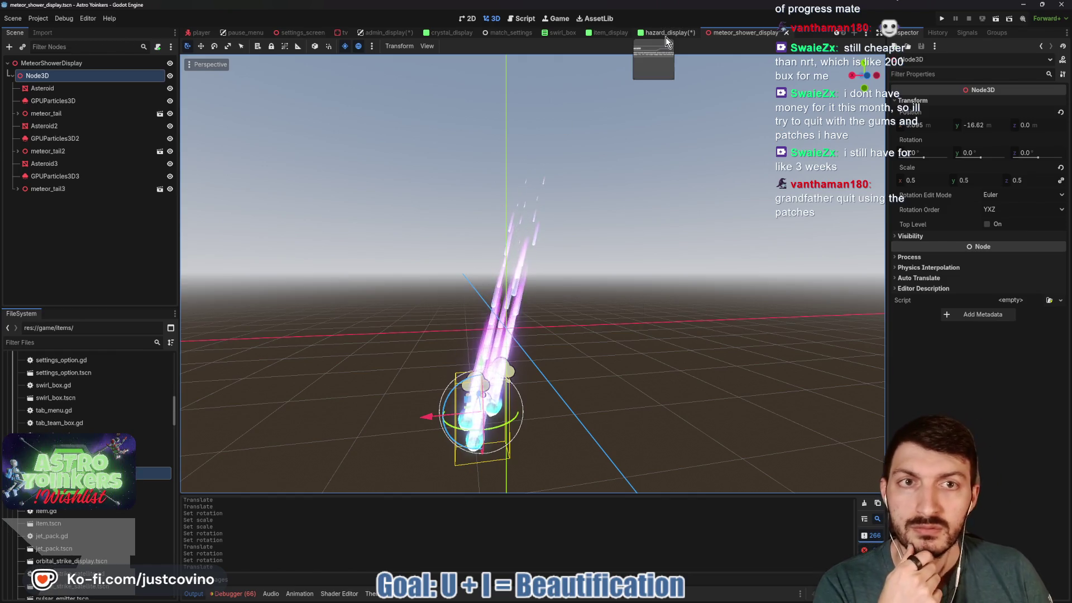
Reset the meteor preview's Y rotation to 0° and save the hazard display scene
{"action": "left_click", "coordinate": [666, 35]}
{"action": "left_click", "coordinate": [468, 19]}
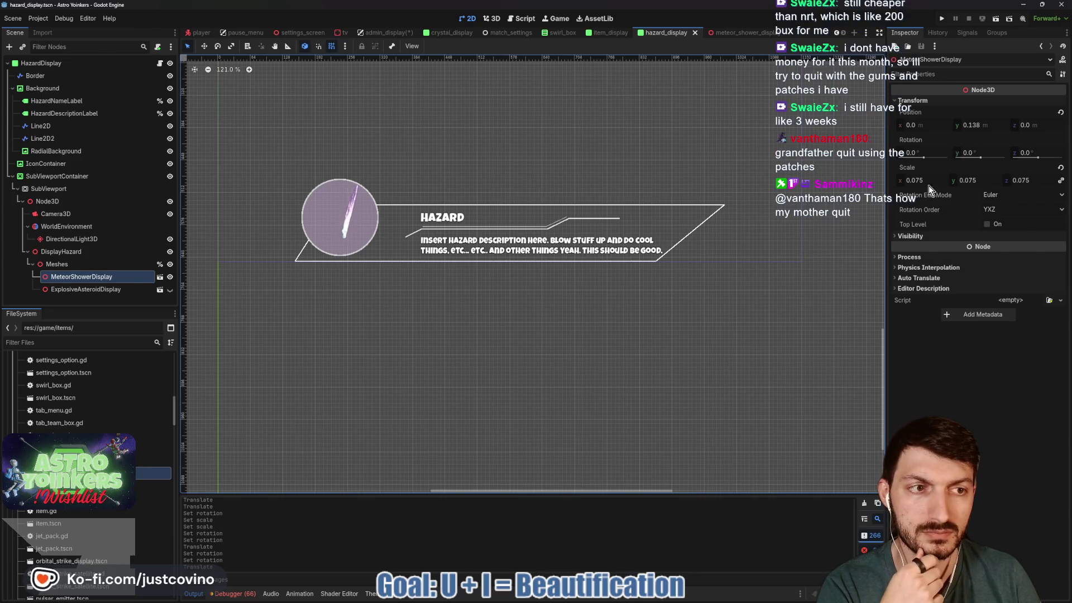
{"action": "left_click_drag", "start_coordinate": [966, 154], "coordinate": [982, 154]}
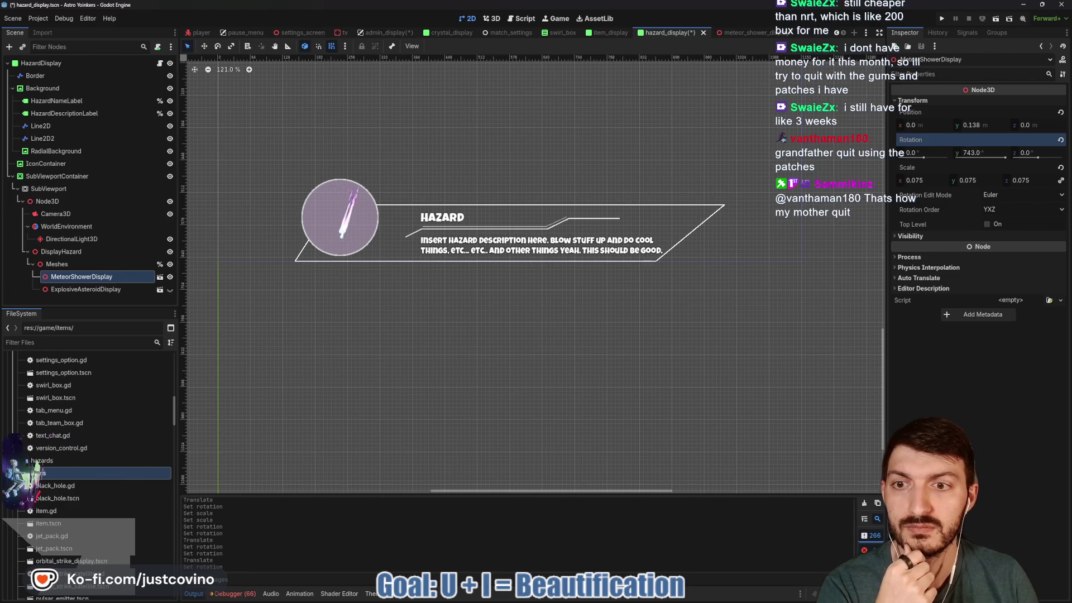
{"action": "left_click_drag", "start_coordinate": [968, 153], "coordinate": [965, 178]}
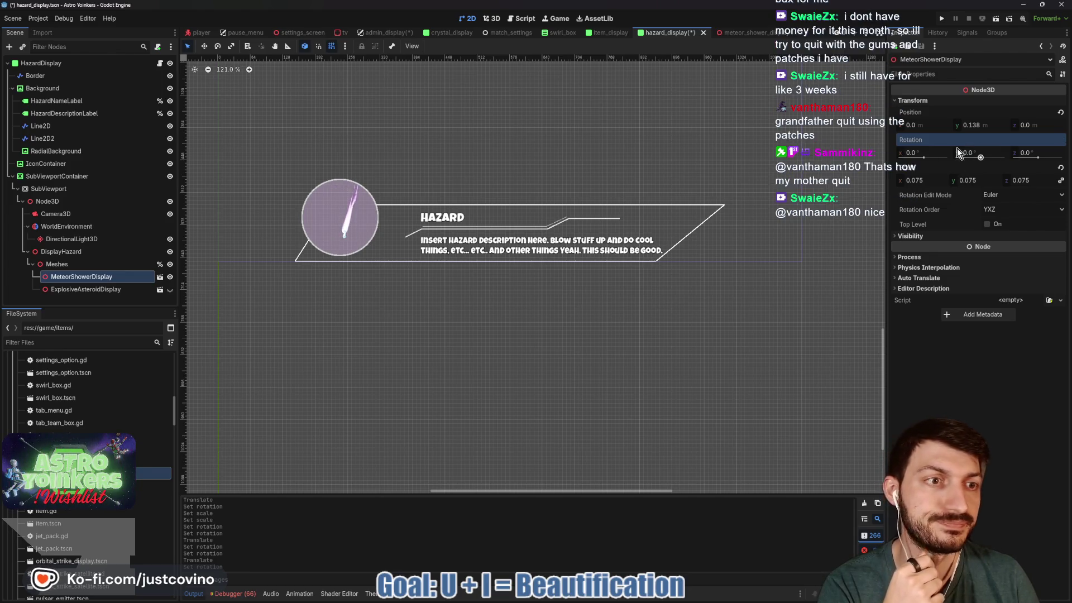
{"action": "key", "text": "ctrl+s"}
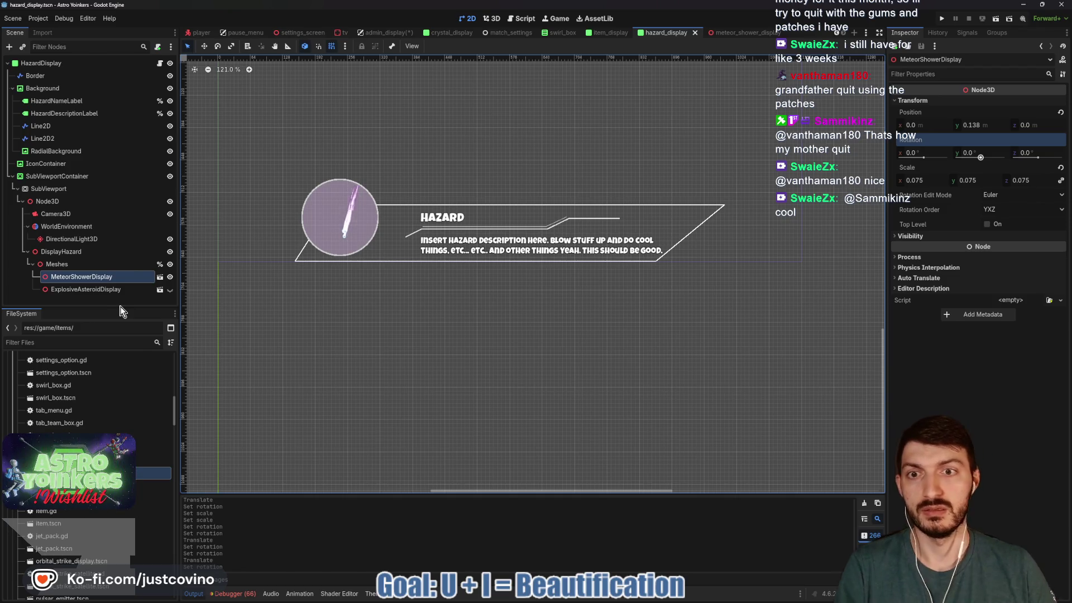
{"action": "left_click", "coordinate": [570, 598]}
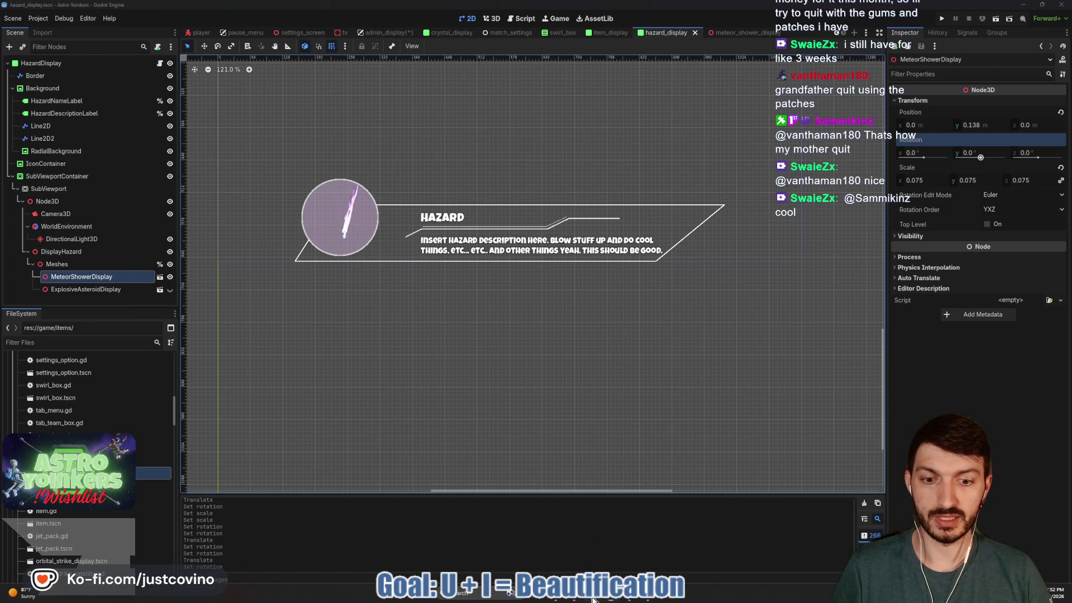
Commit the five files as 'hazards display meteor shower fixed', push to origin, and close meteor_shower_display
{"action": "type", "text": "hazards display meteor"}
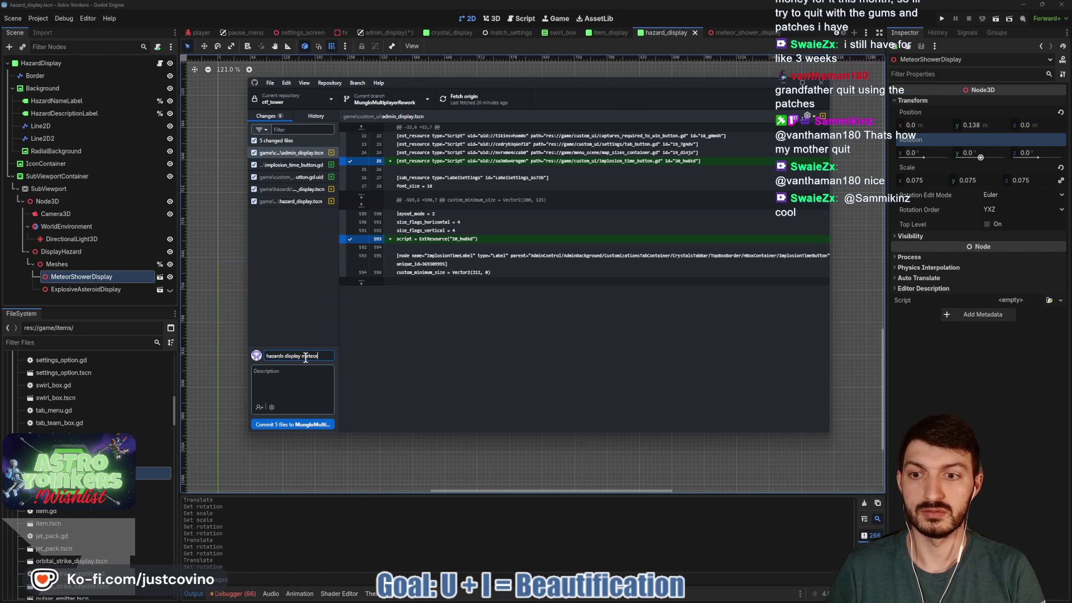
{"action": "type", "text": "hower fixed"}
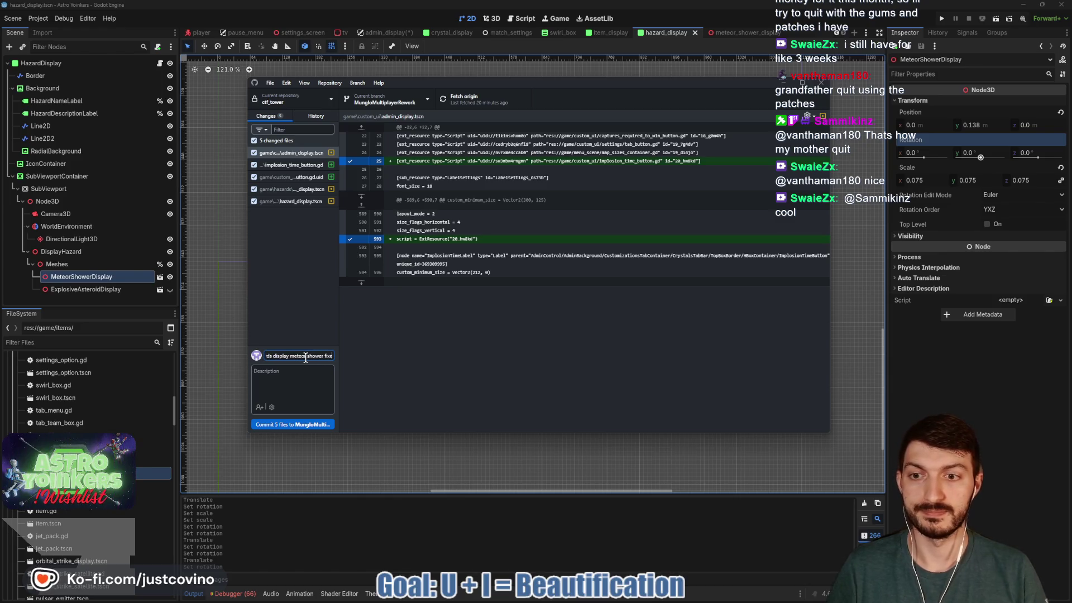
{"action": "left_click", "coordinate": [295, 429]}
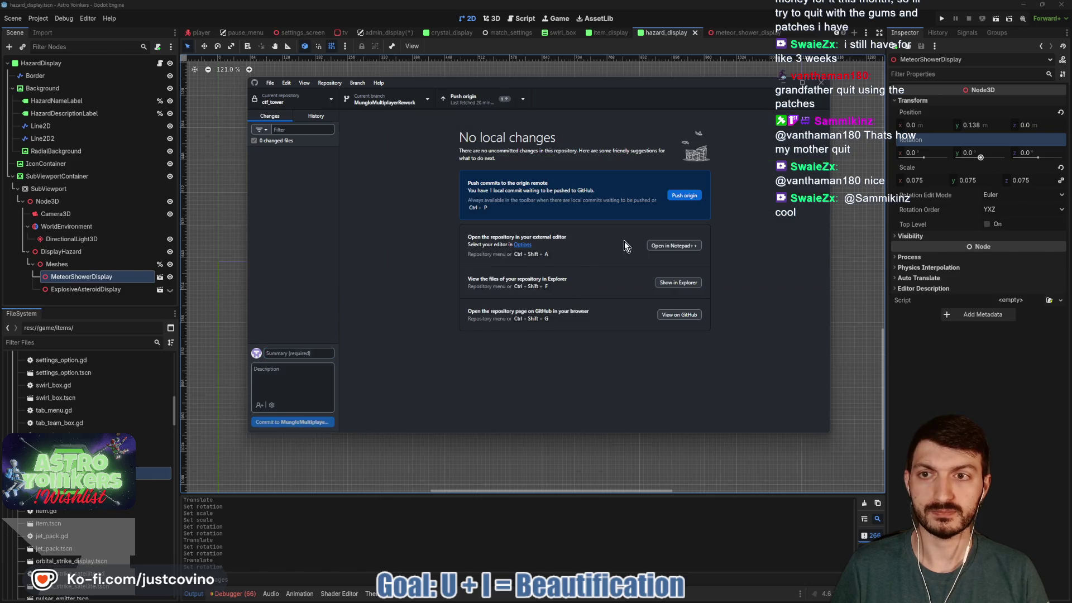
{"action": "left_click", "coordinate": [684, 196]}
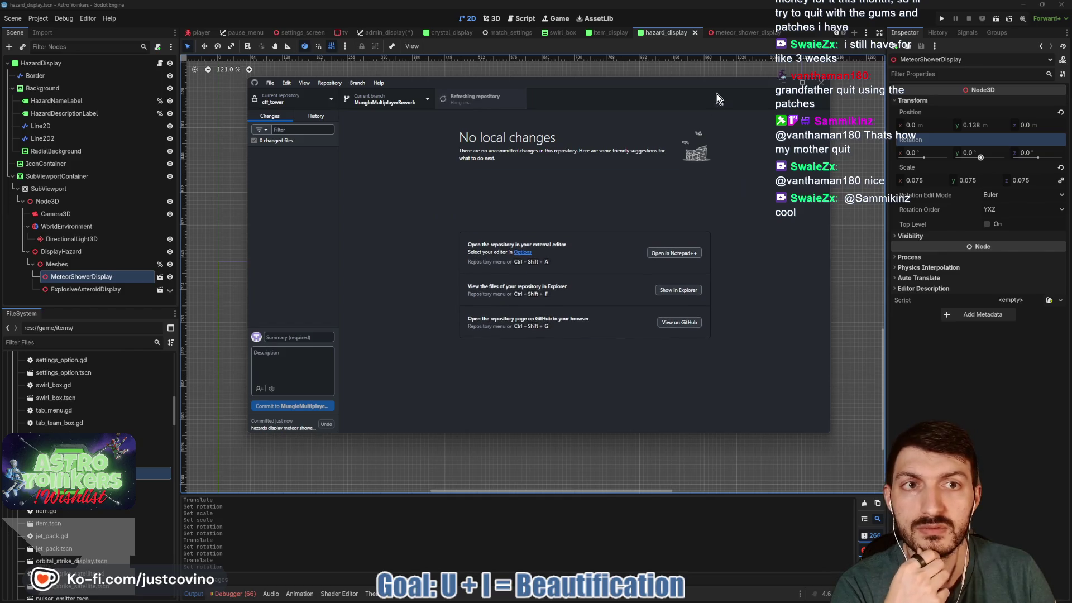
{"action": "left_click", "coordinate": [736, 34]}
{"action": "left_click", "coordinate": [778, 33]}
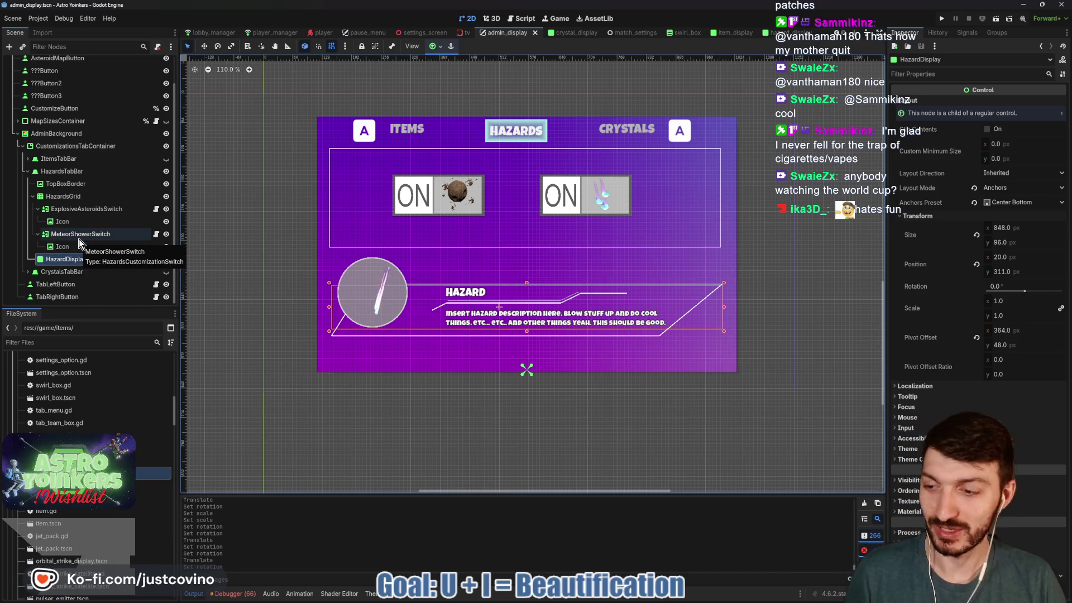
Save the admin display scene and hide HazardsTabBar so the Crystals tab shows
{"action": "key", "text": "ctrl+s"}
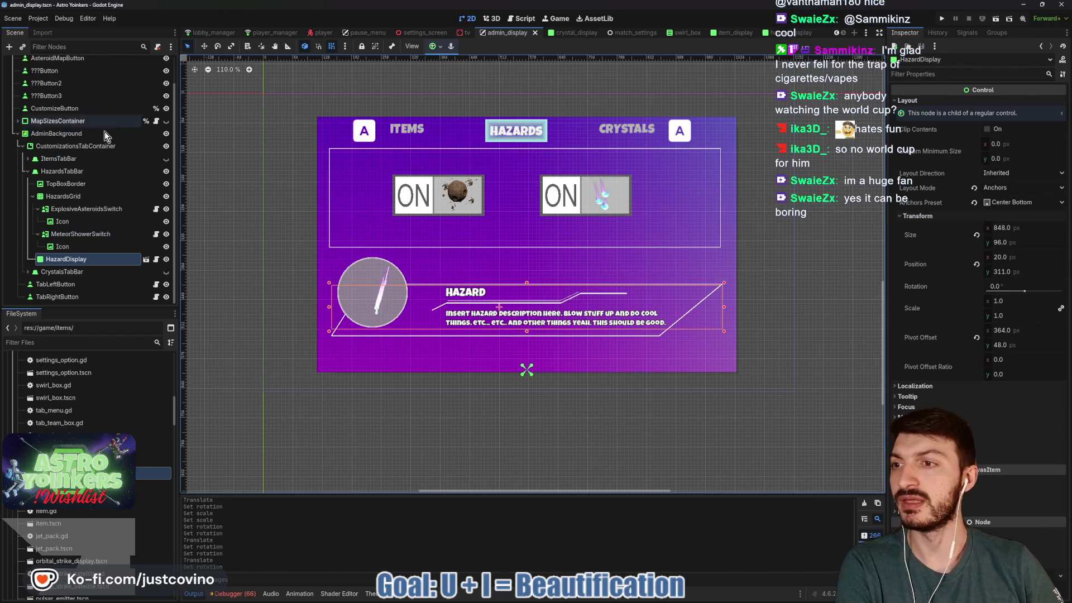
{"action": "left_click", "coordinate": [166, 172]}
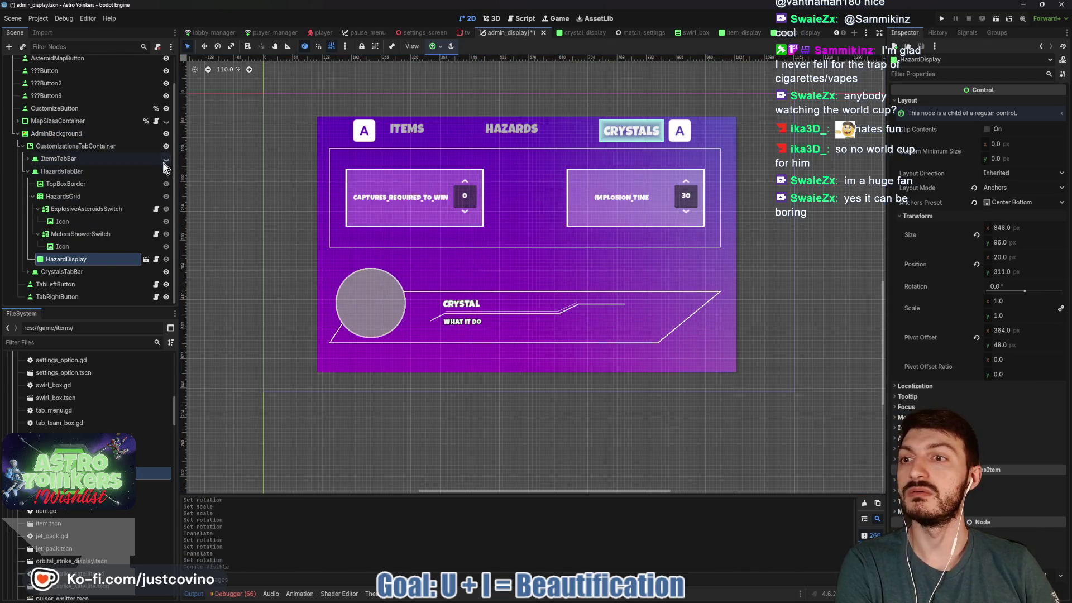
Collapse HazardsTabBar, make ItemsTabBar visible, save the admin scene, and run the project
{"action": "left_click", "coordinate": [27, 171]}
{"action": "left_click", "coordinate": [171, 190]}
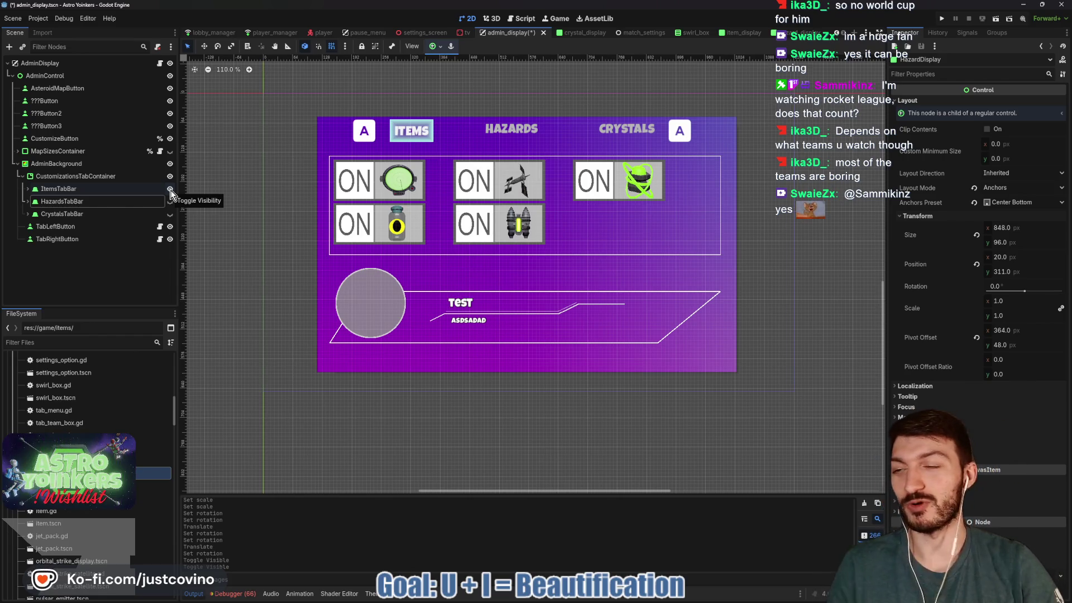
{"action": "key", "text": "ctrl+s"}
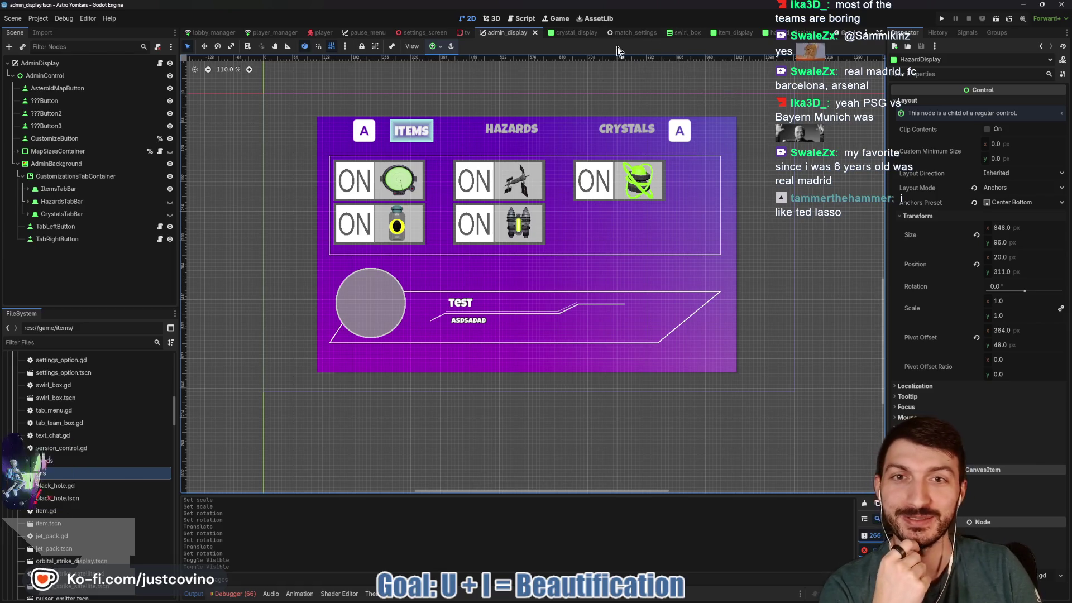
{"action": "left_click", "coordinate": [942, 19]}
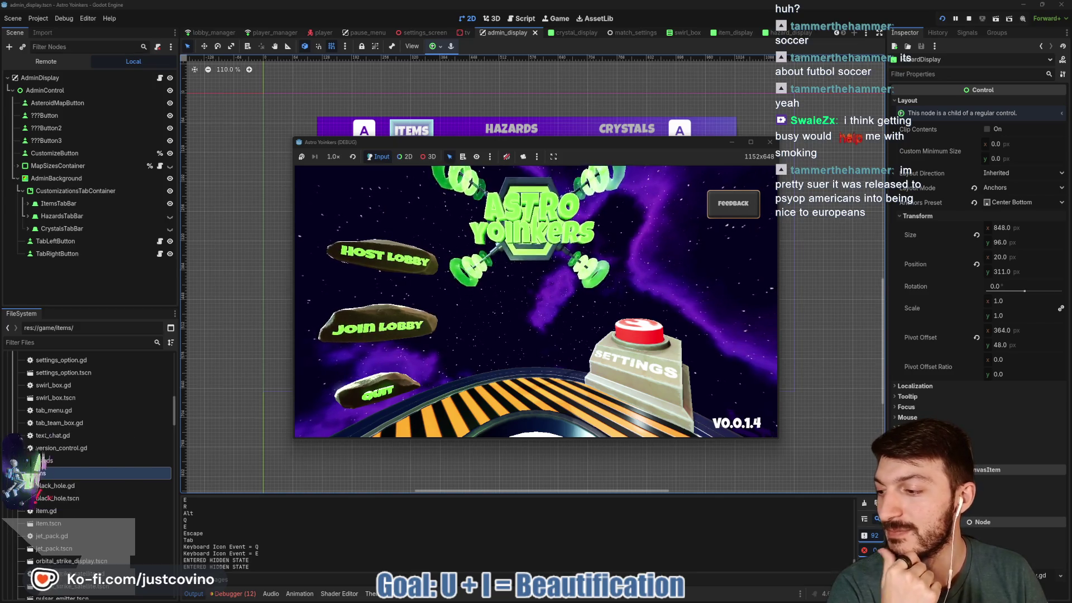
Host a private lobby, open the admin panel with E, and turn off Explosive Asteroids and Meteor Shower
{"action": "left_click", "coordinate": [408, 254]}
{"action": "left_click", "coordinate": [538, 253]}
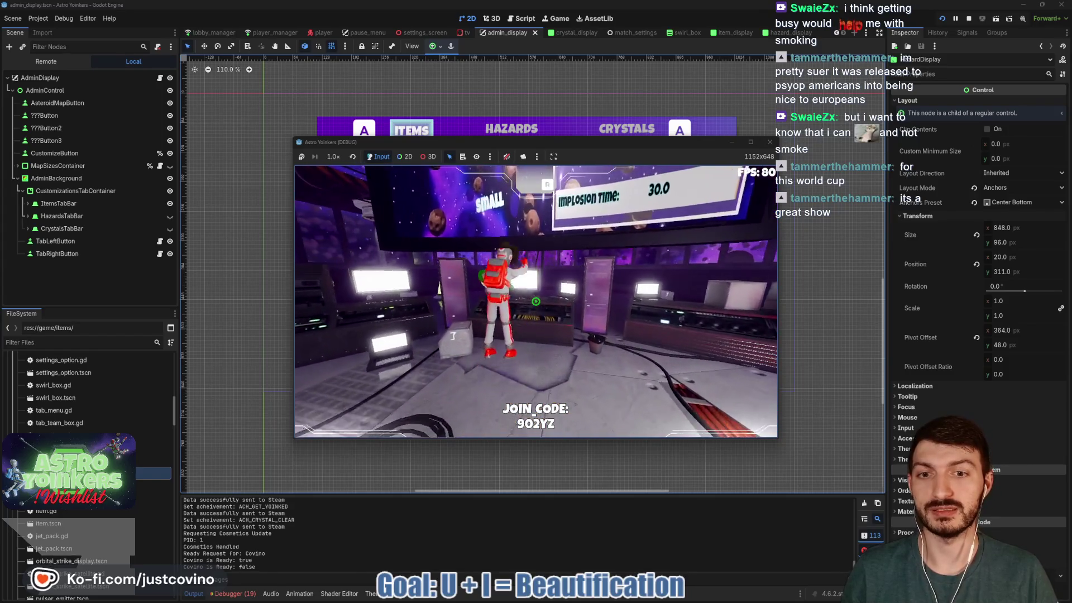
{"action": "key", "text": "e"}
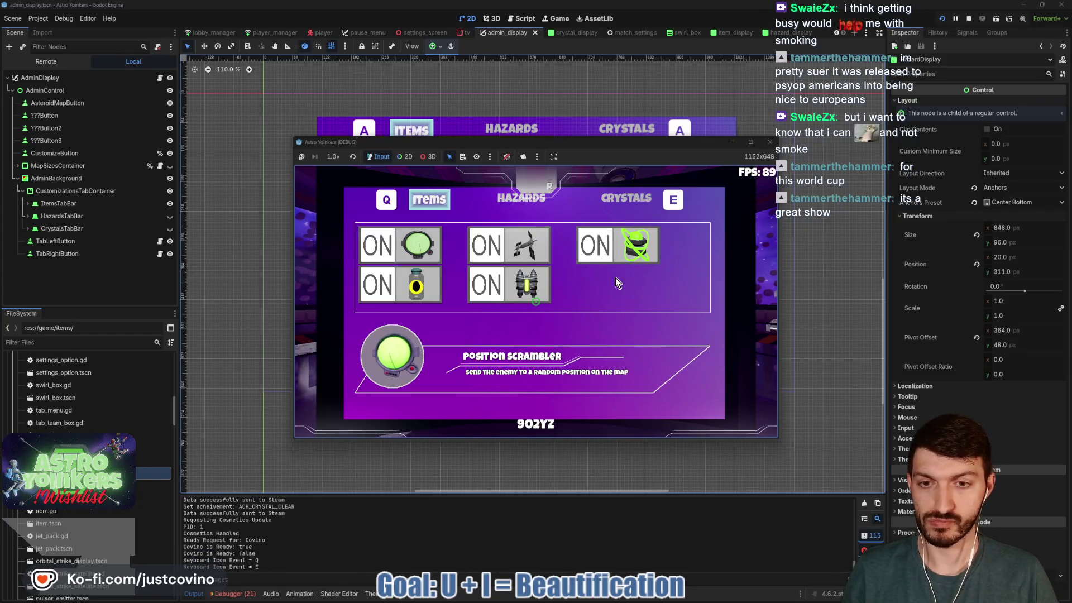
{"action": "left_click", "coordinate": [507, 201]}
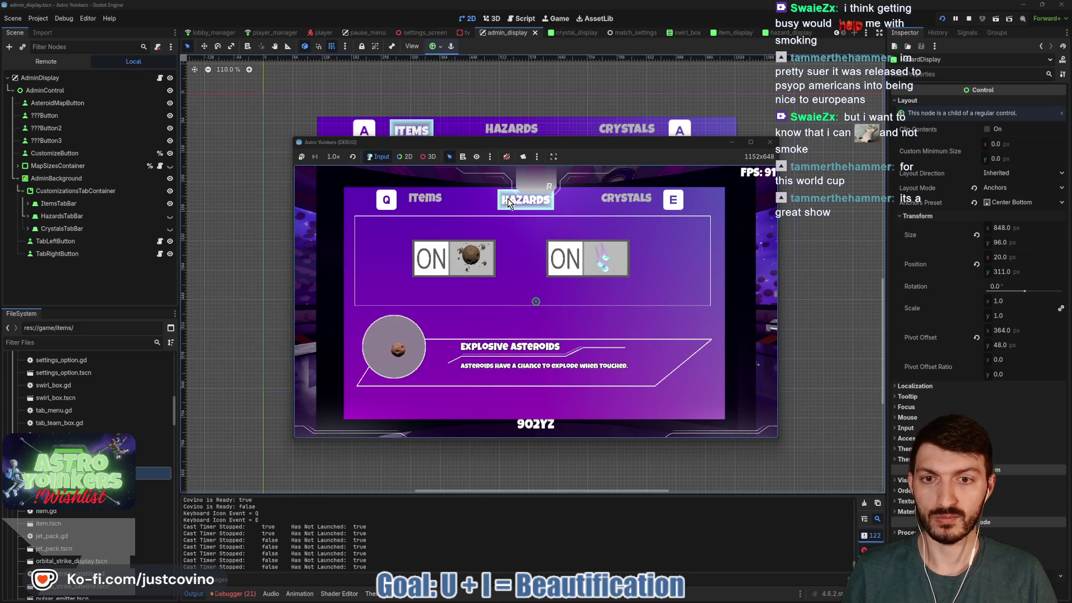
{"action": "left_click", "coordinate": [432, 265]}
{"action": "left_click", "coordinate": [557, 261]}
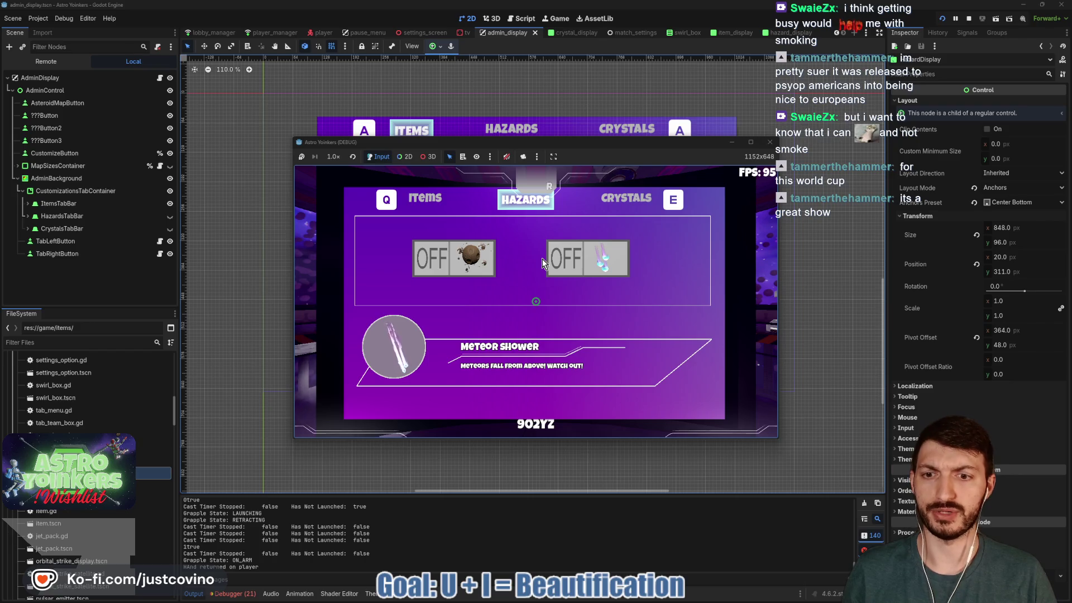
Cycle Captures Required To Win through 1, 3, 5, OFF and 8, then stop the game
{"action": "left_click", "coordinate": [622, 199]}
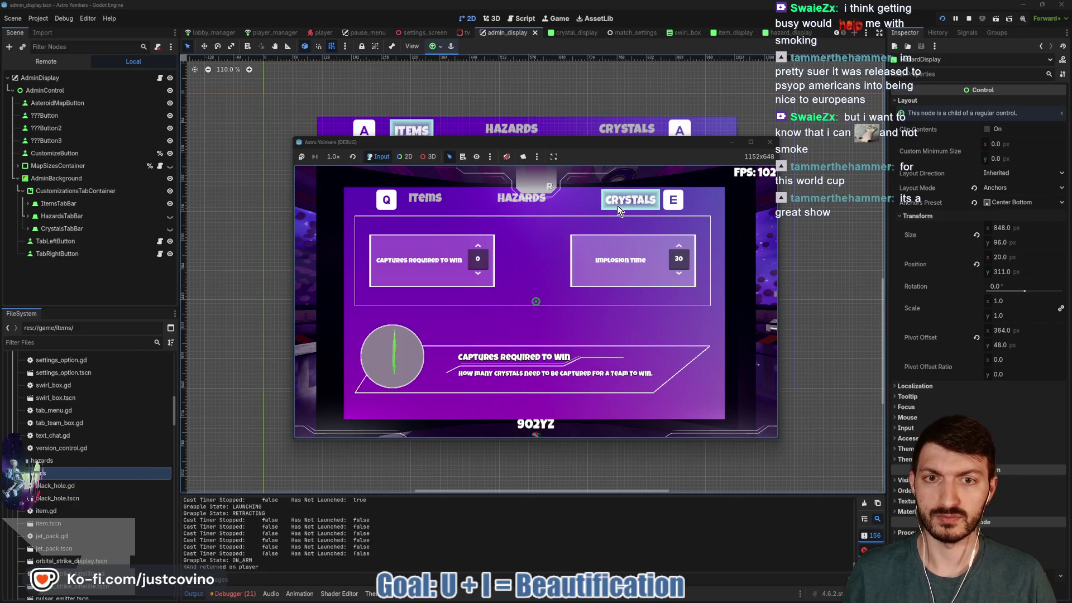
{"action": "left_click", "coordinate": [478, 249]}
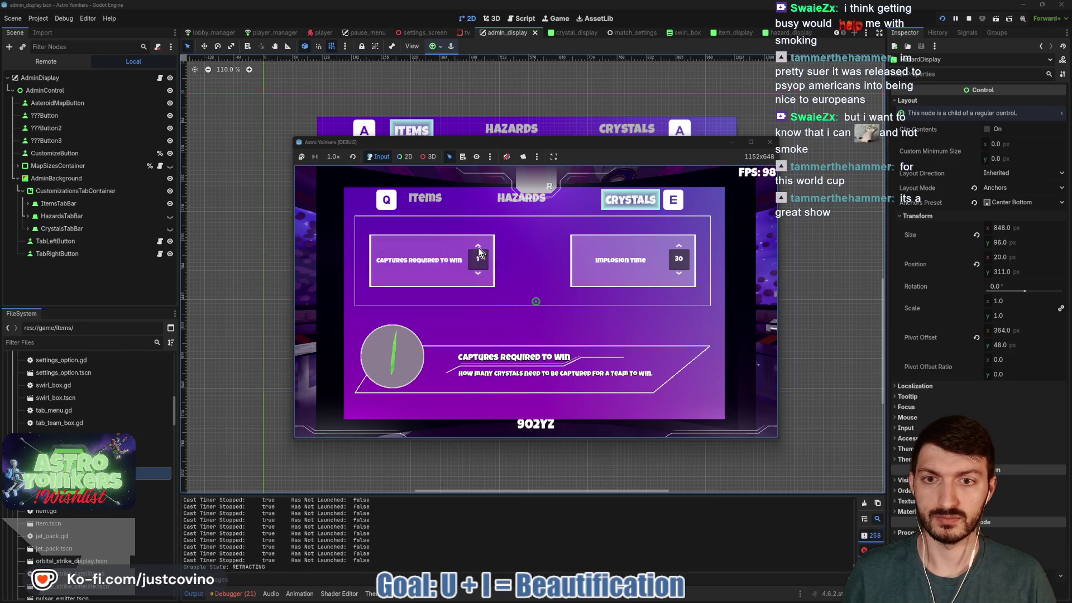
{"action": "double_click", "coordinate": [478, 249]}
{"action": "double_click", "coordinate": [478, 249]}
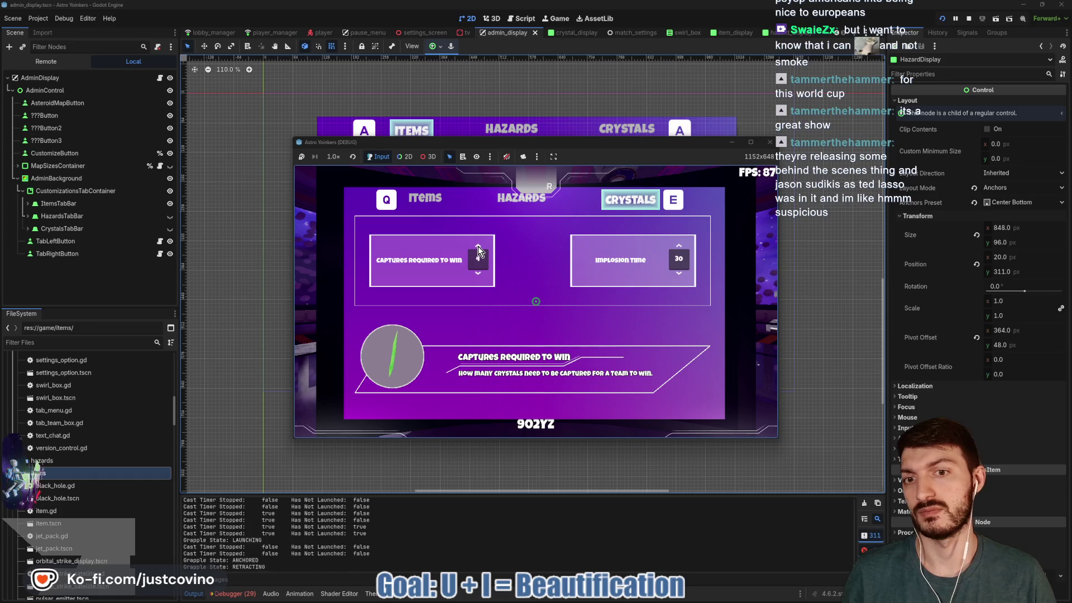
{"action": "left_click", "coordinate": [478, 249]}
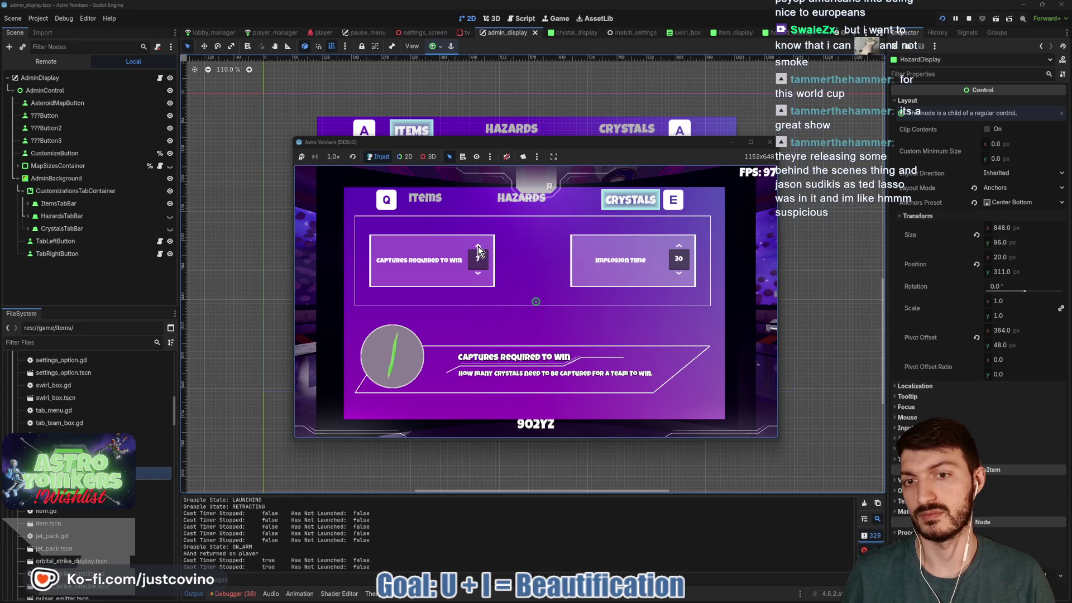
{"action": "left_click", "coordinate": [478, 273]}
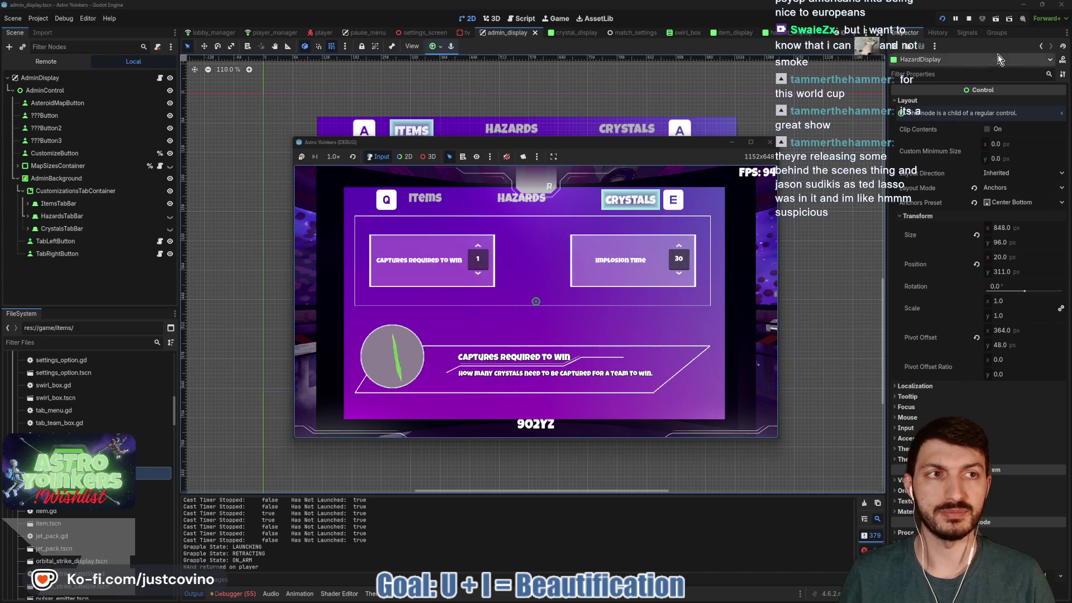
{"action": "left_click", "coordinate": [974, 17]}
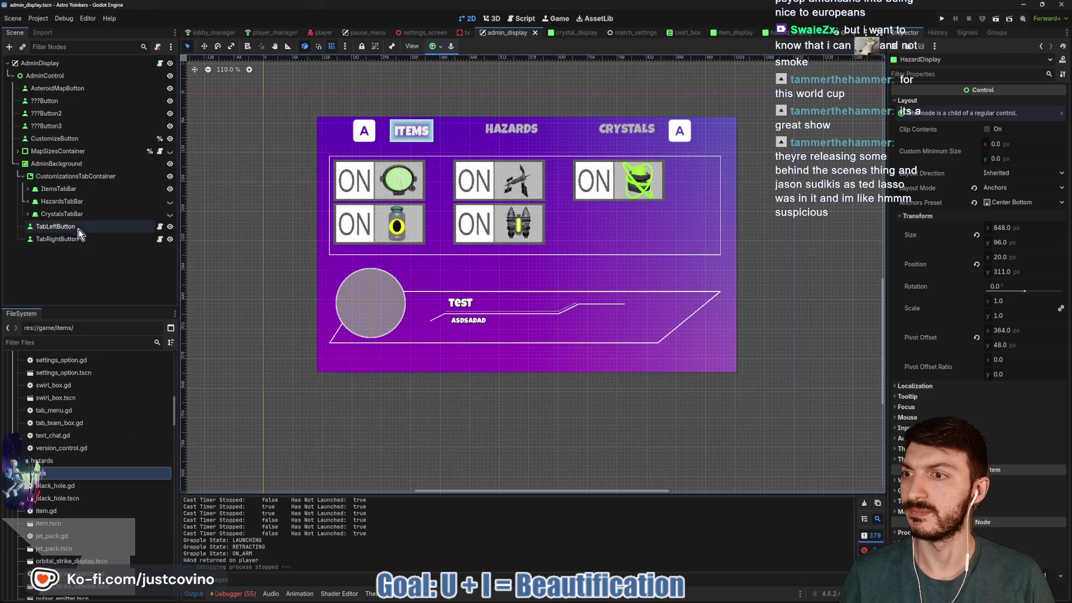
Make CrystalsTabBar visible, expand it, and open swirl_box.gd from the SwirlBox under CapturesRequiredToWinButton
{"action": "left_click", "coordinate": [38, 216]}
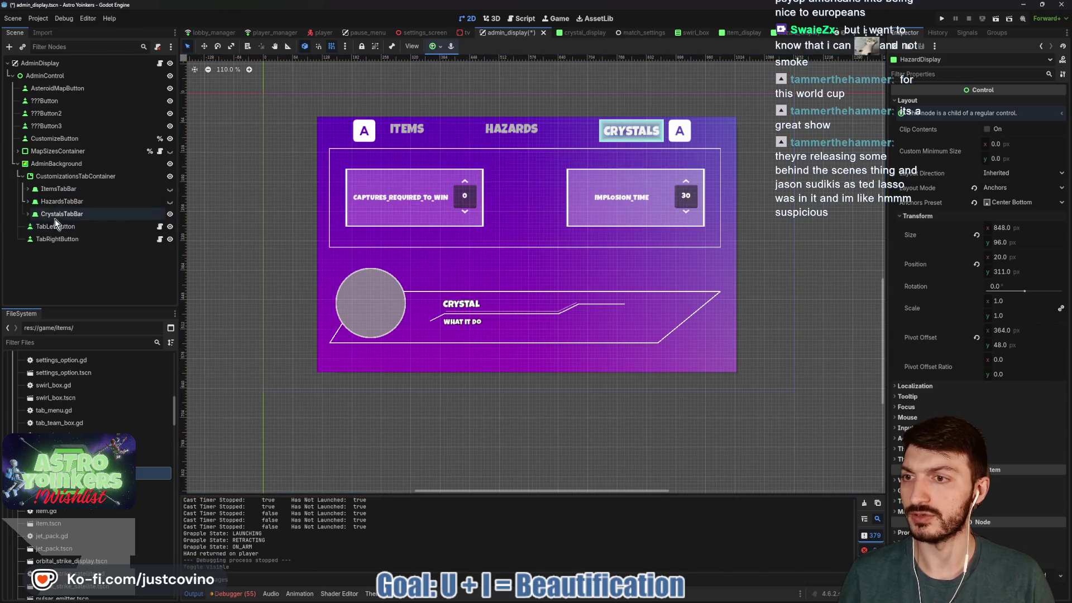
{"action": "left_click", "coordinate": [28, 214]}
{"action": "scroll", "coordinate": [85, 257], "scroll_direction": "down", "scroll_amount": 2}
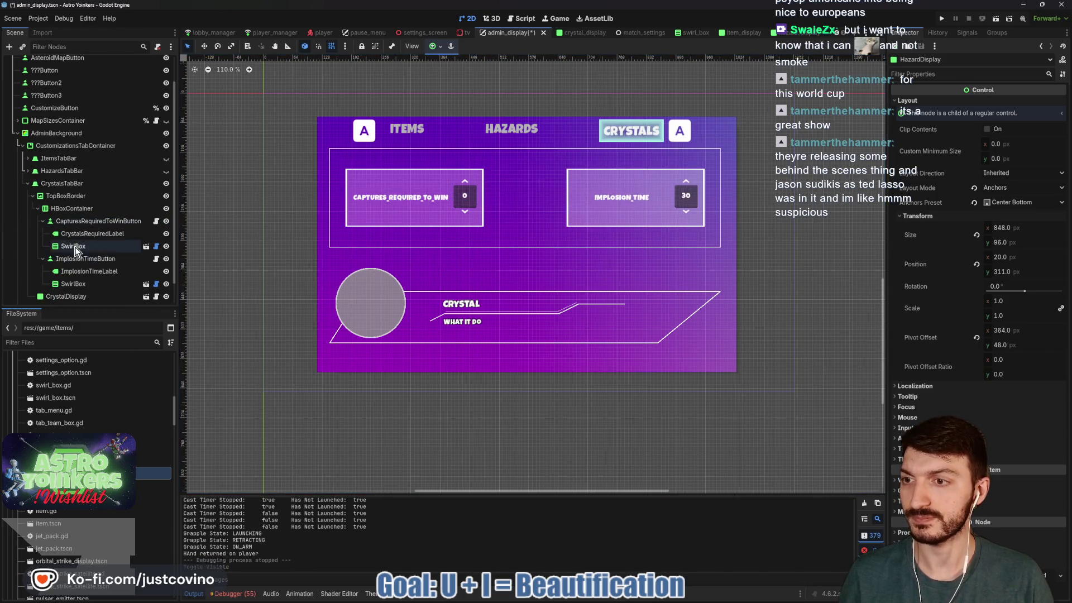
{"action": "left_click", "coordinate": [73, 246]}
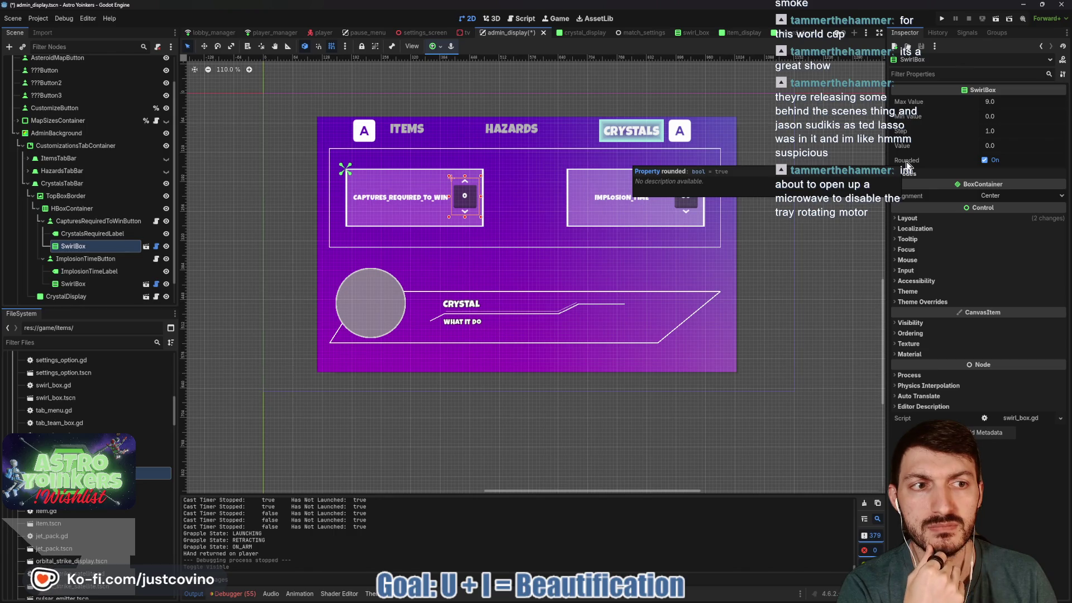
{"action": "left_click", "coordinate": [156, 246]}
{"action": "scroll", "coordinate": [475, 233], "scroll_direction": "up", "scroll_amount": 9}
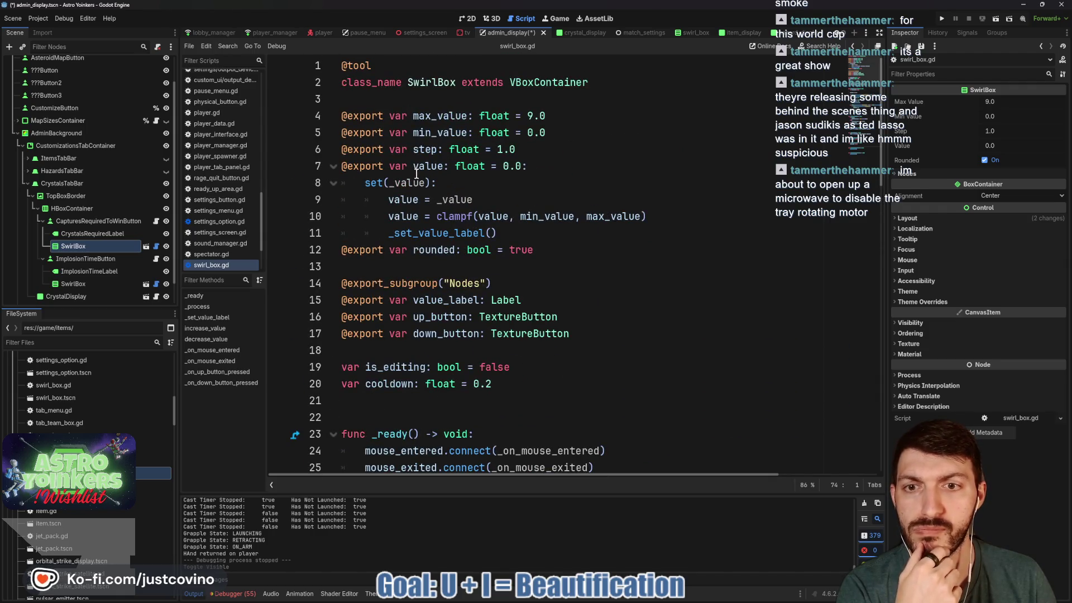
{"action": "double_click", "coordinate": [434, 249]}
{"action": "scroll", "coordinate": [564, 249], "scroll_direction": "down", "scroll_amount": 10}
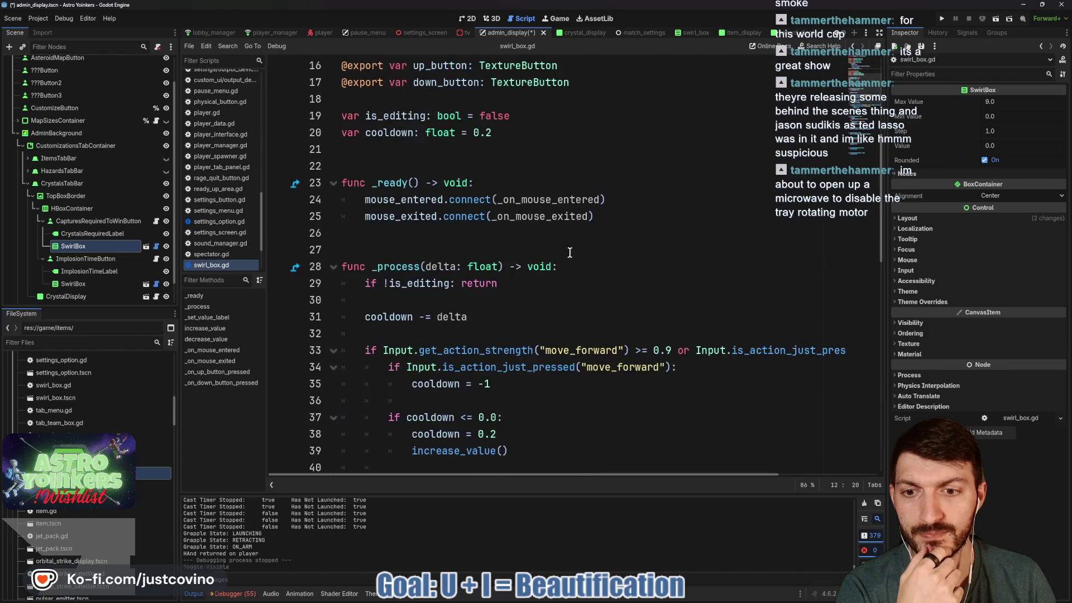
{"action": "scroll", "coordinate": [564, 249], "scroll_direction": "down", "scroll_amount": 3}
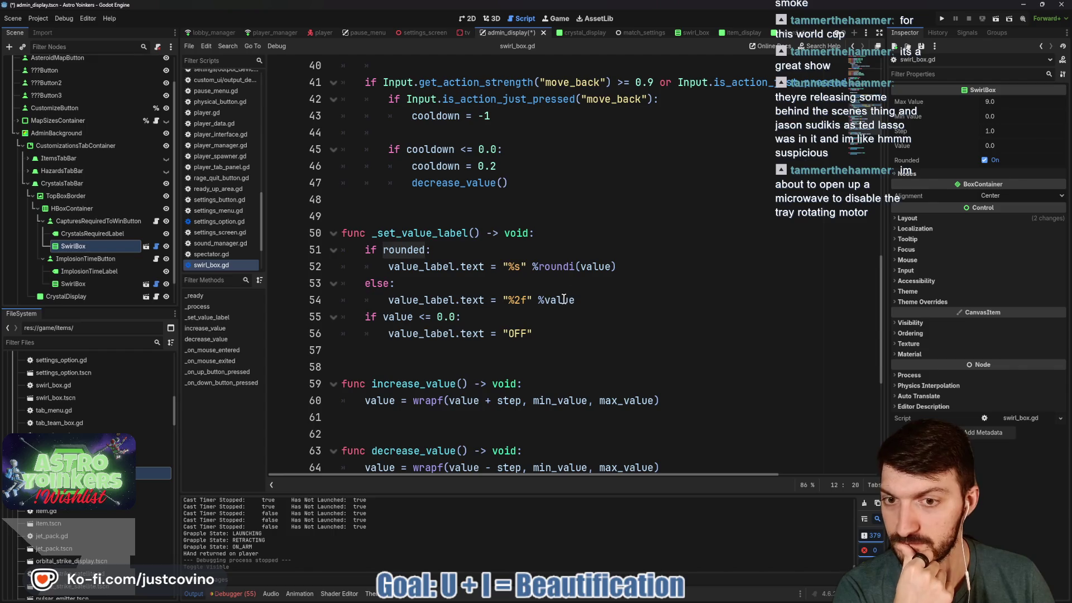
{"action": "scroll", "coordinate": [469, 329], "scroll_direction": "up", "scroll_amount": 7}
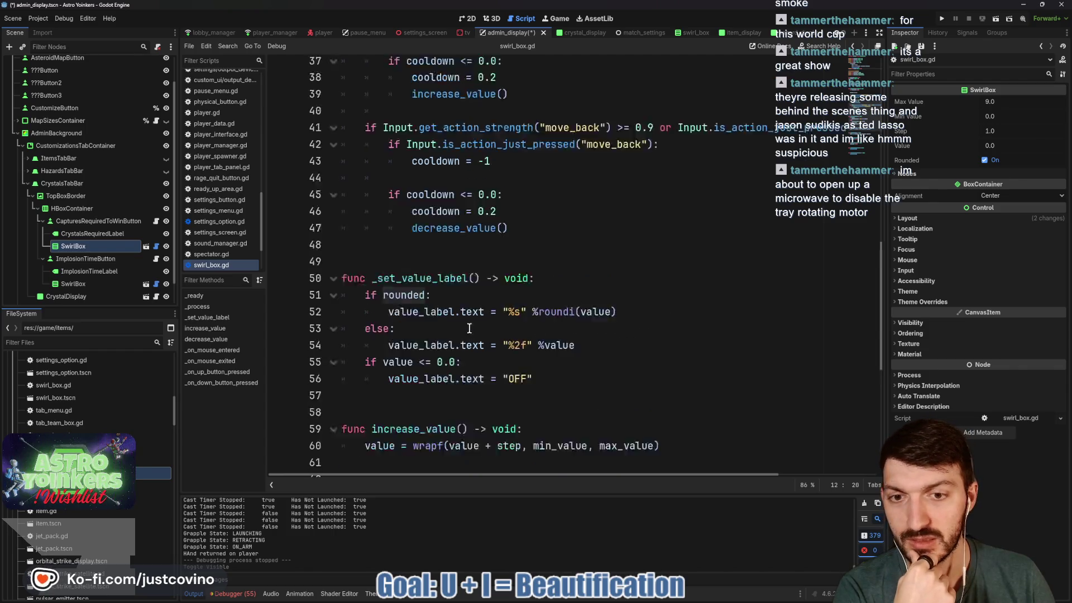
{"action": "scroll", "coordinate": [470, 329], "scroll_direction": "up", "scroll_amount": 6}
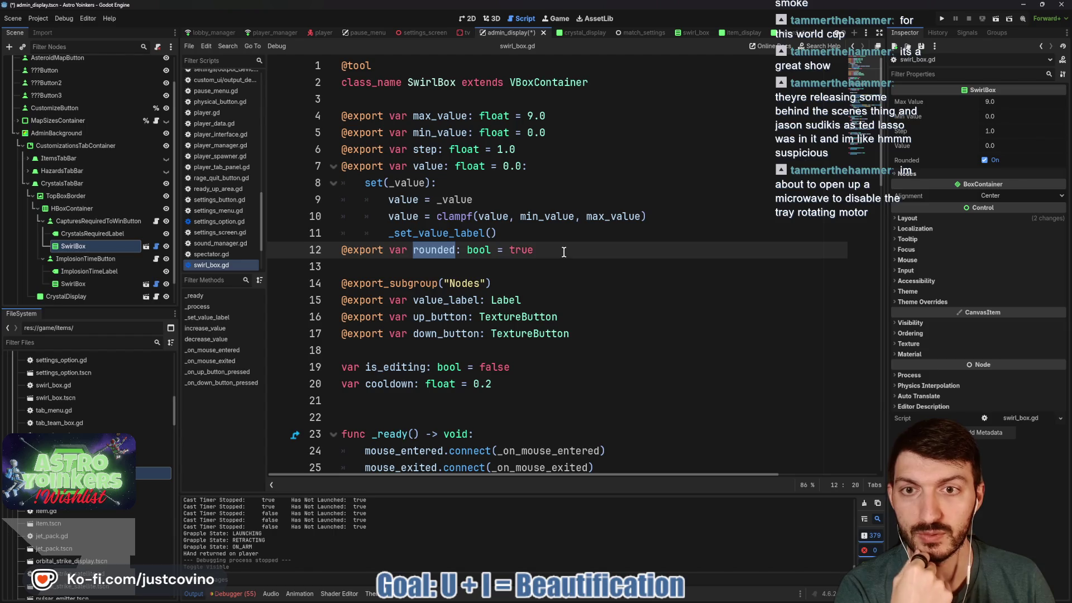
{"action": "left_click", "coordinate": [452, 269]}
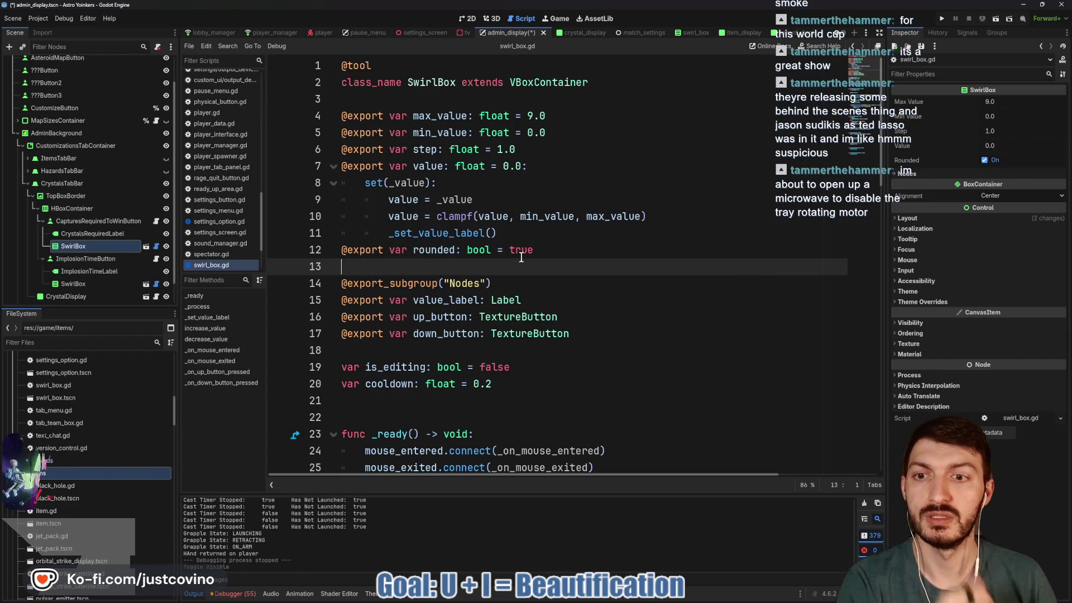
{"action": "key", "text": "Return"}
{"action": "key", "text": "Up"}
{"action": "type", "text": "@export var"}
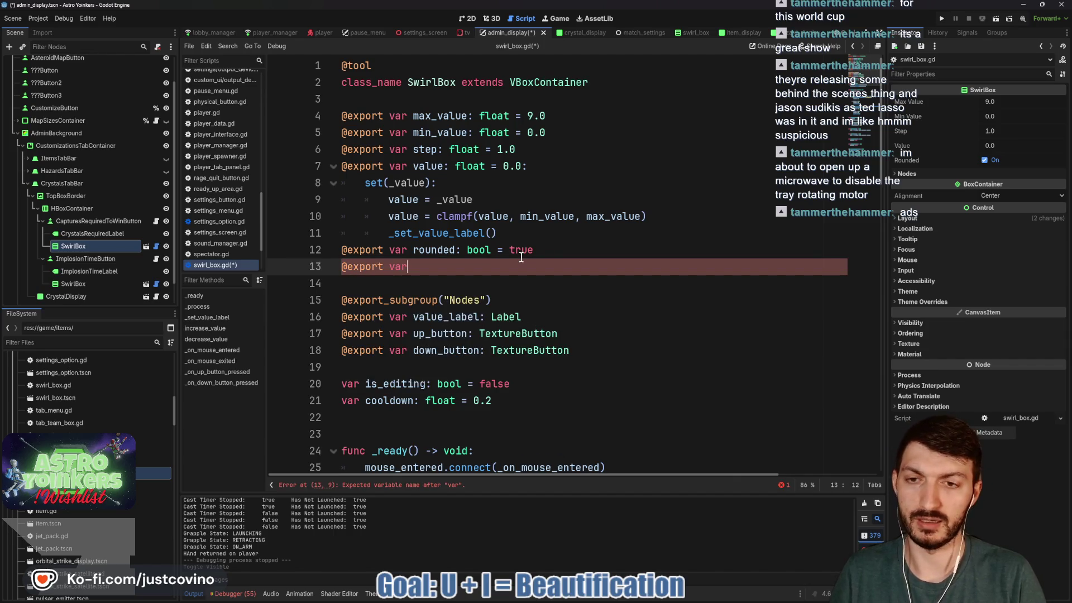
{"action": "type", "text": " off"}
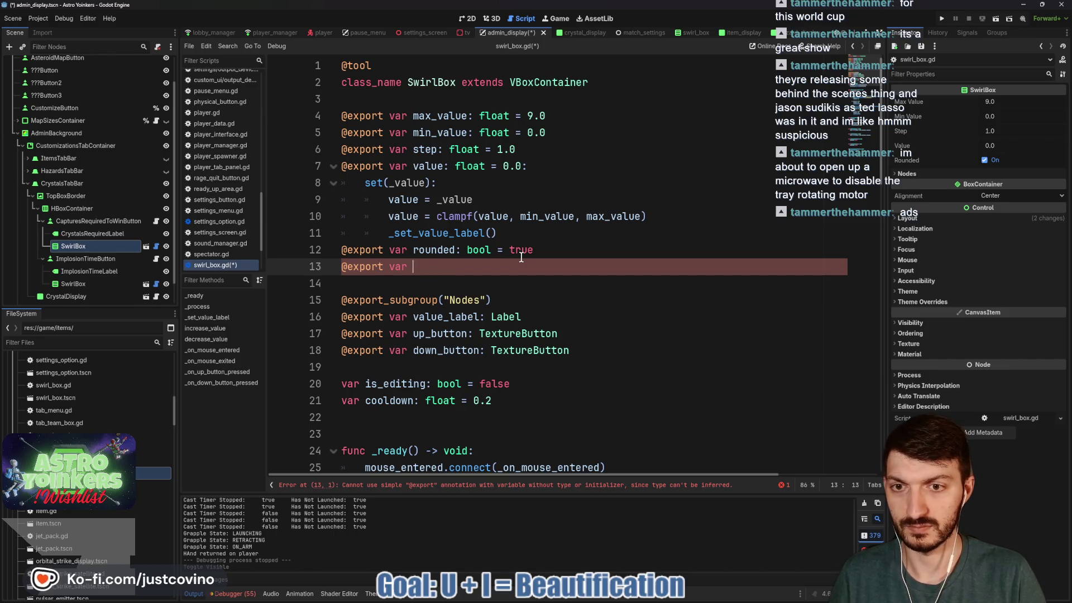
{"action": "type", "text": "ff: bool"}
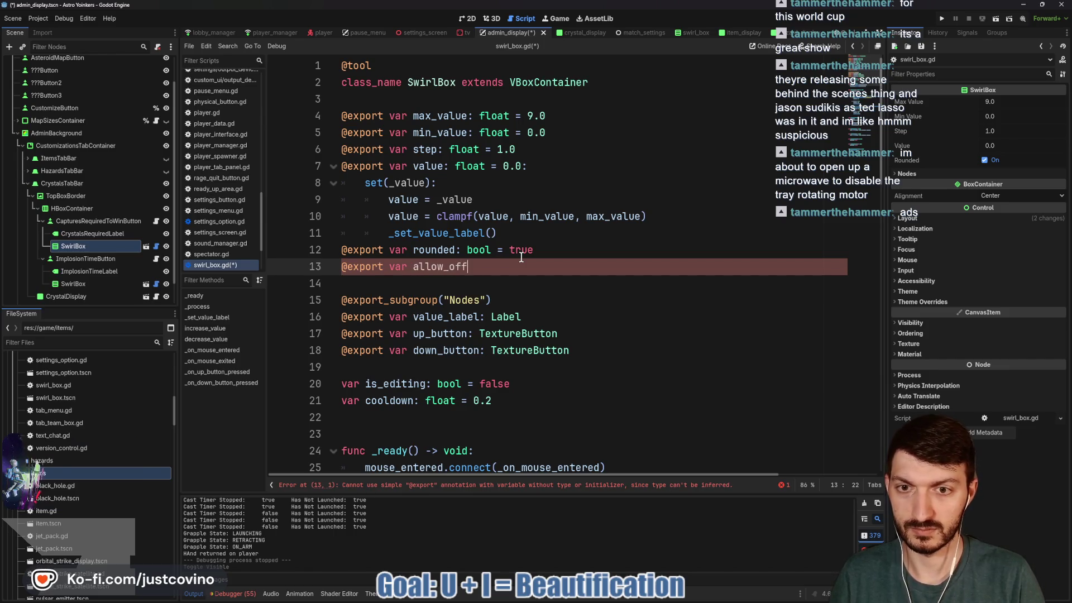
{"action": "type", "text": " = false"}
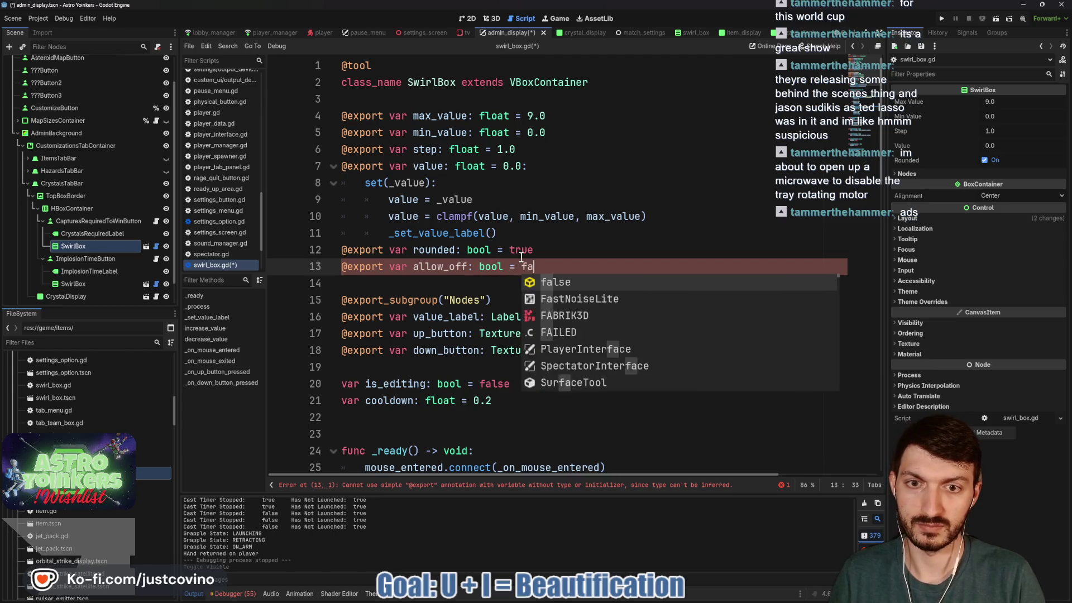
Document allow_off with the '## Allows for Swirlbox to have an "OFF" Option' comment and save the script
{"action": "key", "text": "Home"}
{"action": "key", "text": "Return"}
{"action": "key", "text": "Up"}
{"action": "type", "text": "##"}
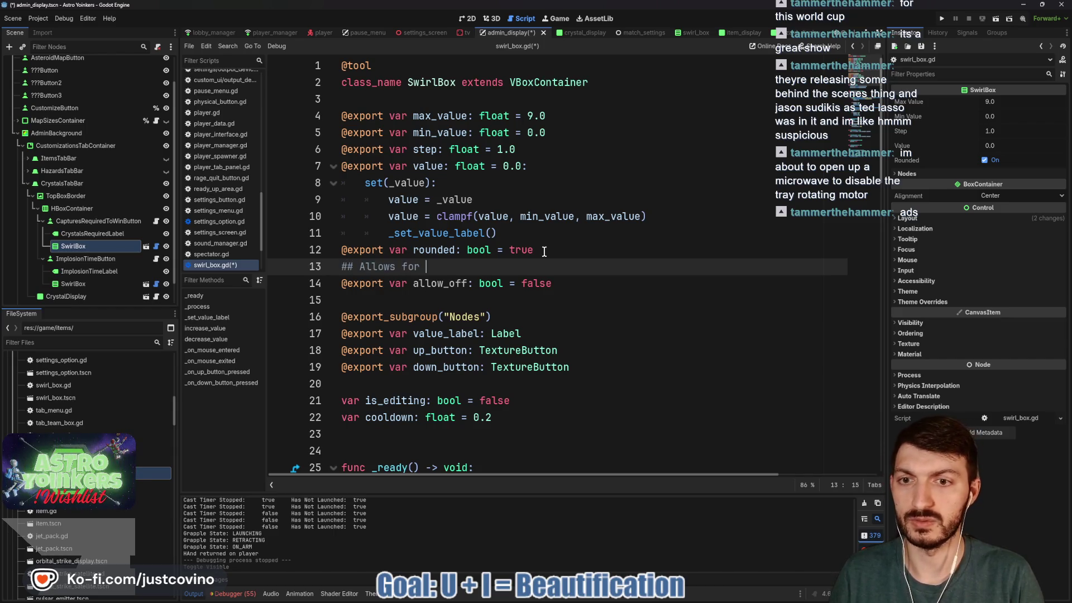
{"action": "type", "text": "box to have an \"Off"}
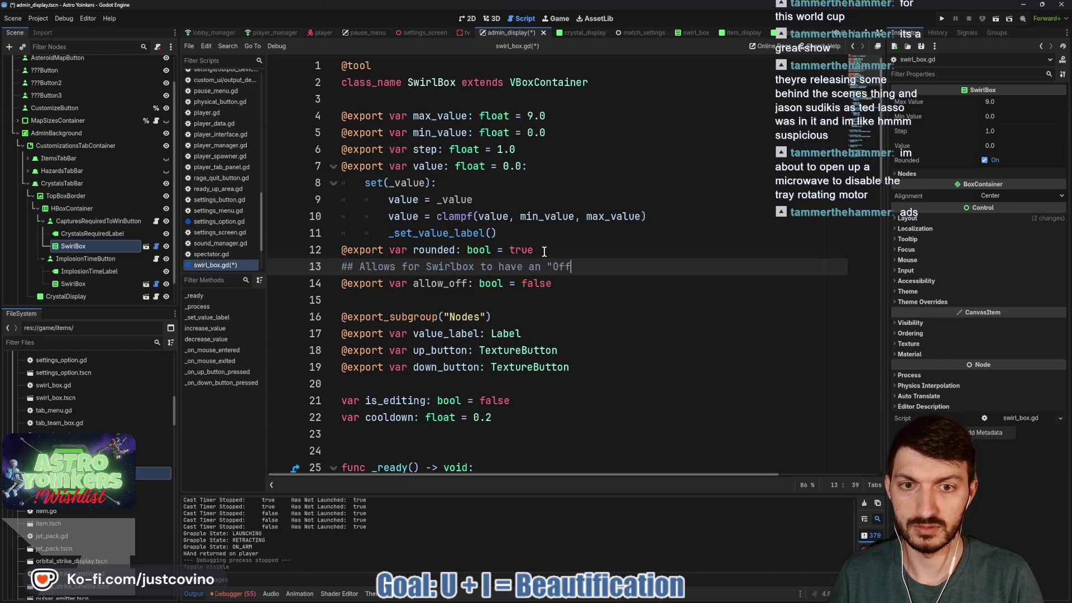
{"action": "type", "text": "F\" Option"}
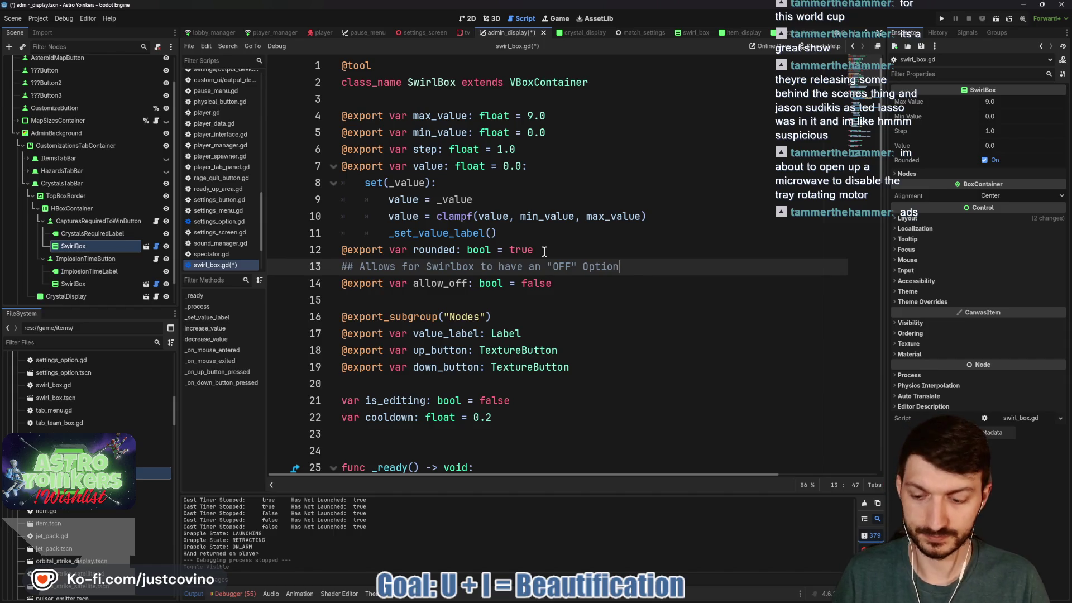
{"action": "key", "text": "ctrl+s"}
{"action": "scroll", "coordinate": [567, 240], "scroll_direction": "down", "scroll_amount": 10}
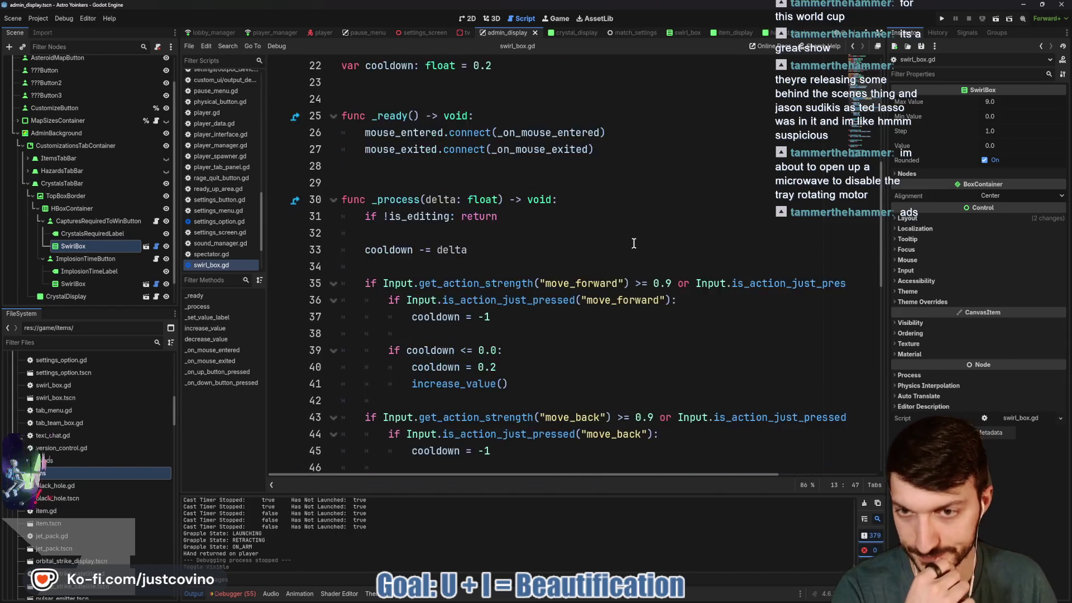
Append 'and allow_off' to the value-at-or-below-0.0 check on line 57 and save swirl_box.gd
{"action": "scroll", "coordinate": [618, 242], "scroll_direction": "down", "scroll_amount": 9}
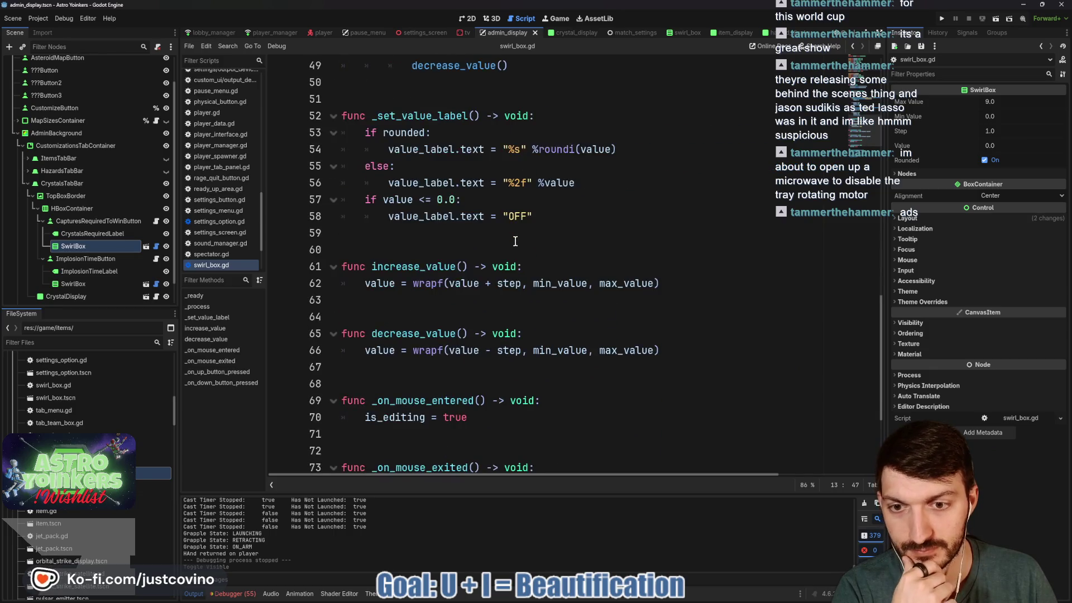
{"action": "scroll", "coordinate": [515, 241], "scroll_direction": "up", "scroll_amount": 6}
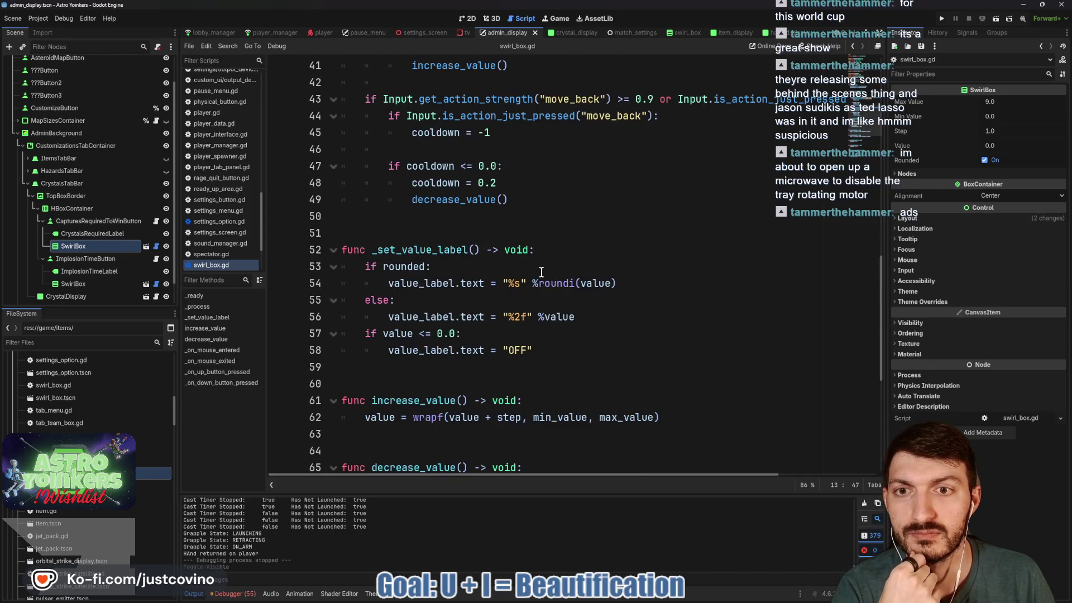
{"action": "scroll", "coordinate": [539, 272], "scroll_direction": "down", "scroll_amount": 2}
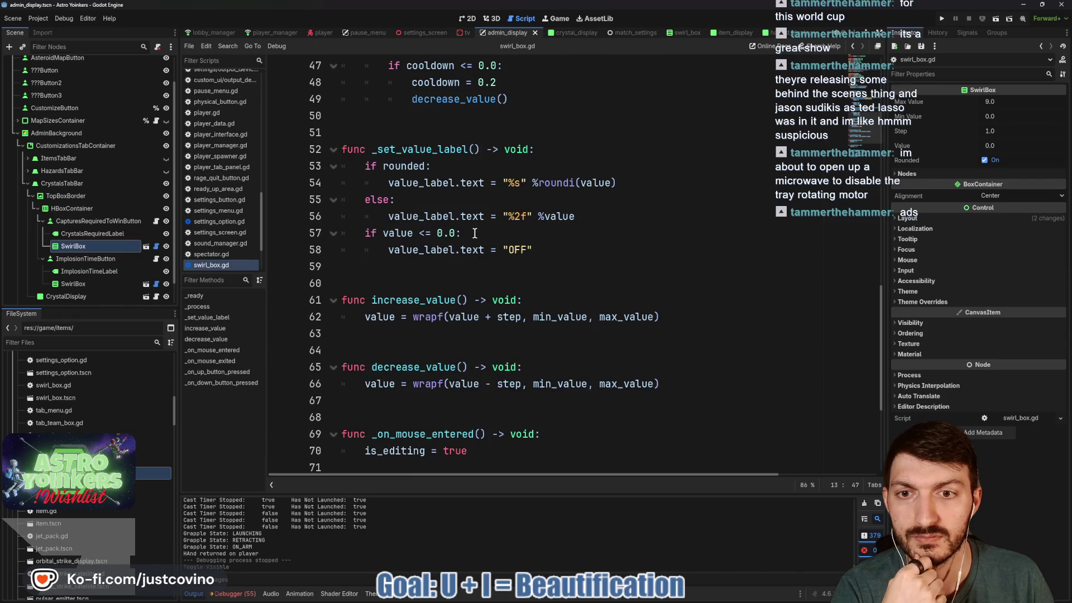
{"action": "left_click", "coordinate": [456, 232]}
{"action": "type", "text": "and off"}
{"action": "key", "text": "BackSpace"}
{"action": "key", "text": "BackSpace"}
{"action": "key", "text": "BackSpace"}
{"action": "key", "text": "Return"}
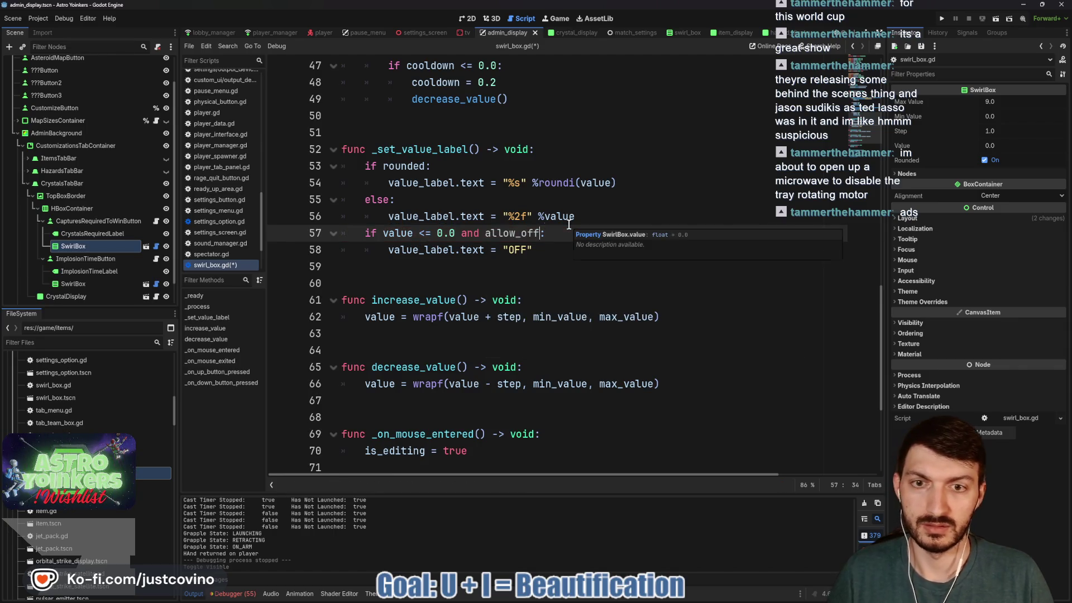
{"action": "key", "text": "ctrl+s"}
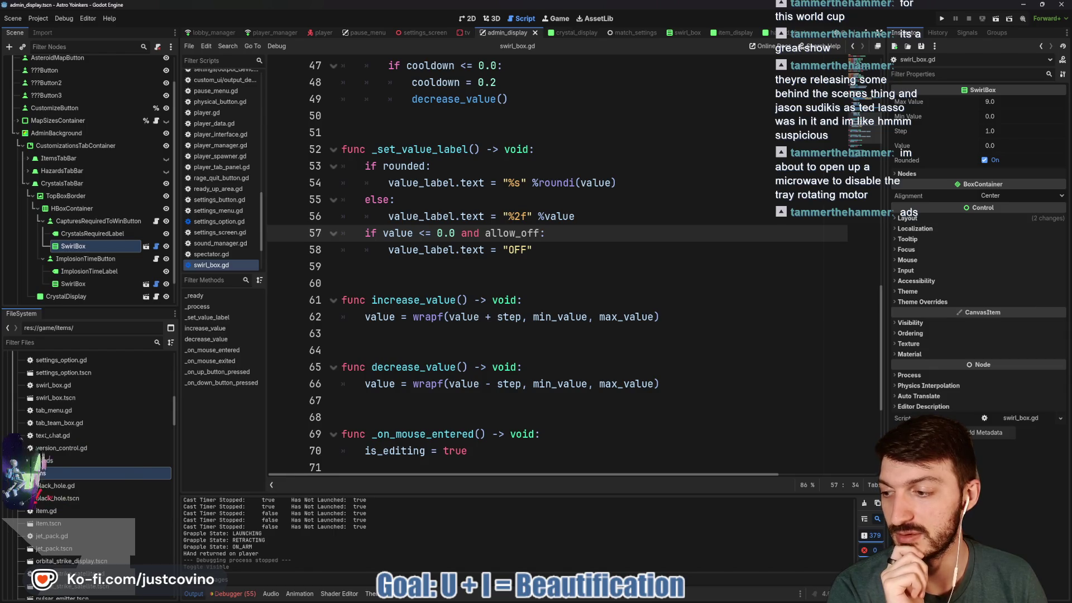
{"action": "left_click", "coordinate": [469, 269]}
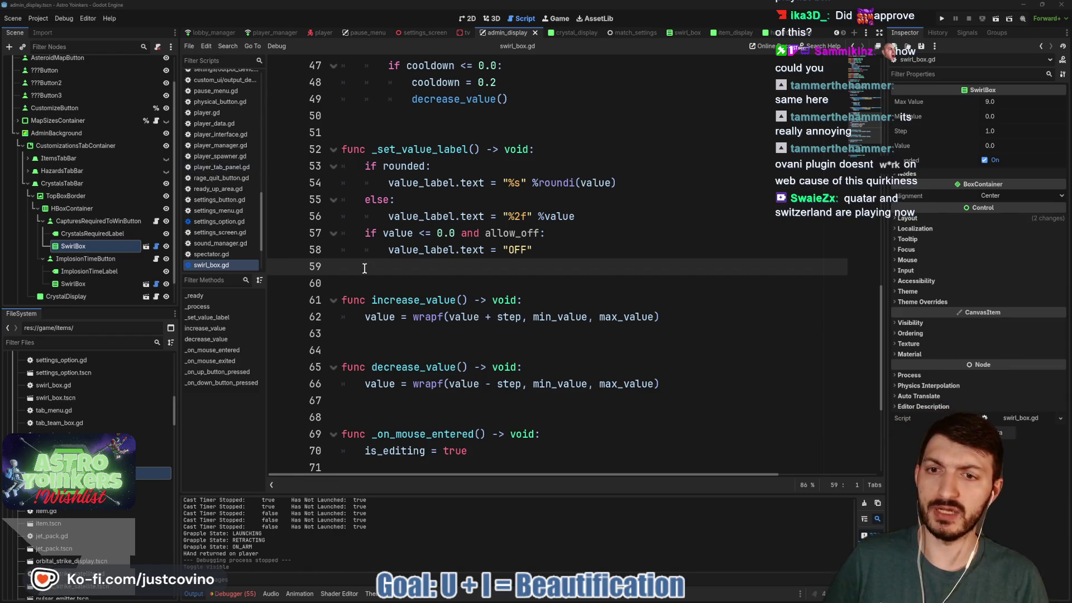
Tick Allow Off on the ImplosionTimeButton's SwirlBox, leaving the captures SwirlBox with Allow Off unticked
{"action": "left_click", "coordinate": [389, 257]}
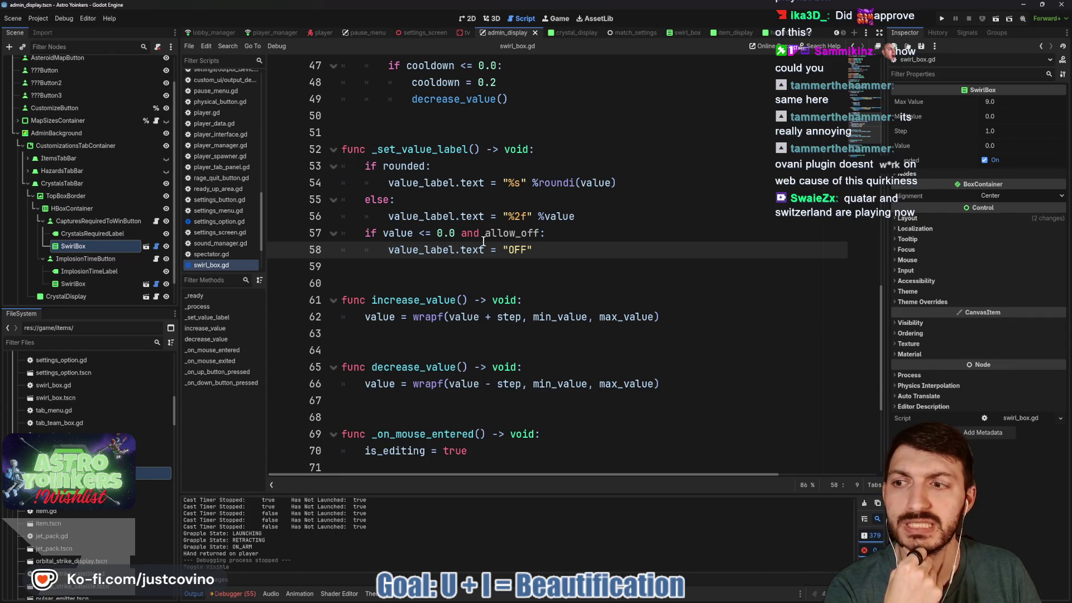
{"action": "left_click", "coordinate": [82, 247]}
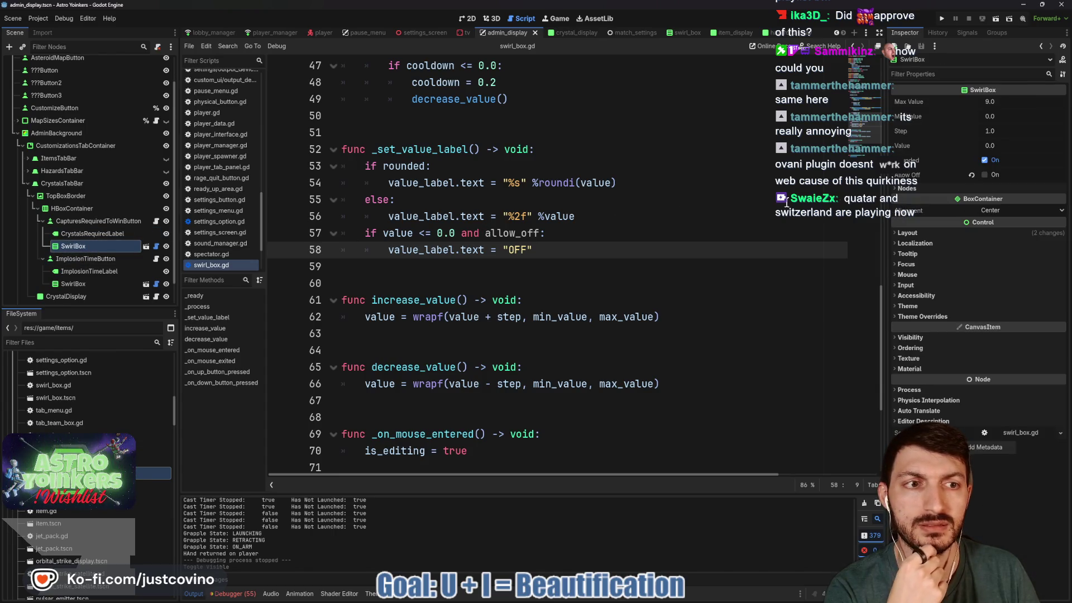
{"action": "left_click", "coordinate": [72, 286]}
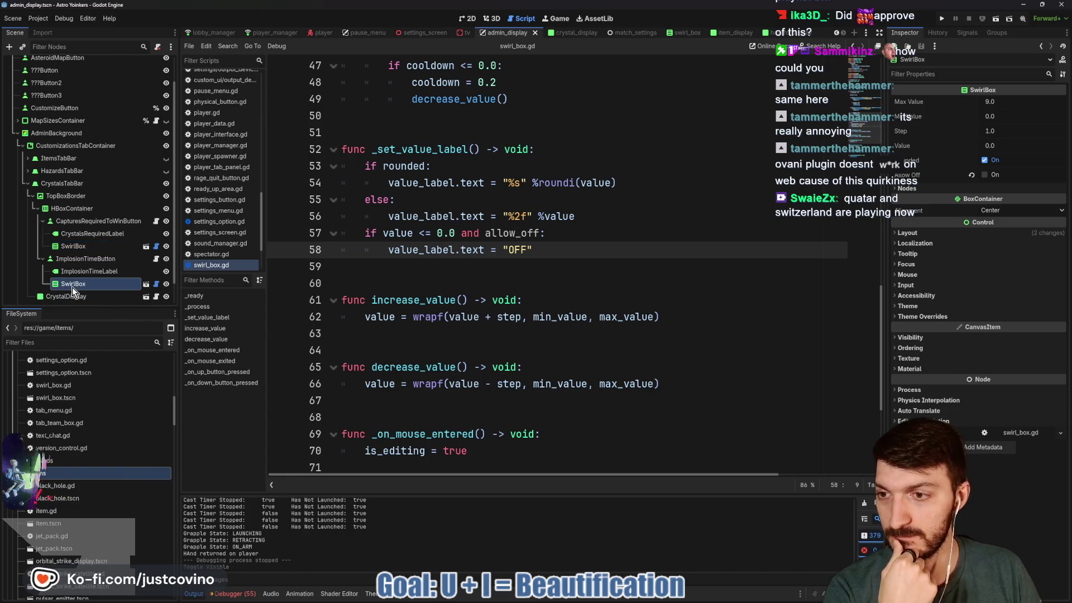
{"action": "left_click", "coordinate": [989, 174]}
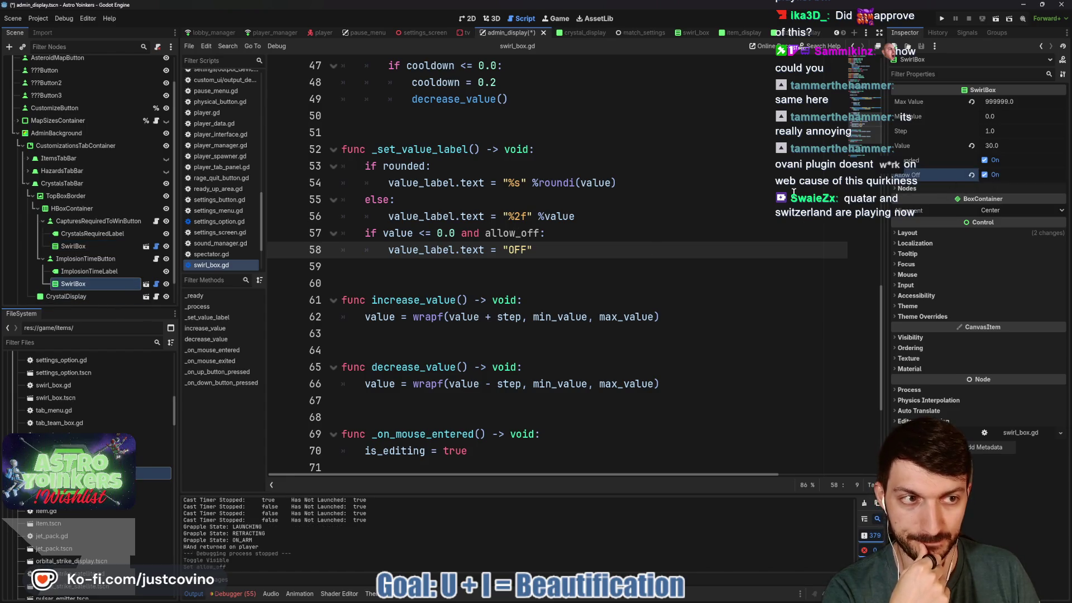
{"action": "left_click", "coordinate": [73, 246]}
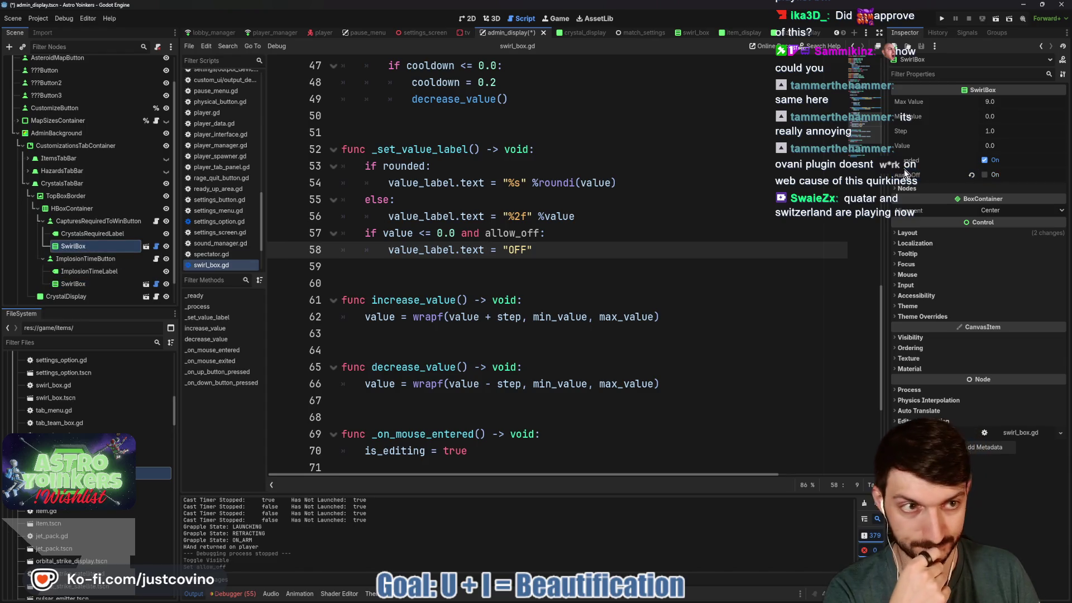
{"action": "left_click", "coordinate": [985, 176]}
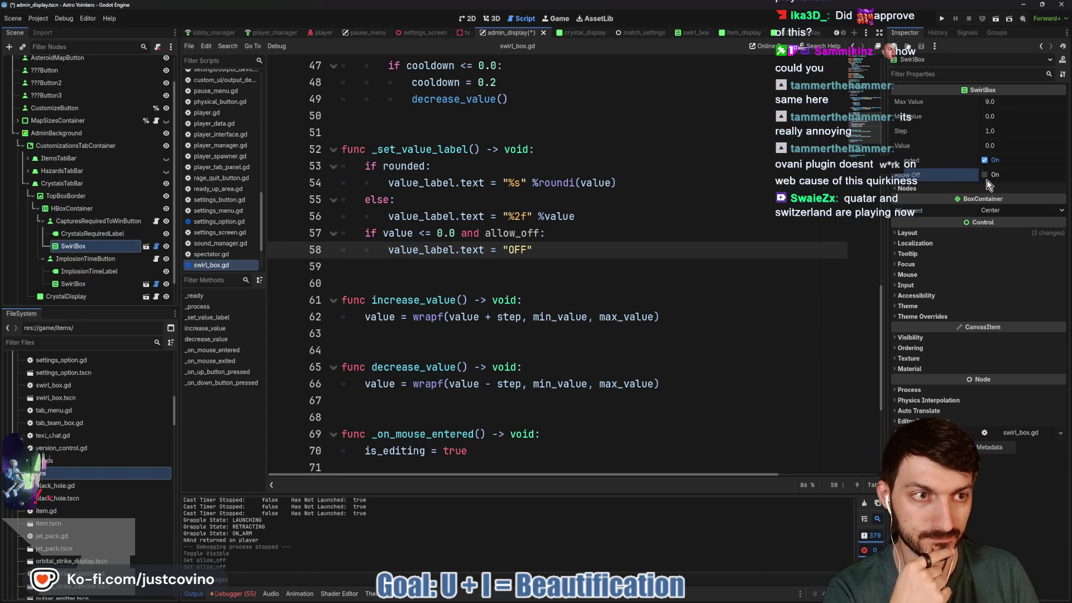
Save the admin_display scene and run the game to test it
{"action": "left_click", "coordinate": [482, 266]}
{"action": "key", "text": "ctrl+s"}
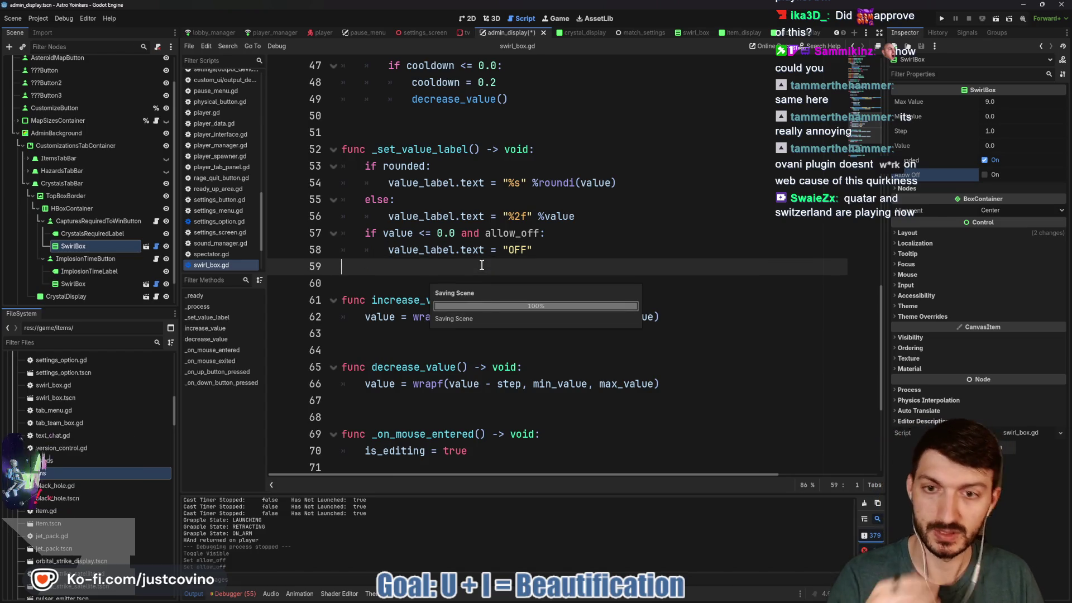
{"action": "left_click", "coordinate": [942, 18]}
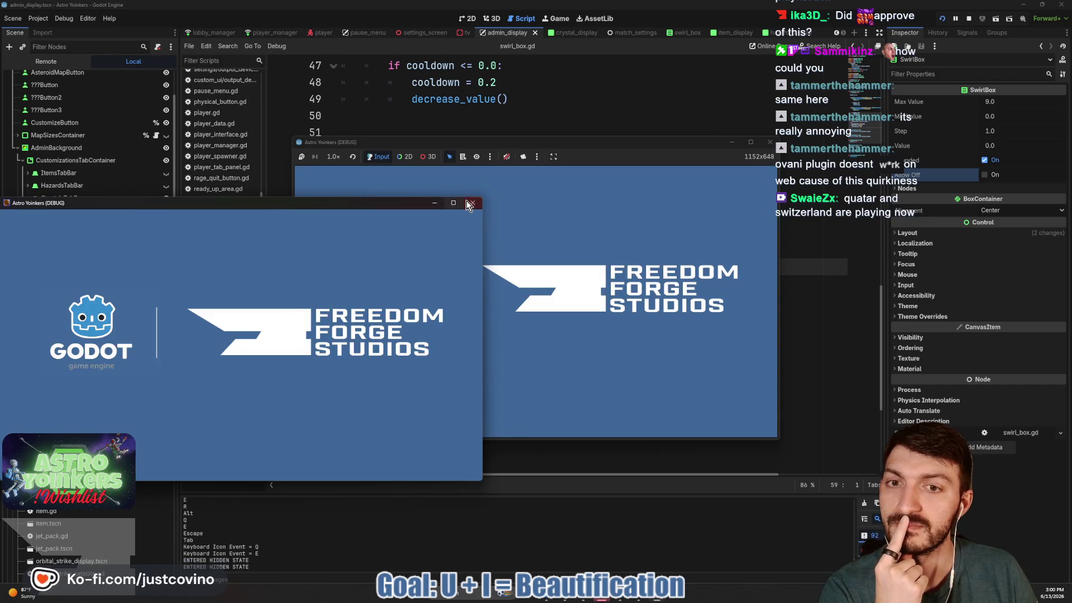
{"action": "left_click", "coordinate": [471, 202]}
{"action": "left_click", "coordinate": [383, 240]}
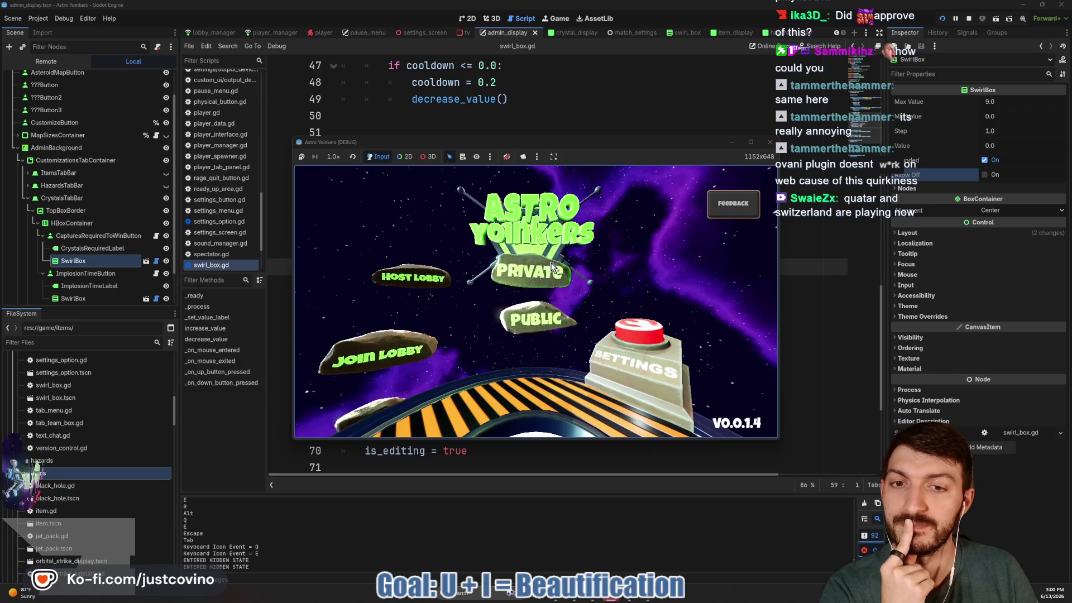
{"action": "left_click", "coordinate": [531, 256]}
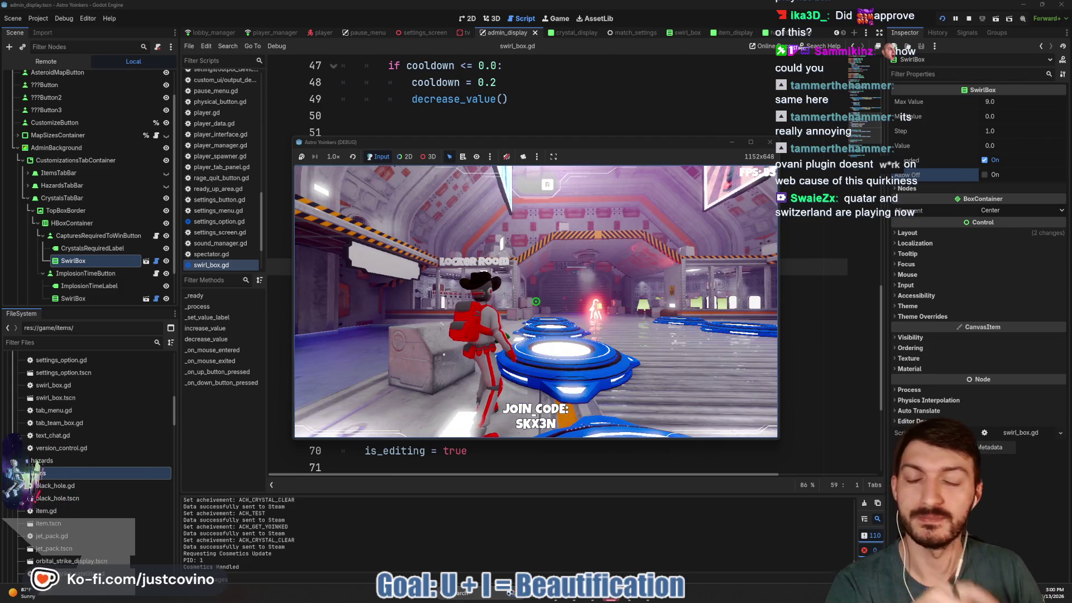
{"action": "key", "text": "w"}
{"action": "key", "text": "w"}
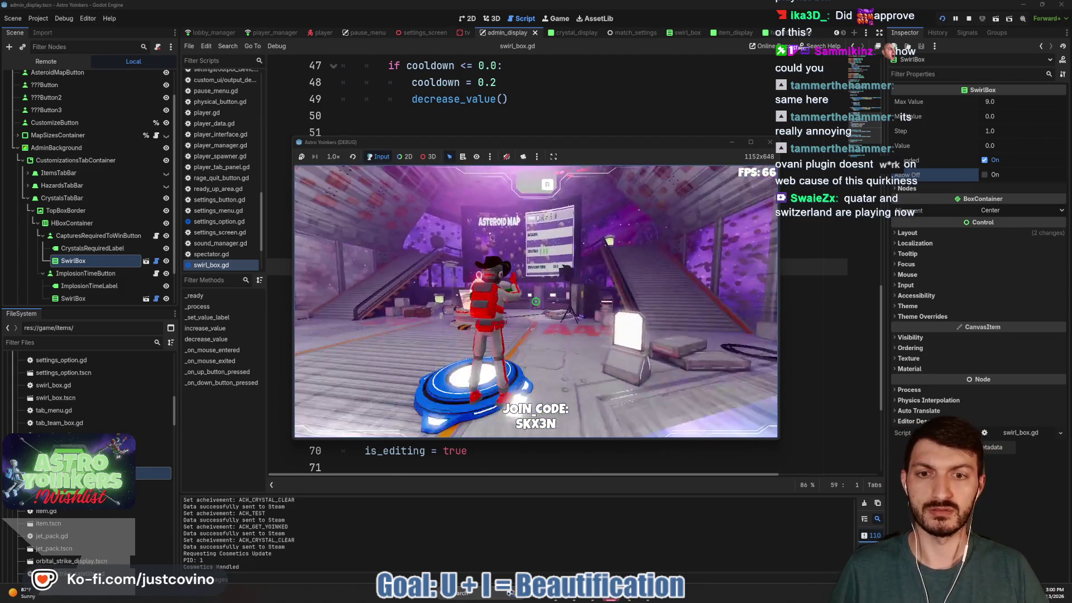
{"action": "key", "text": "w"}
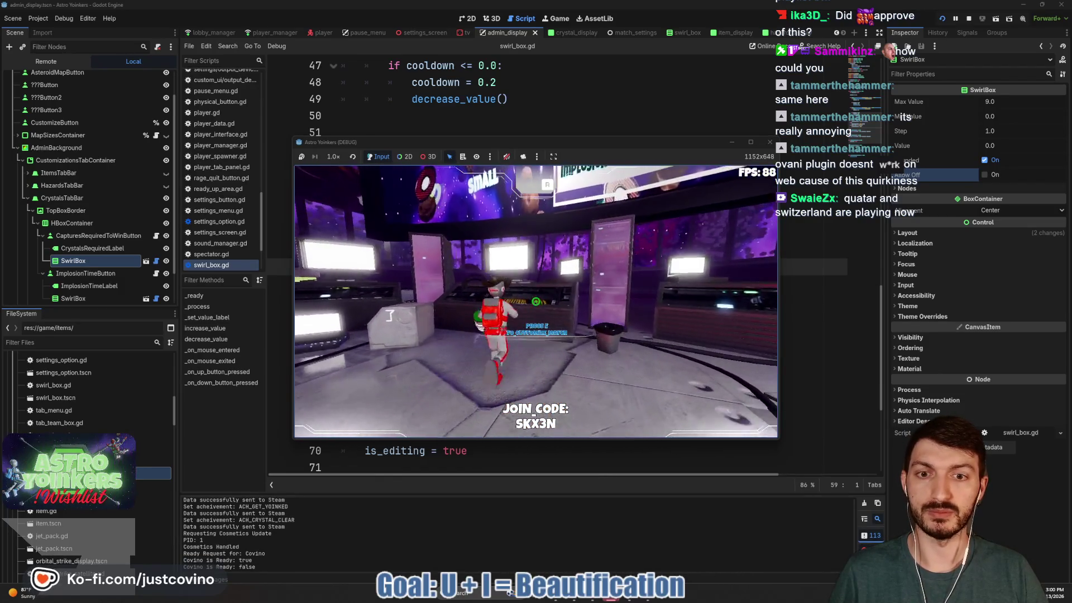
{"action": "key", "text": "e"}
{"action": "left_click", "coordinate": [478, 274]}
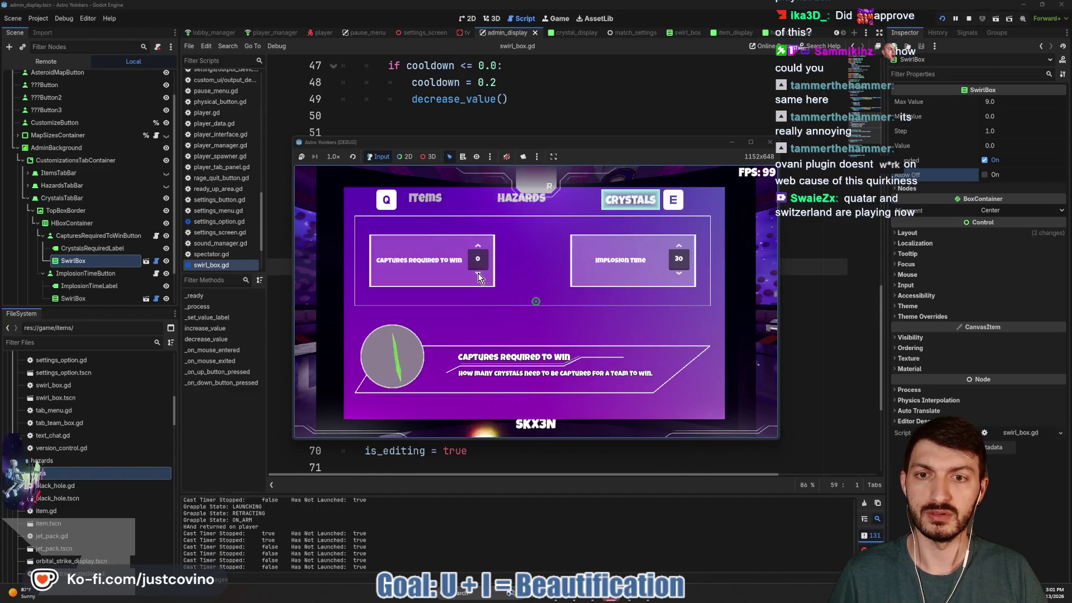
{"action": "left_click", "coordinate": [478, 273]}
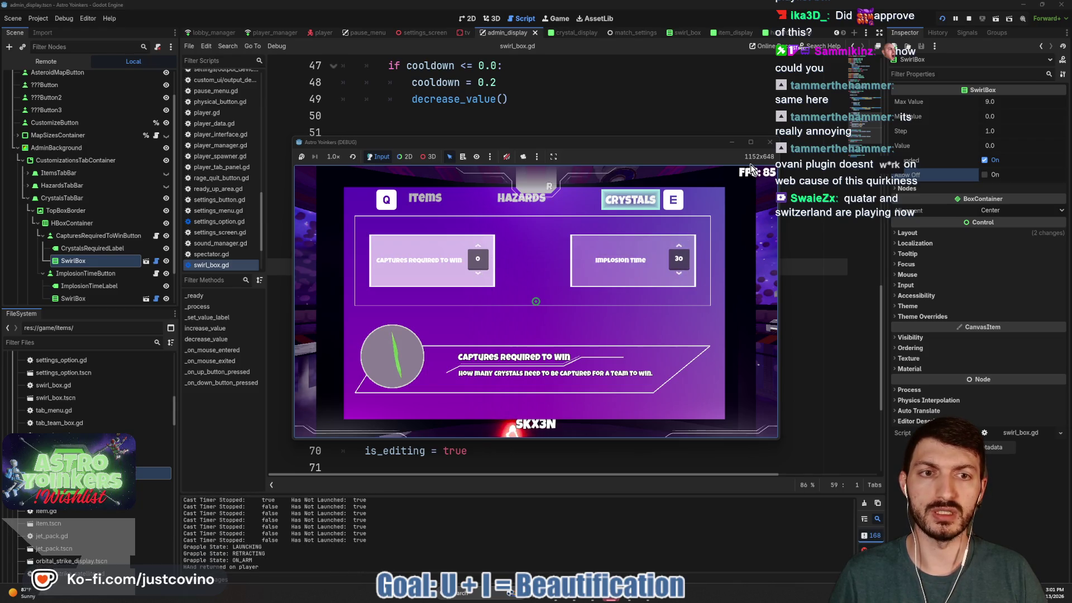
{"action": "left_click", "coordinate": [679, 274]}
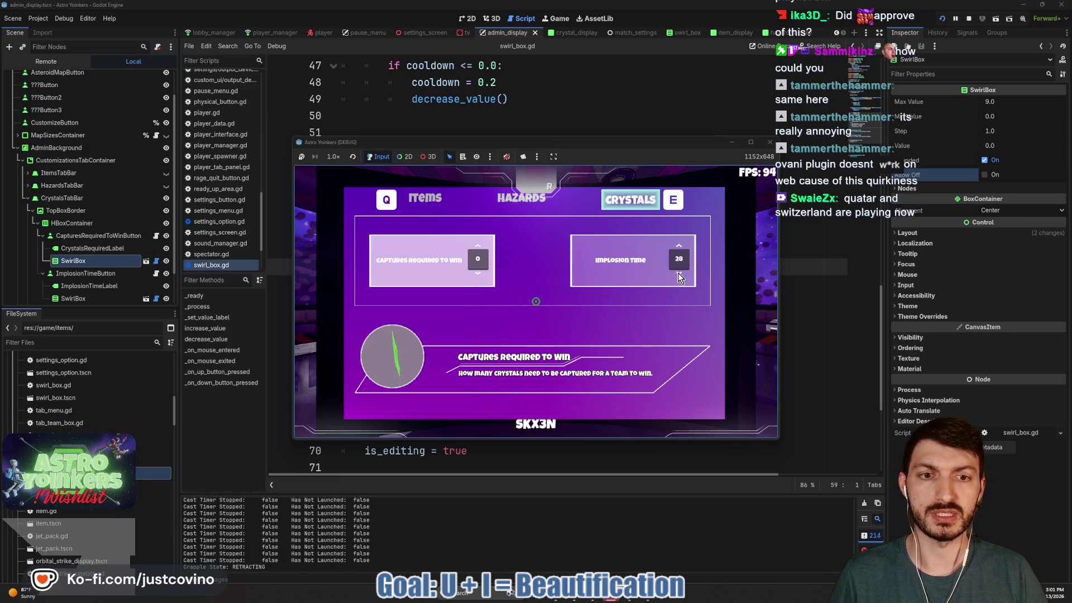
{"action": "left_click", "coordinate": [679, 274]}
{"action": "left_click", "coordinate": [680, 274]}
{"action": "left_click", "coordinate": [679, 273]}
{"action": "left_click", "coordinate": [680, 274]}
{"action": "left_click", "coordinate": [679, 273]}
{"action": "left_click", "coordinate": [679, 273]}
{"action": "left_click_drag", "start_coordinate": [680, 274], "coordinate": [680, 274]}
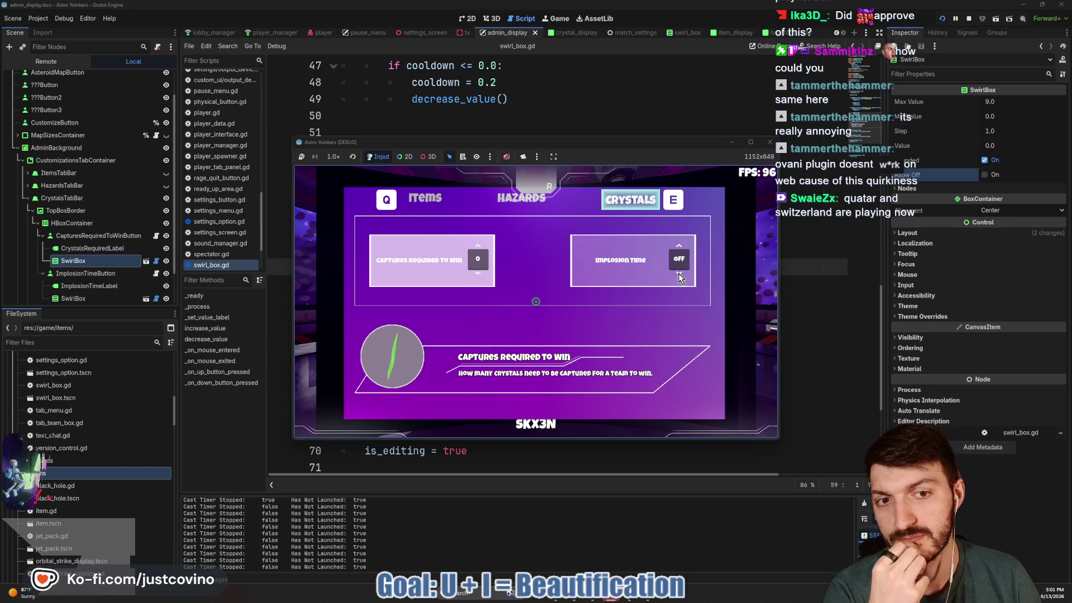
{"action": "left_click", "coordinate": [968, 19]}
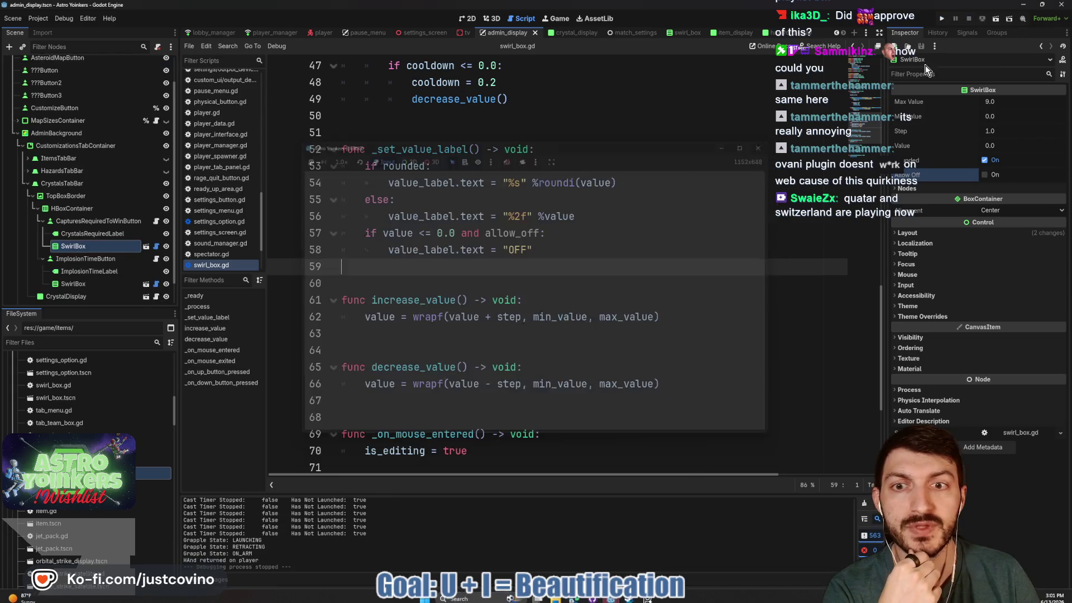
{"action": "left_click", "coordinate": [148, 247]}
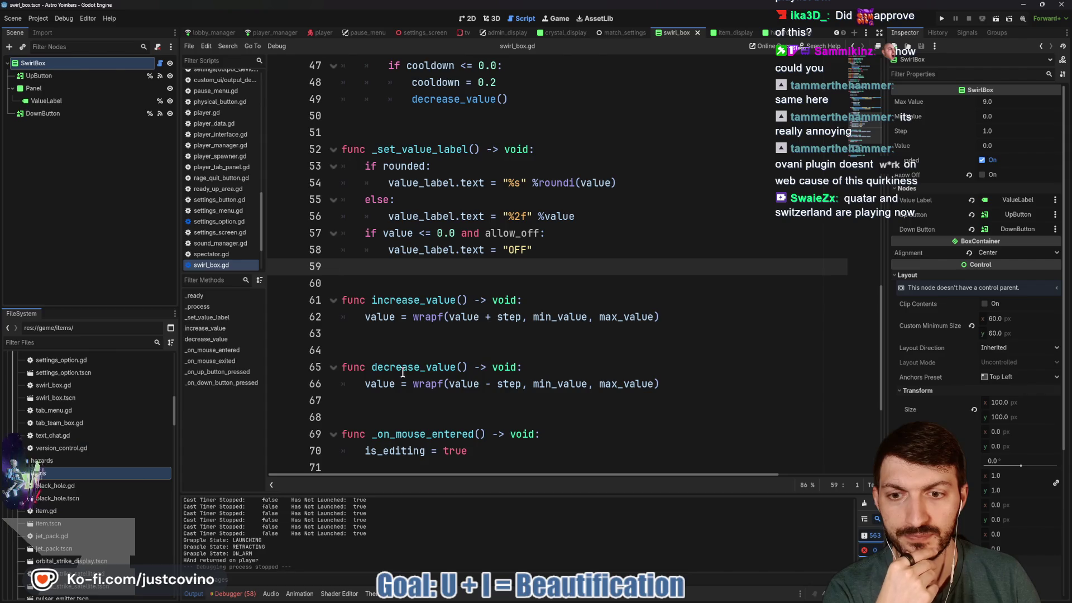
{"action": "left_click", "coordinate": [418, 385]}
{"action": "left_click_drag", "start_coordinate": [426, 385], "coordinate": [735, 391]}
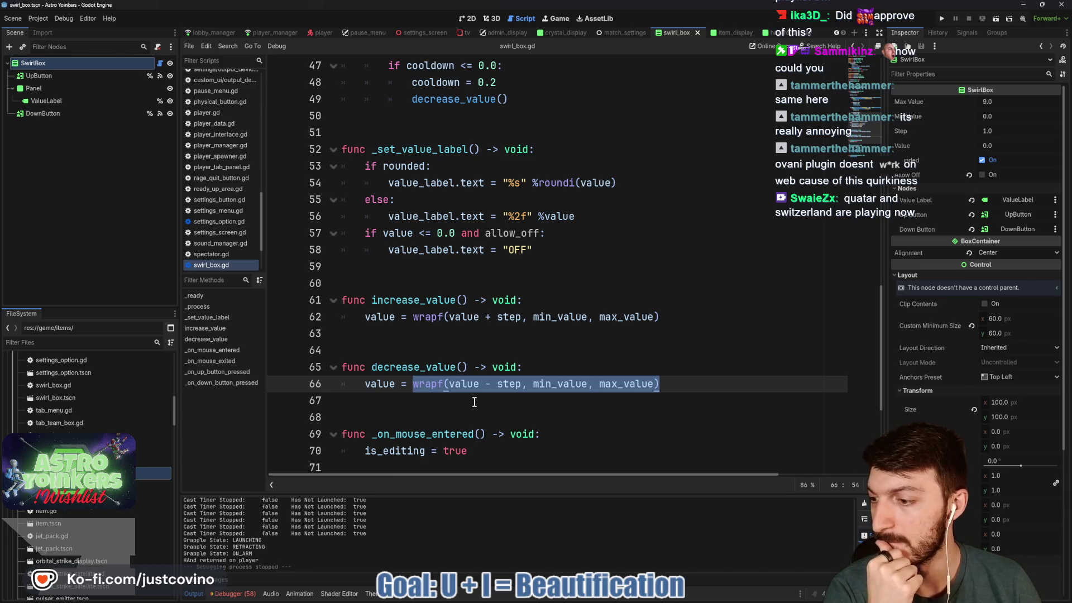
{"action": "scroll", "coordinate": [474, 402], "scroll_direction": "up", "scroll_amount": 3}
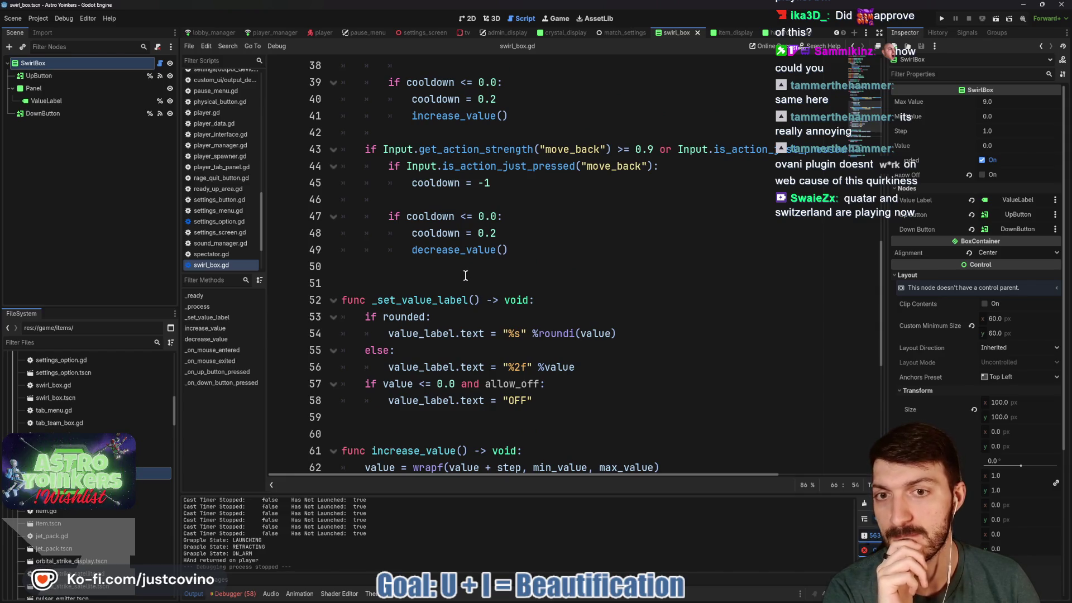
{"action": "scroll", "coordinate": [465, 275], "scroll_direction": "up", "scroll_amount": 1}
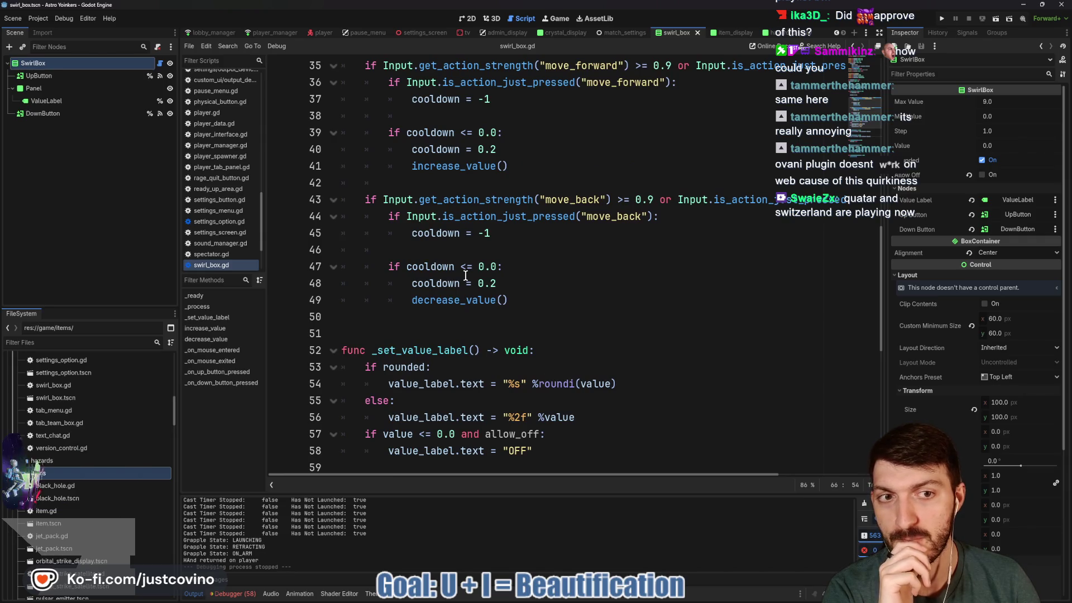
{"action": "scroll", "coordinate": [465, 276], "scroll_direction": "up", "scroll_amount": 2}
{"action": "scroll", "coordinate": [466, 275], "scroll_direction": "up", "scroll_amount": 1}
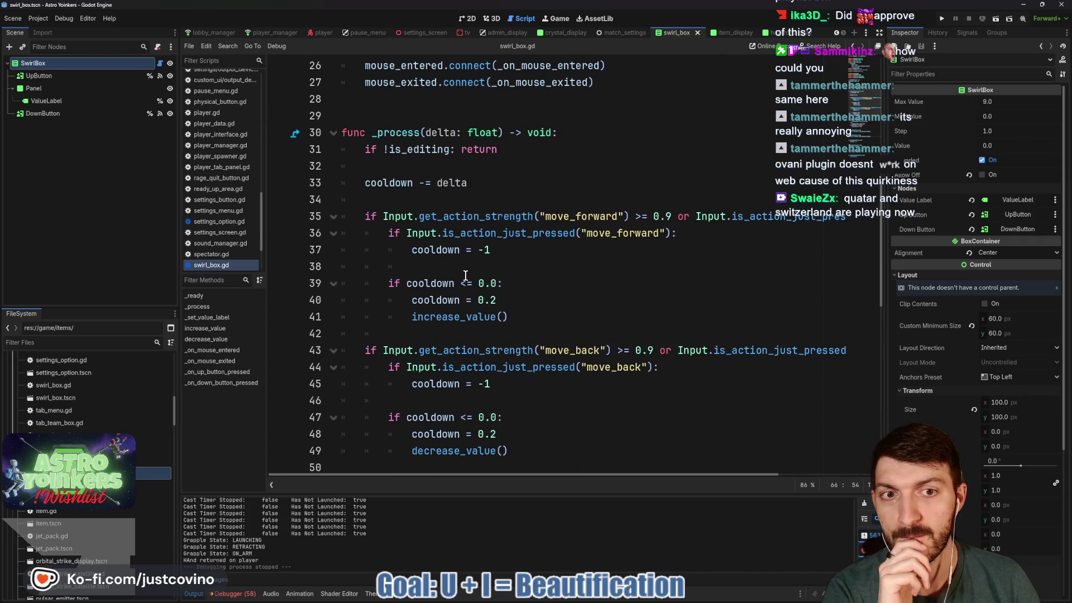
{"action": "scroll", "coordinate": [469, 274], "scroll_direction": "right", "scroll_amount": 4}
{"action": "scroll", "coordinate": [474, 273], "scroll_direction": "left", "scroll_amount": 4}
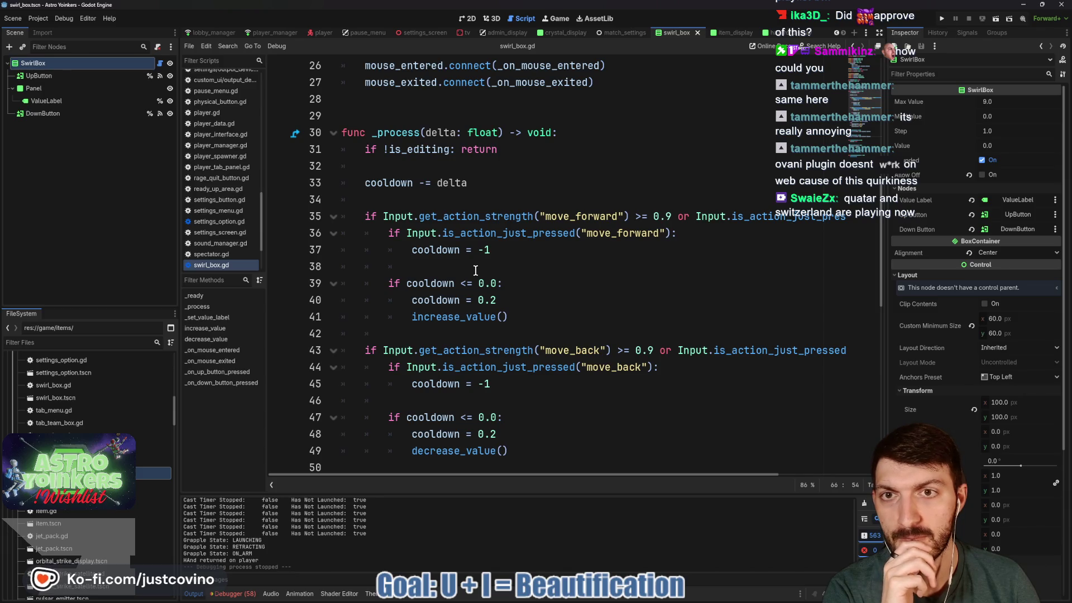
{"action": "scroll", "coordinate": [476, 270], "scroll_direction": "down", "scroll_amount": 5}
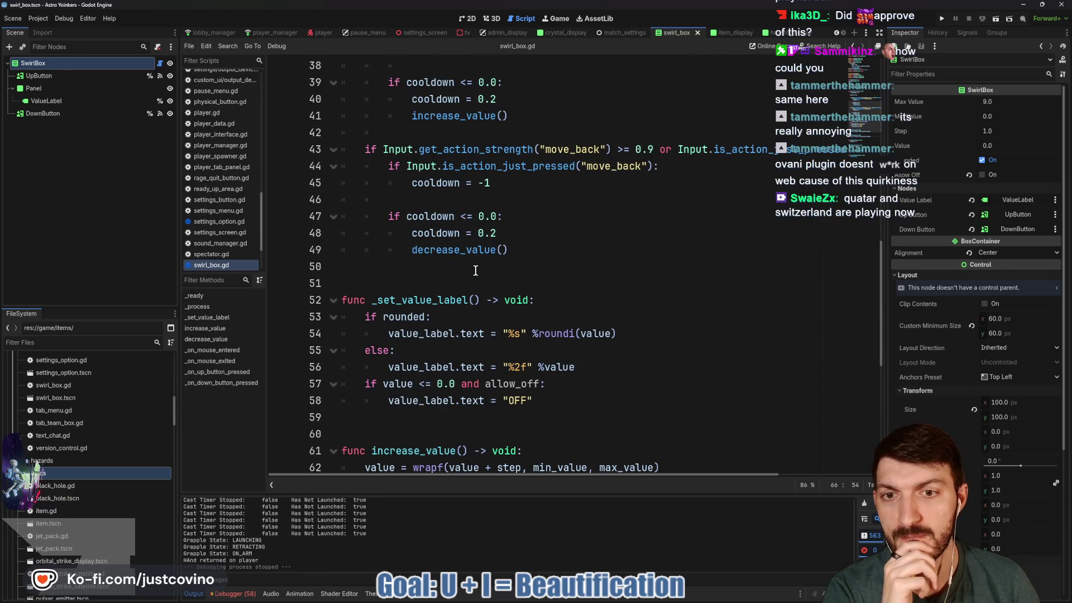
{"action": "scroll", "coordinate": [476, 270], "scroll_direction": "down", "scroll_amount": 1}
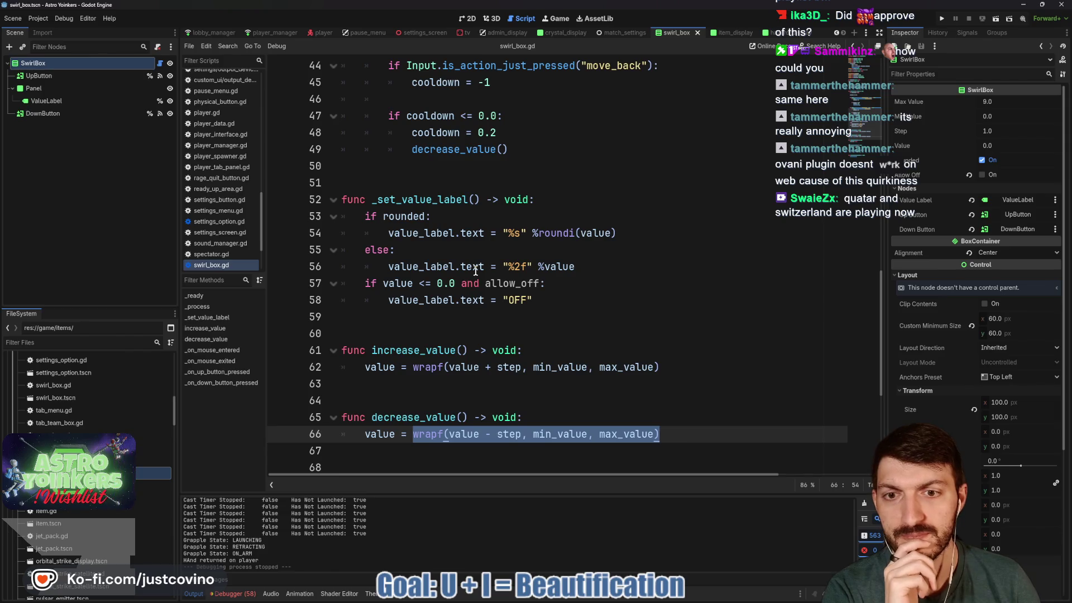
{"action": "scroll", "coordinate": [476, 270], "scroll_direction": "down", "scroll_amount": 2}
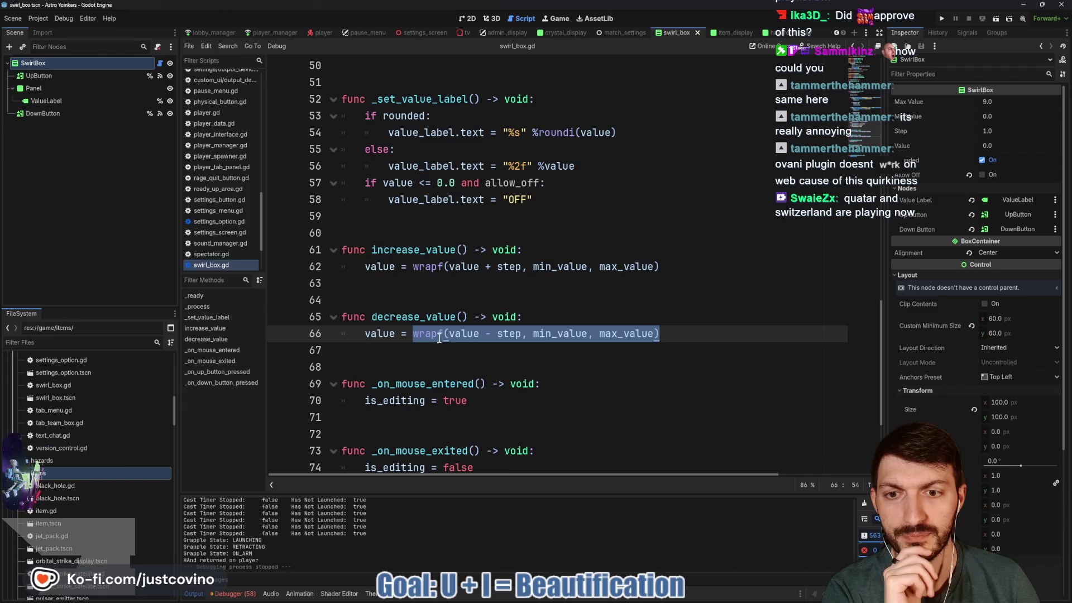
{"action": "mouse_move", "coordinate": [439, 335]}
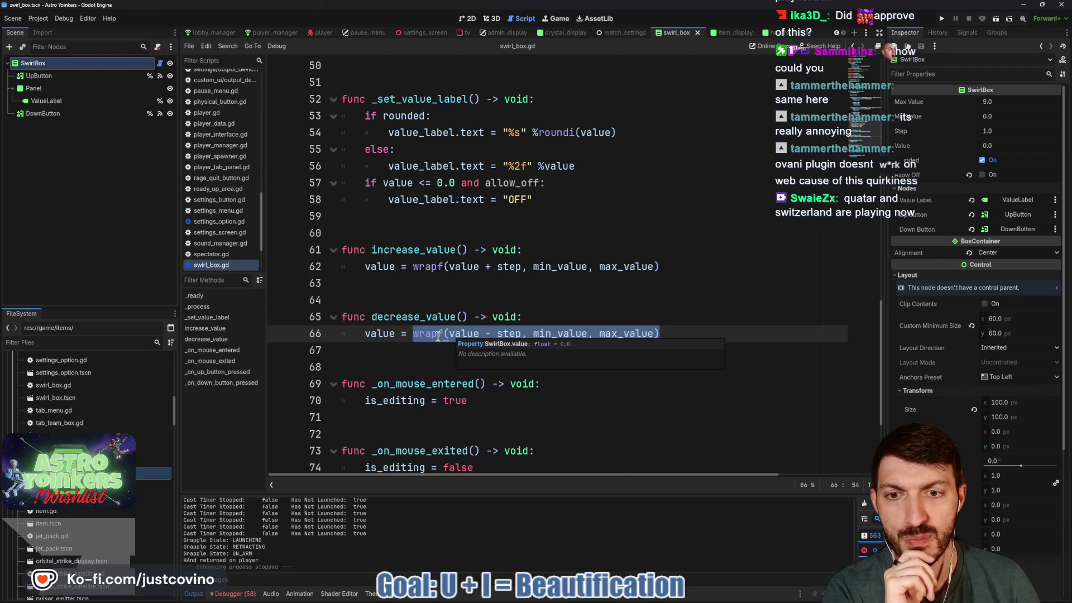
{"action": "mouse_move", "coordinate": [436, 337]}
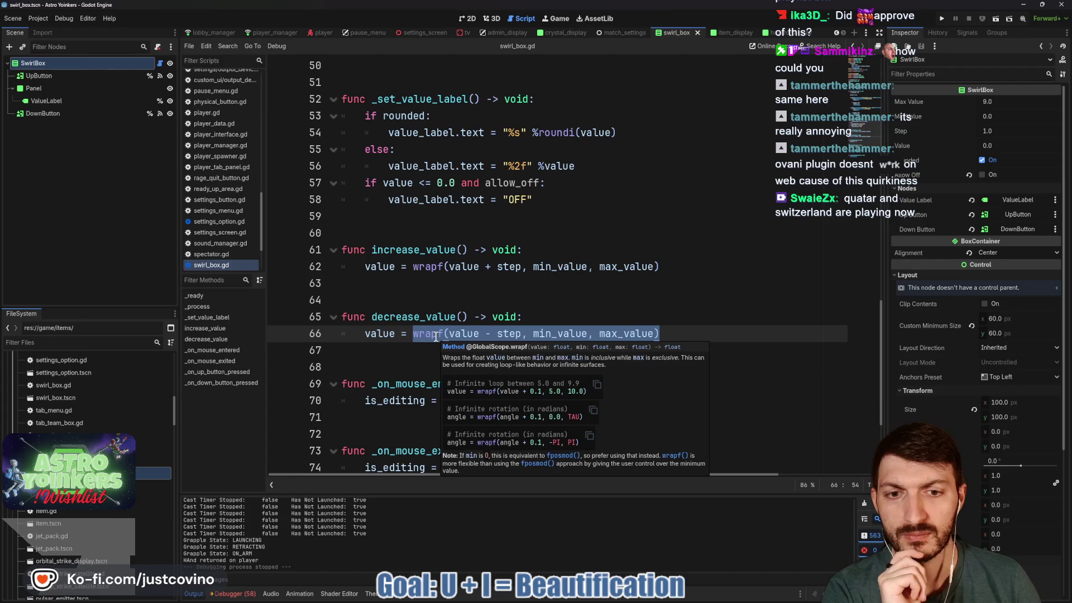
{"action": "scroll", "coordinate": [593, 317], "scroll_direction": "up", "scroll_amount": 6}
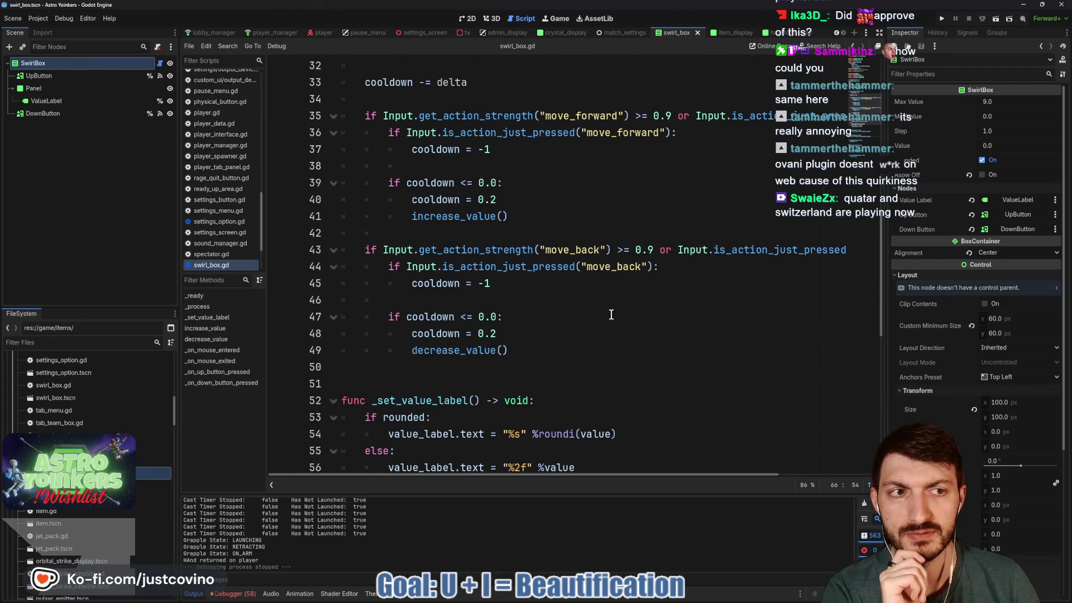
{"action": "left_click", "coordinate": [993, 100]}
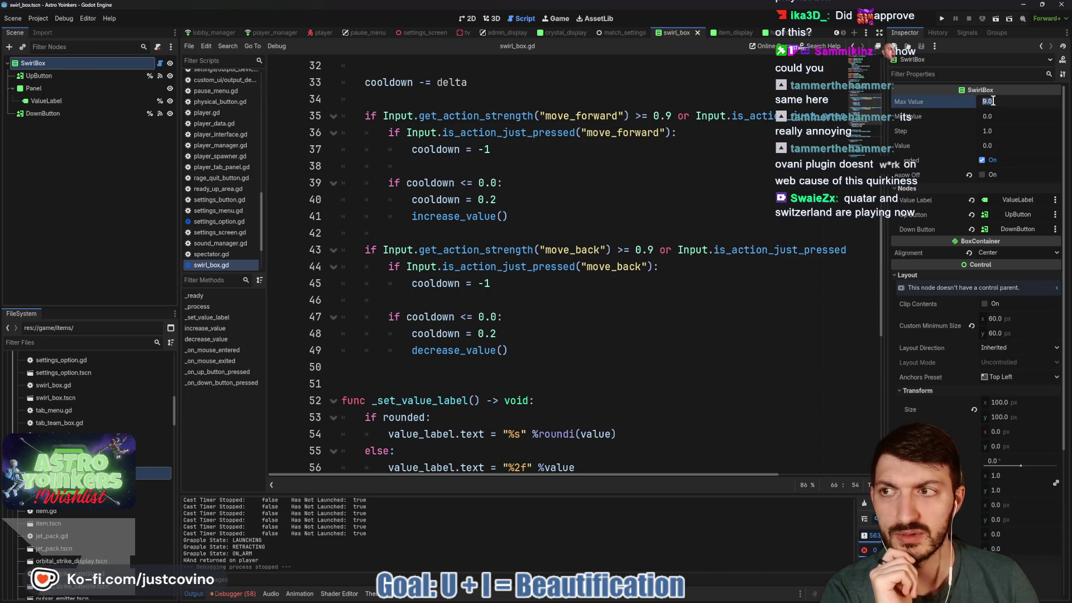
Set the captures SwirlBox Max Value to 10 in admin_display, save, and launch the game
{"action": "left_click", "coordinate": [698, 172]}
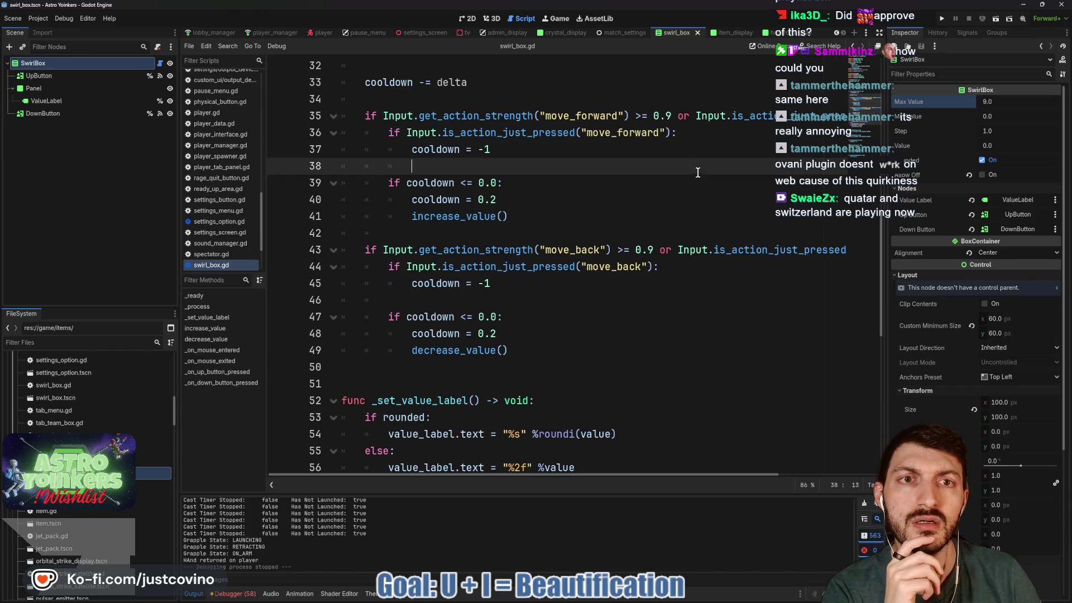
{"action": "left_click", "coordinate": [616, 34]}
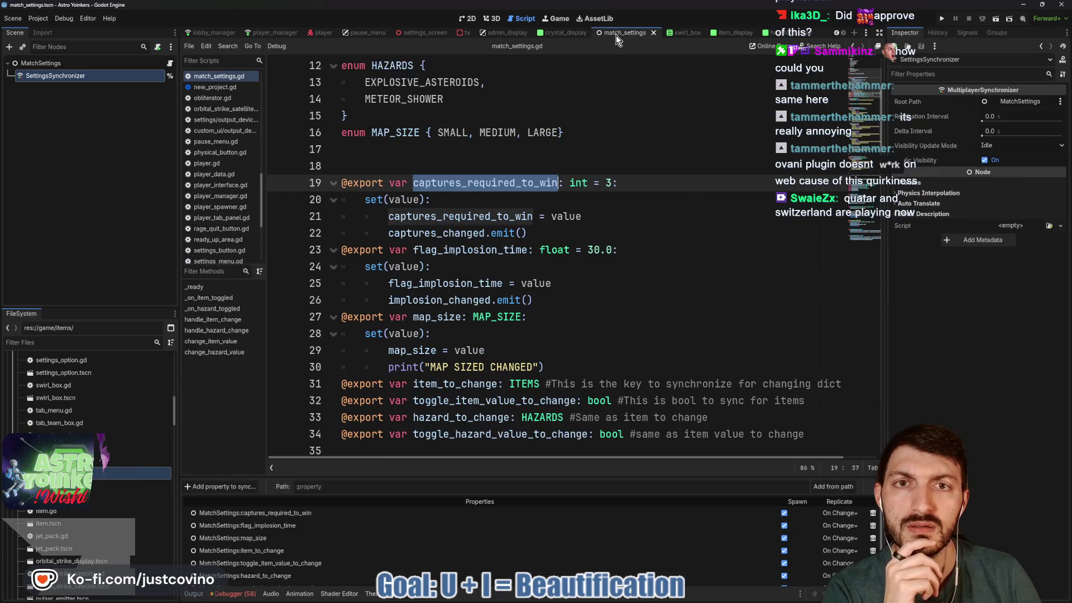
{"action": "left_click", "coordinate": [562, 34]}
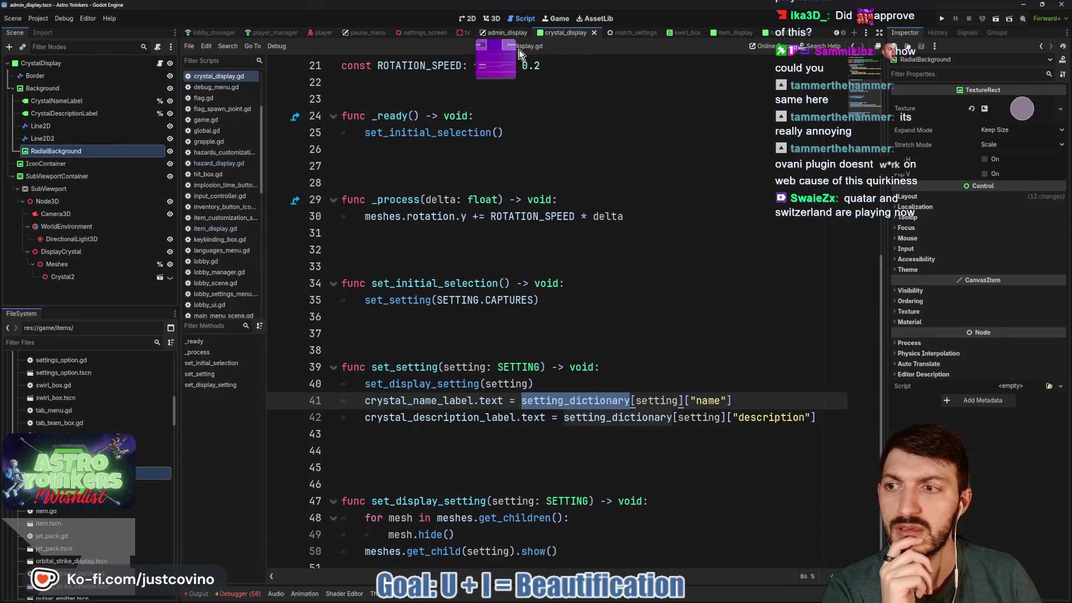
{"action": "left_click", "coordinate": [514, 33]}
{"action": "left_click", "coordinate": [79, 234]}
{"action": "left_click", "coordinate": [83, 246]}
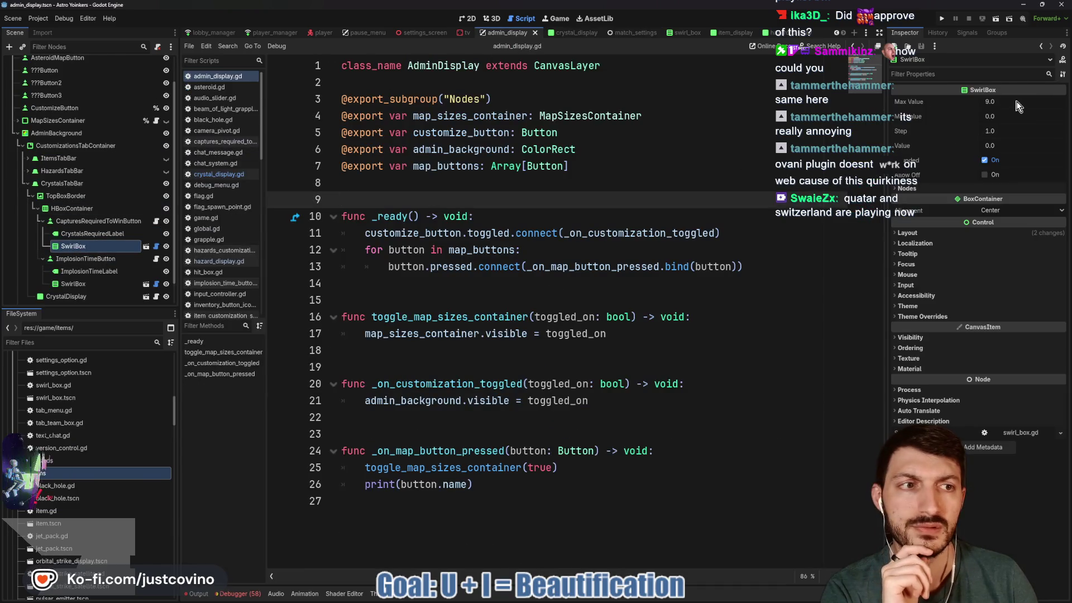
{"action": "left_click", "coordinate": [1015, 101]}
{"action": "type", "text": "10"}
{"action": "key", "text": "Return"}
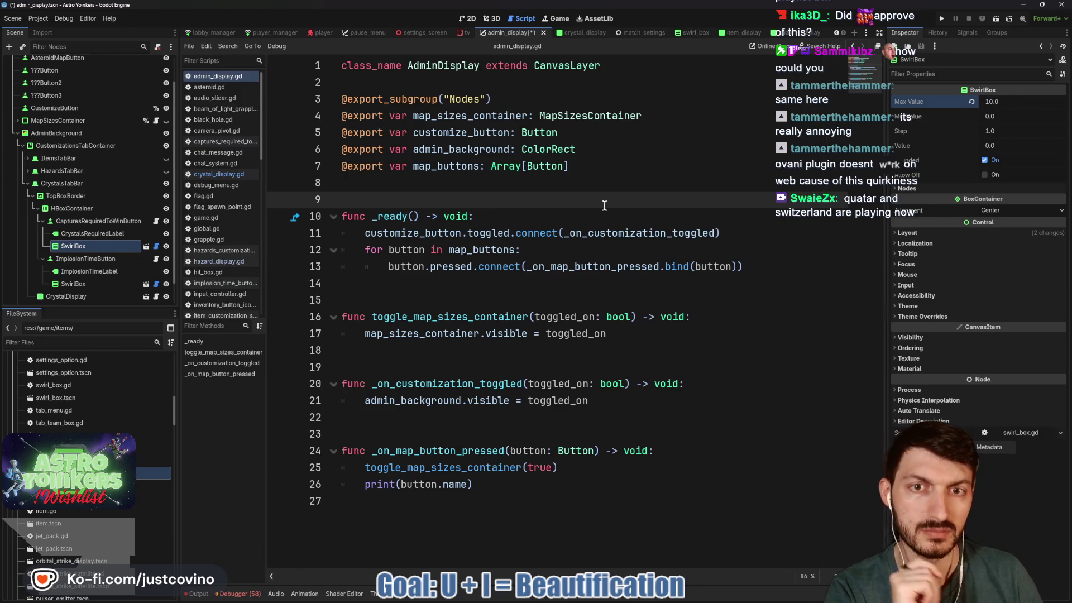
{"action": "key", "text": "ctrl+s"}
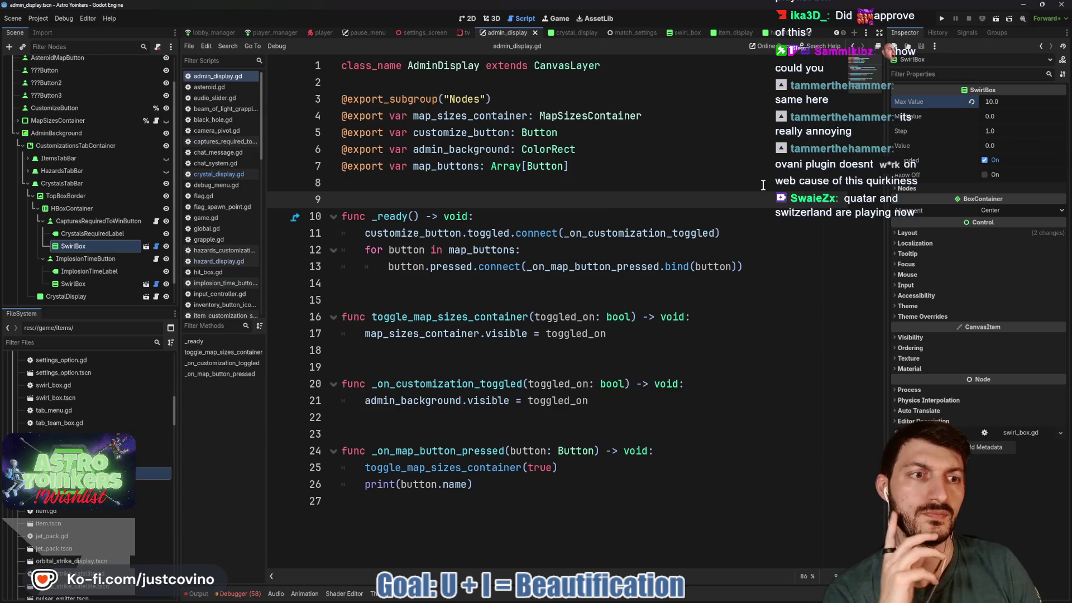
{"action": "left_click", "coordinate": [942, 21]}
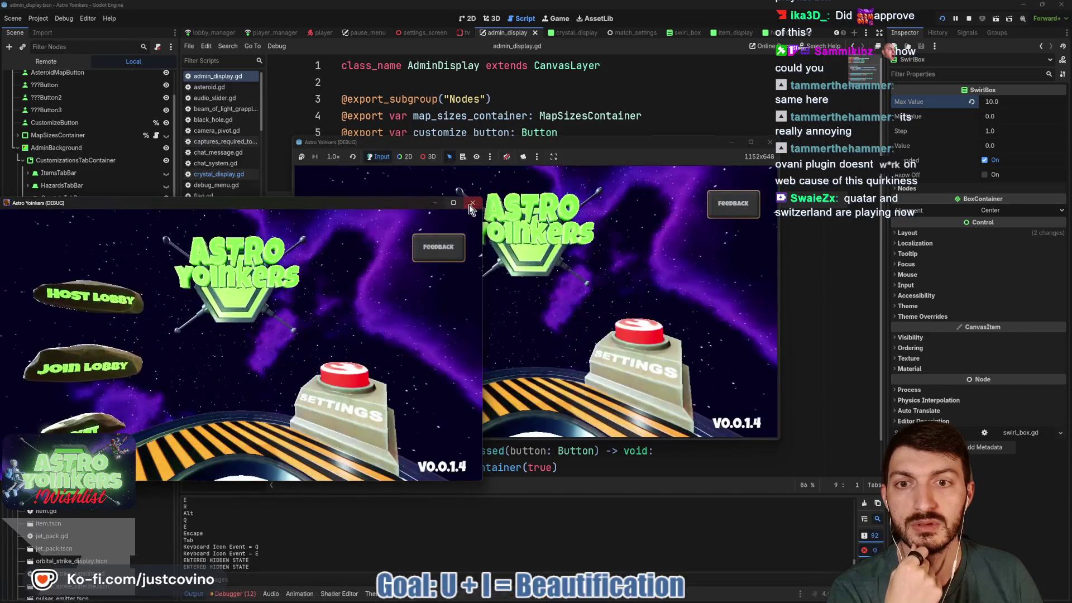
{"action": "left_click", "coordinate": [472, 205]}
Host a lobby, open the admin panel, and set Captures Required to Win to 8
{"action": "left_click", "coordinate": [390, 256]}
{"action": "left_click", "coordinate": [525, 263]}
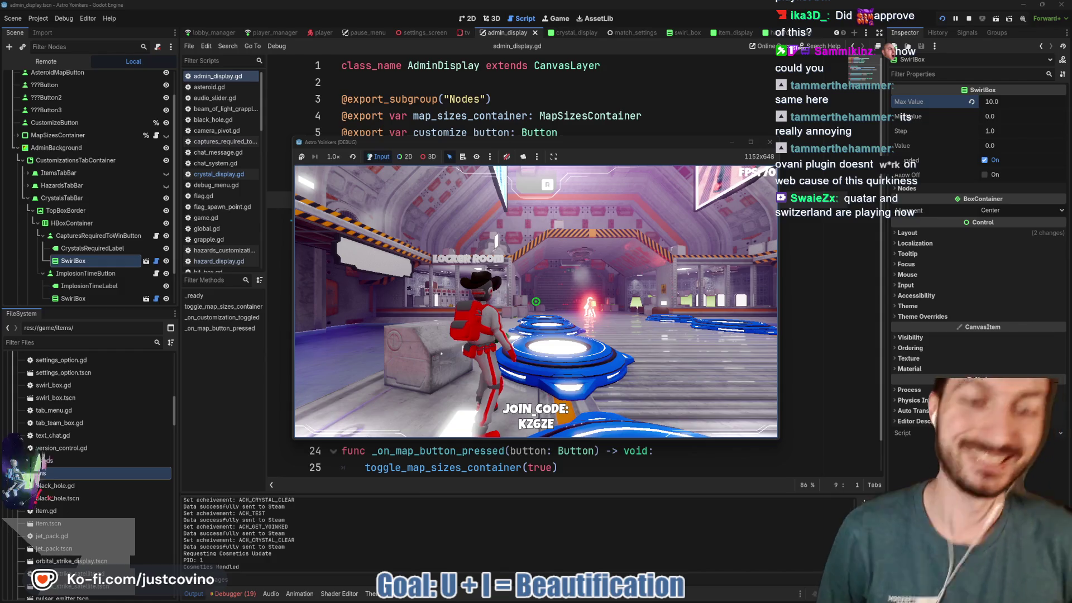
{"action": "key", "text": "w"}
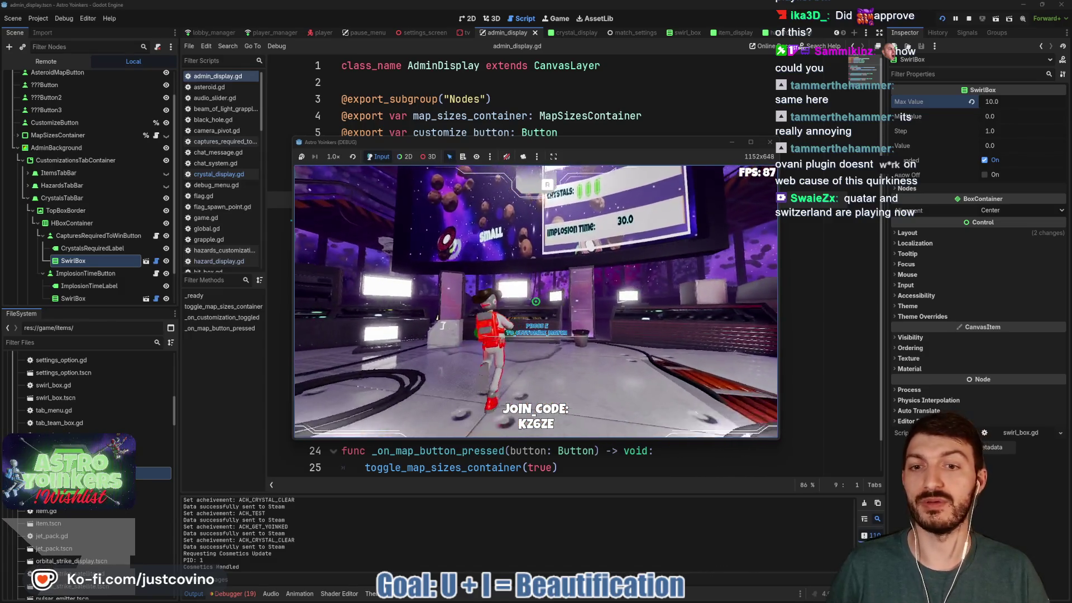
{"action": "key", "text": "e"}
{"action": "left_click", "coordinate": [478, 273]}
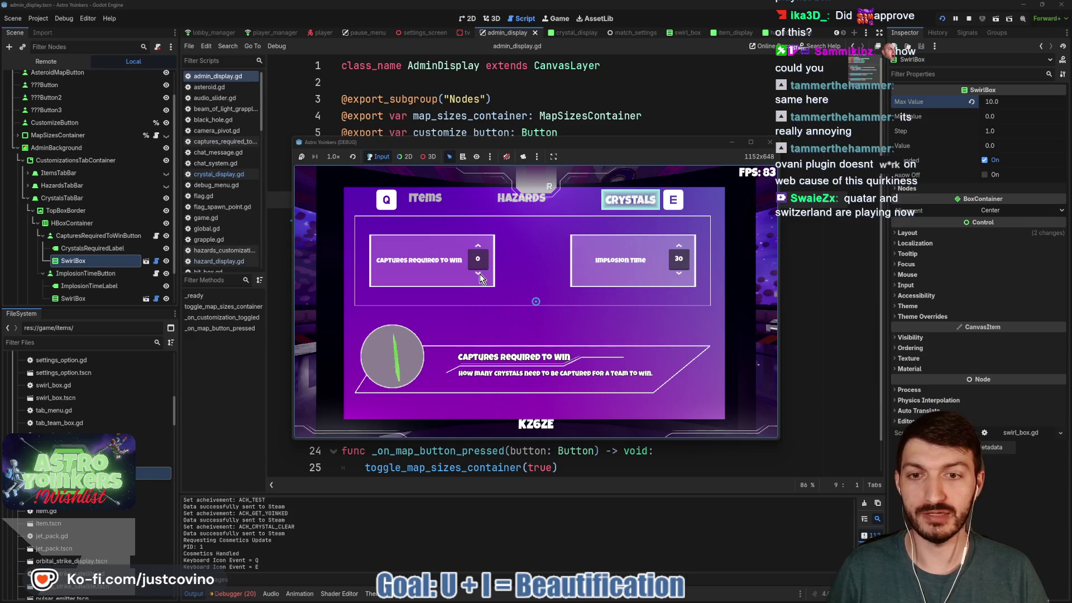
{"action": "left_click", "coordinate": [478, 276]}
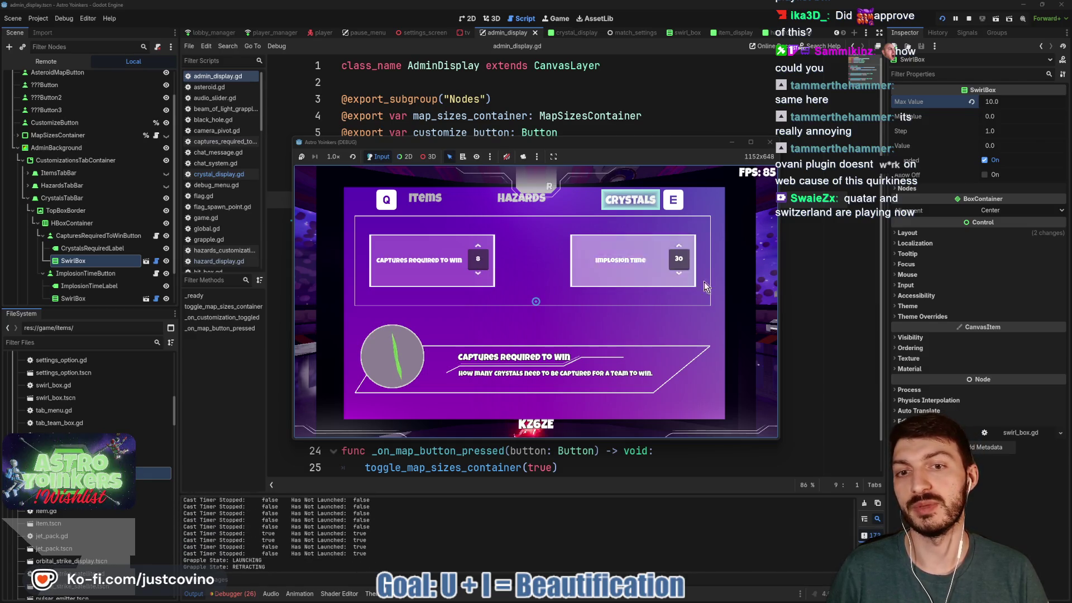
Step Implosion Time down to OFF, then back up to 6, and stop the game
{"action": "left_click", "coordinate": [679, 274]}
{"action": "left_click", "coordinate": [679, 274]}
{"action": "scroll", "coordinate": [680, 278], "scroll_direction": "down", "scroll_amount": 10}
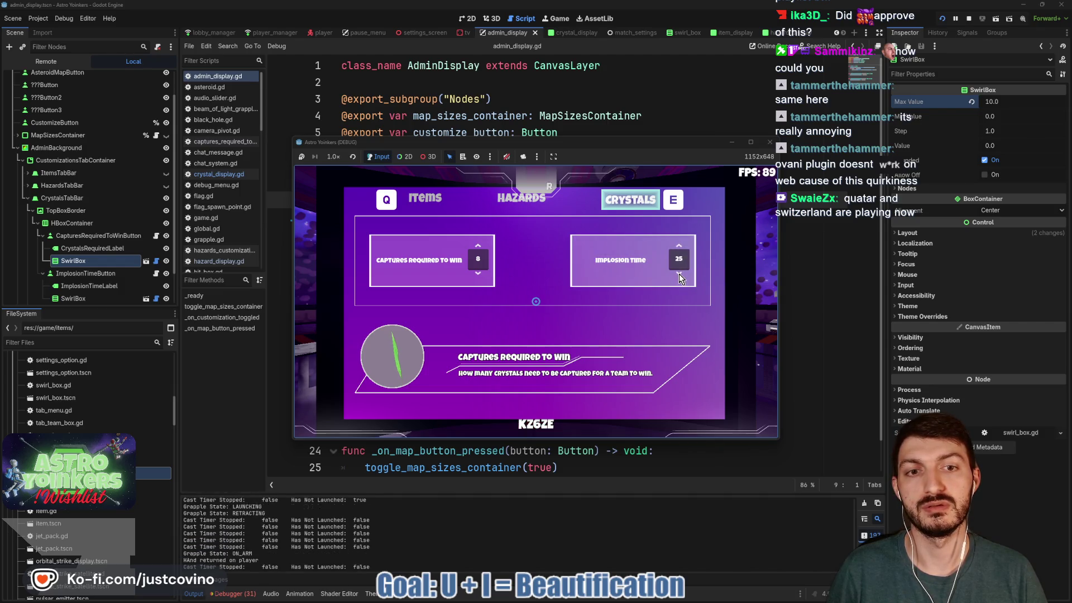
{"action": "scroll", "coordinate": [679, 278], "scroll_direction": "down", "scroll_amount": 12}
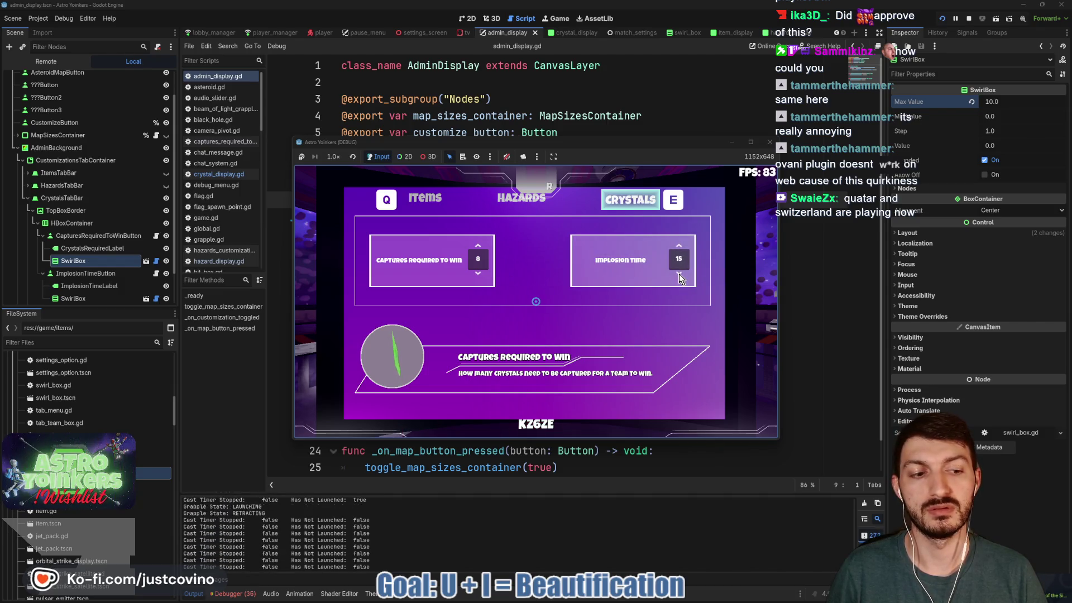
{"action": "scroll", "coordinate": [680, 277], "scroll_direction": "down", "scroll_amount": 6}
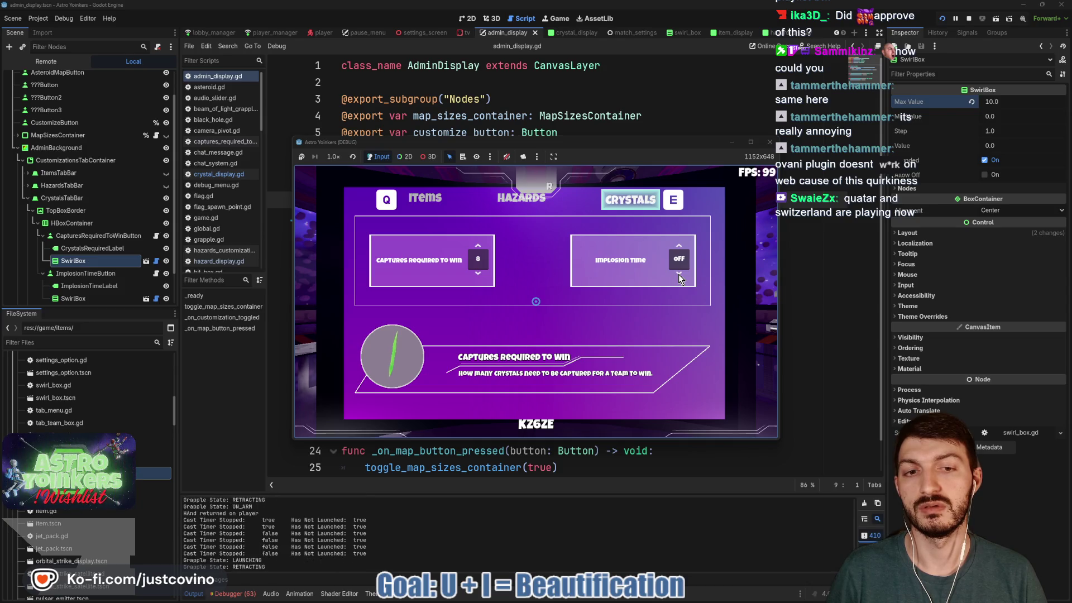
{"action": "left_click", "coordinate": [678, 249]}
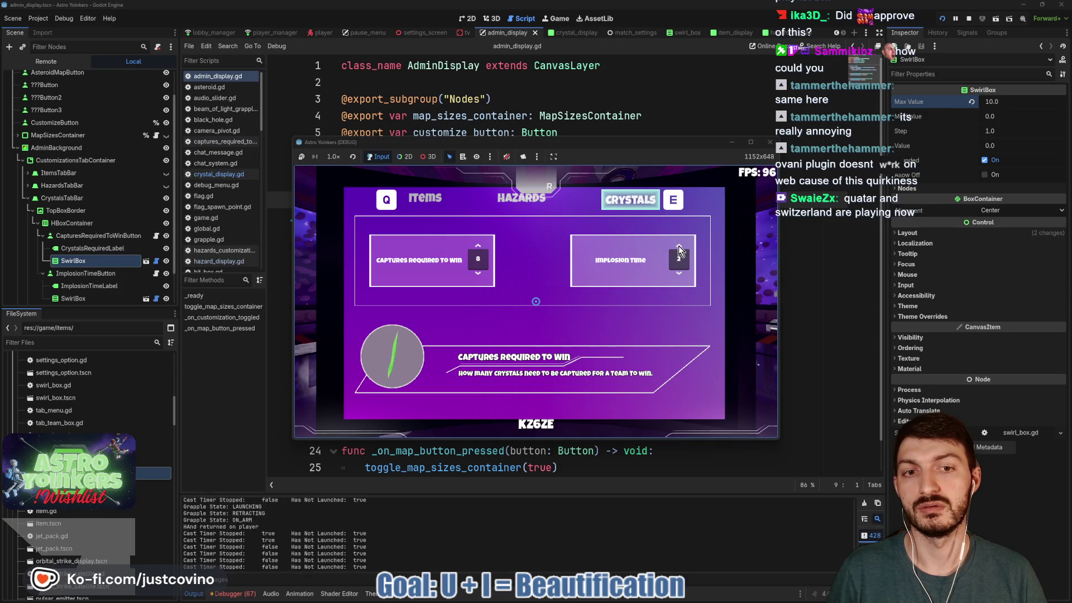
{"action": "left_click", "coordinate": [678, 246]}
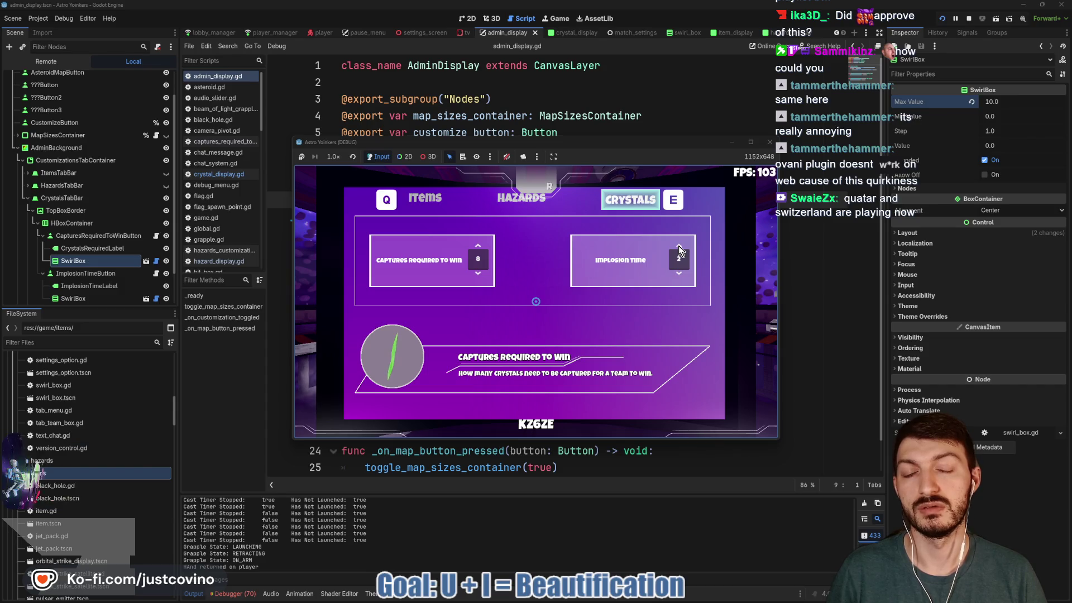
{"action": "left_click", "coordinate": [678, 246]}
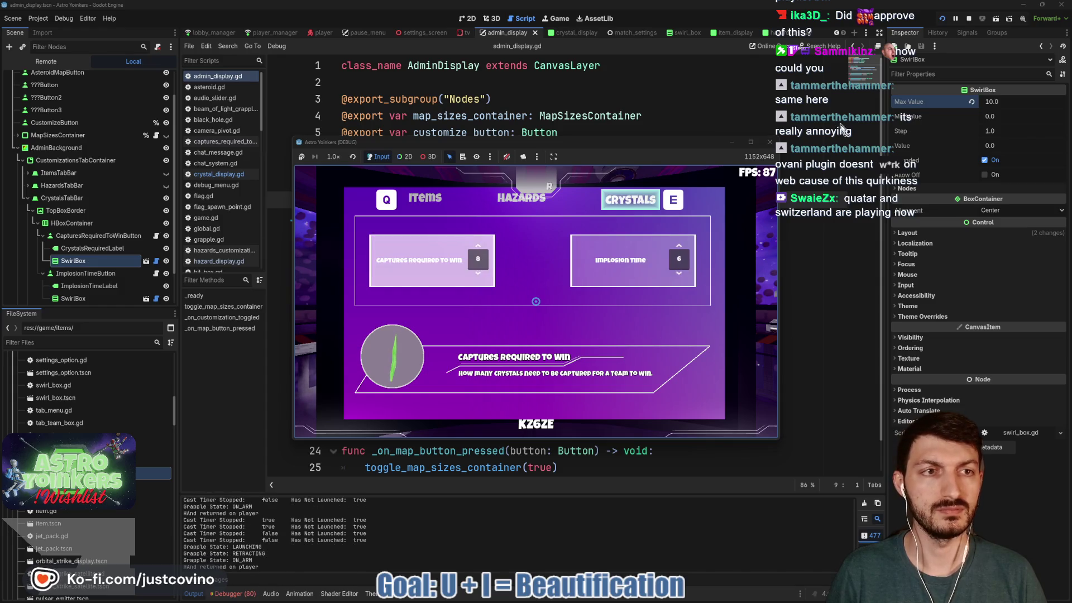
{"action": "left_click", "coordinate": [968, 19]}
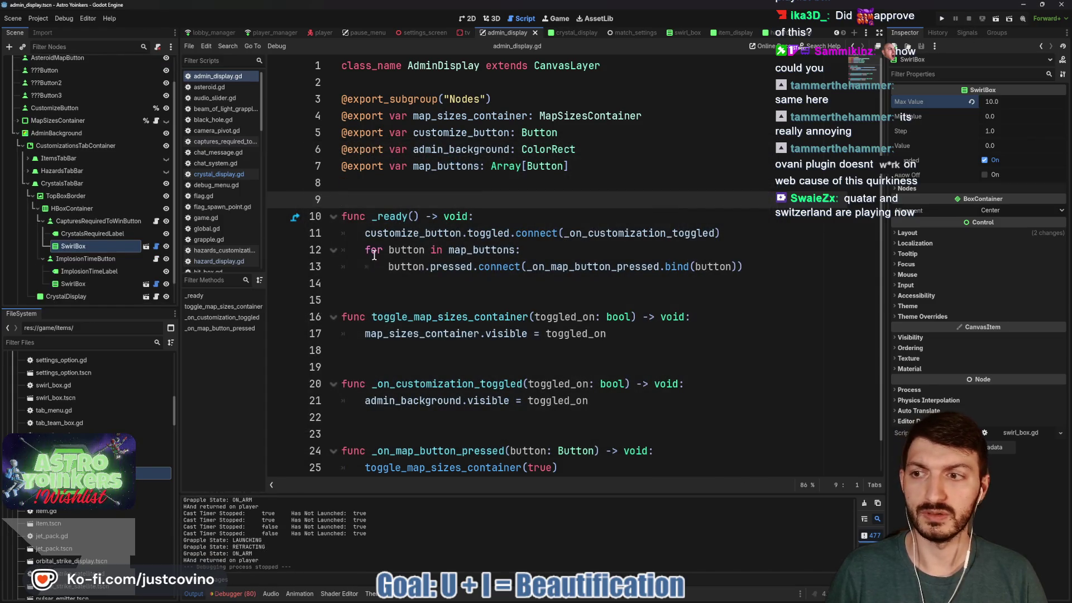
Copy the handler code from _ready down in captures_required_to_win_button.gd, then open implosion_time_button.gd
{"action": "left_click", "coordinate": [132, 260]}
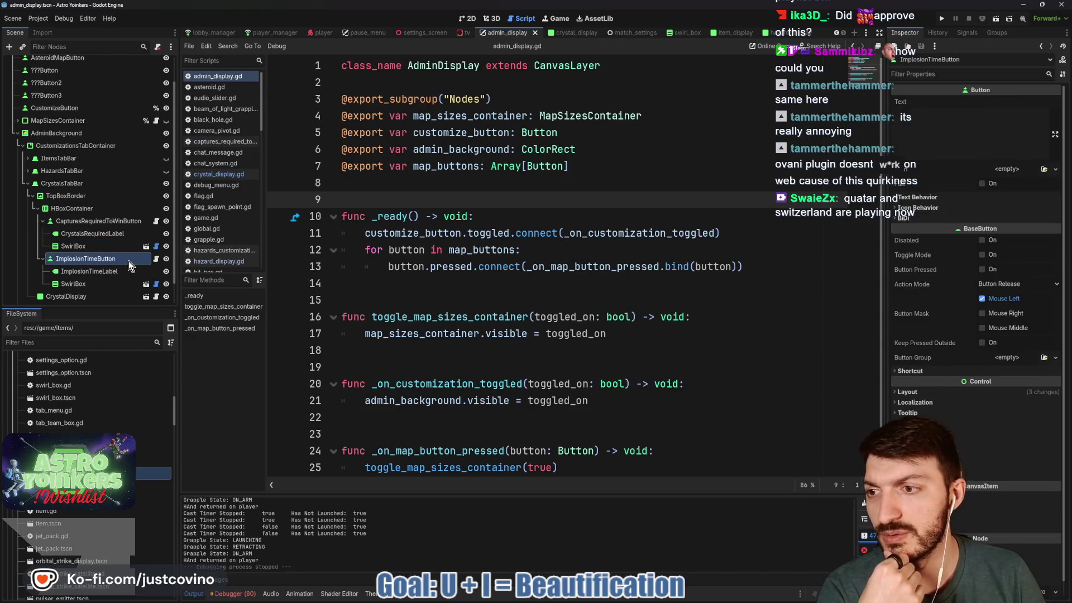
{"action": "left_click", "coordinate": [133, 223]}
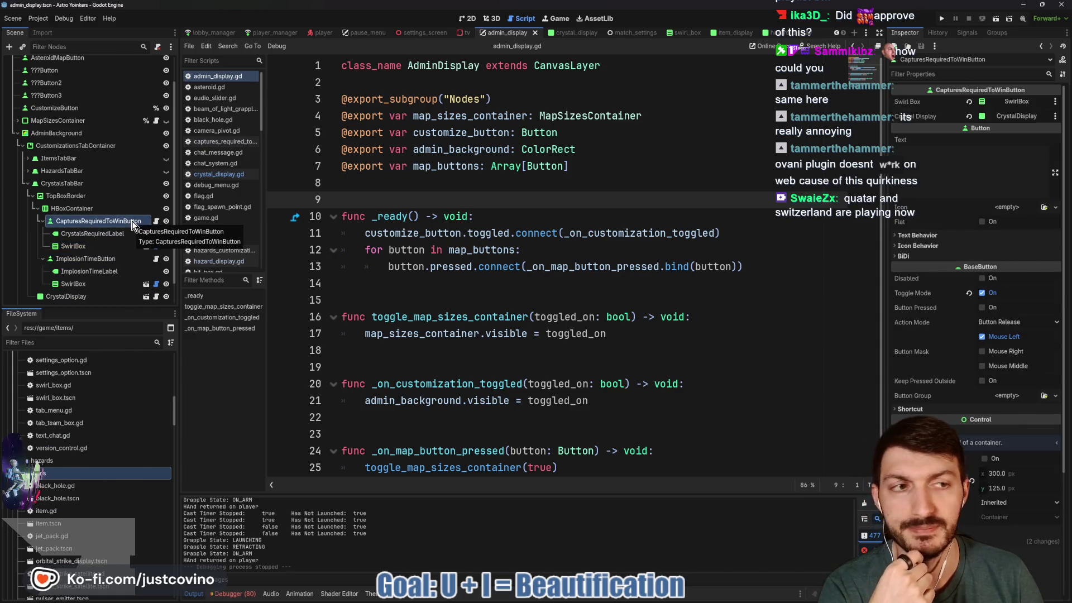
{"action": "left_click", "coordinate": [157, 222]}
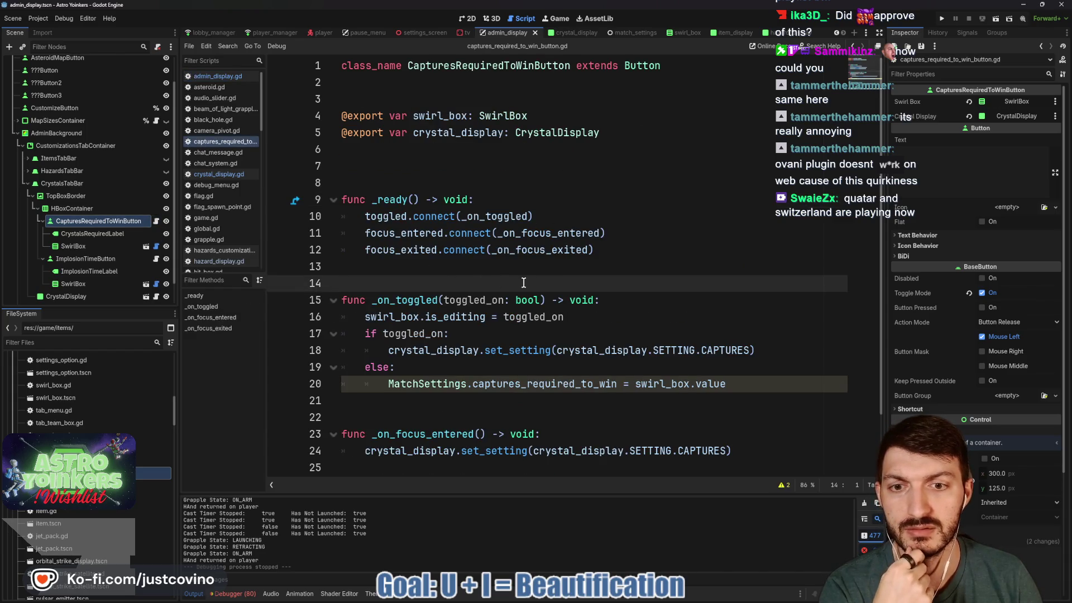
{"action": "scroll", "coordinate": [523, 281], "scroll_direction": "down", "scroll_amount": 2}
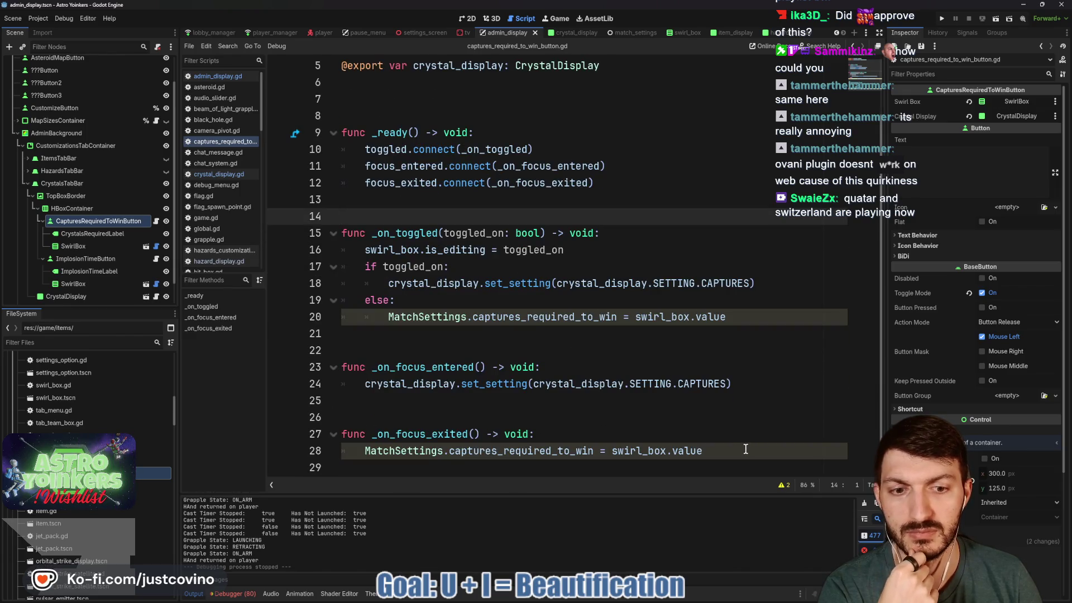
{"action": "mouse_move", "coordinate": [742, 450]}
{"action": "left_mouse_down"}
{"action": "mouse_move", "coordinate": [358, 416]}
{"action": "mouse_move", "coordinate": [346, 128]}
{"action": "mouse_move", "coordinate": [343, 137]}
{"action": "left_mouse_up"}
{"action": "key", "text": "ctrl+c"}
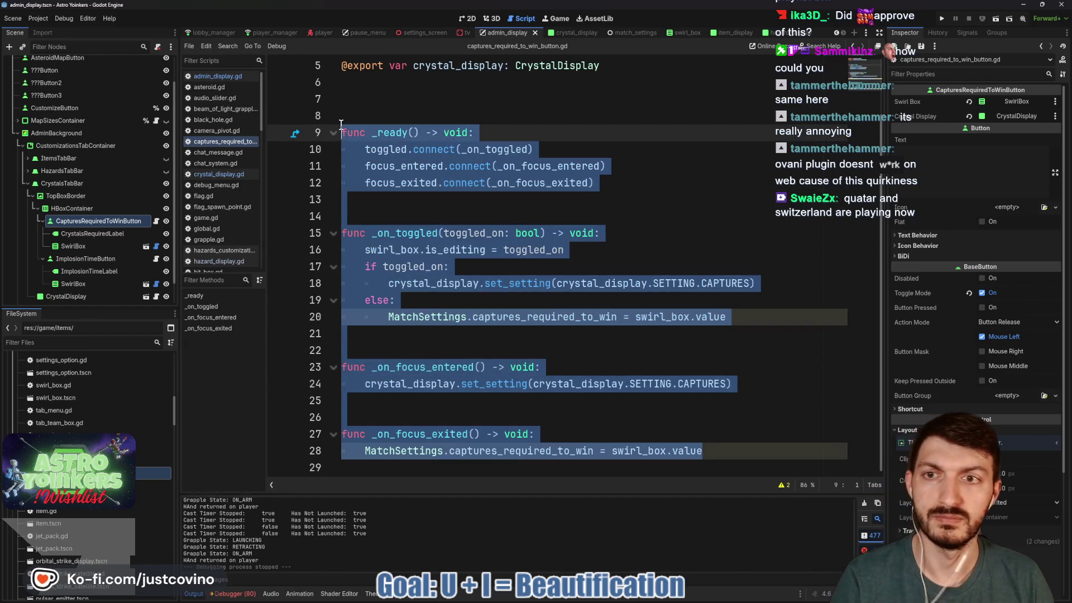
{"action": "left_click", "coordinate": [112, 259]}
{"action": "left_click", "coordinate": [156, 259]}
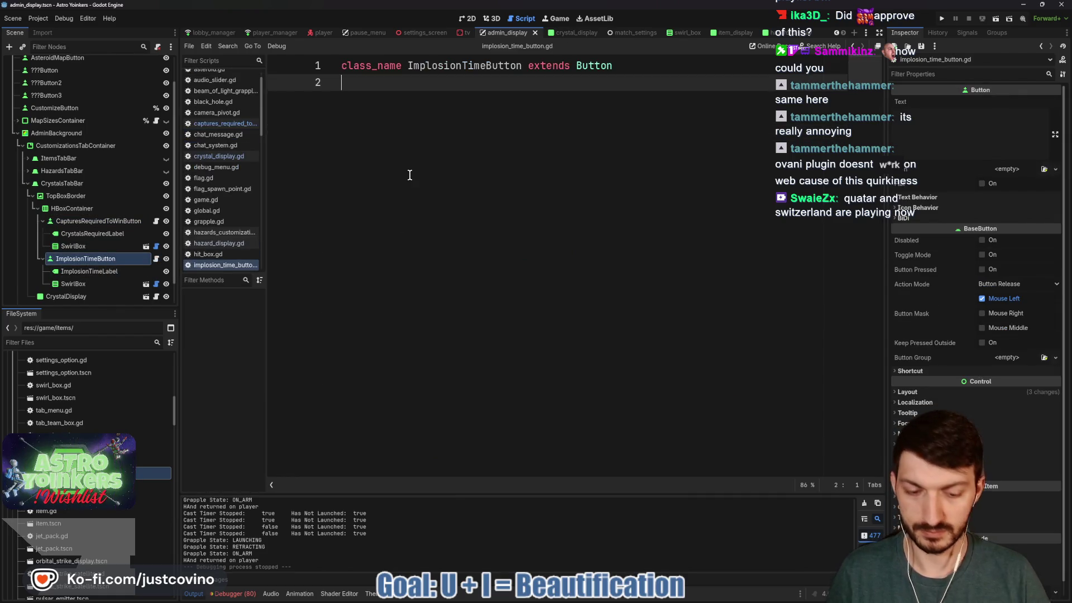
Paste the handlers and add exported swirl_box and crystal_display variables, then save
{"action": "key", "text": "Return"}
{"action": "key", "text": "Return"}
{"action": "key", "text": "Return"}
{"action": "key", "text": "ctrl+v"}
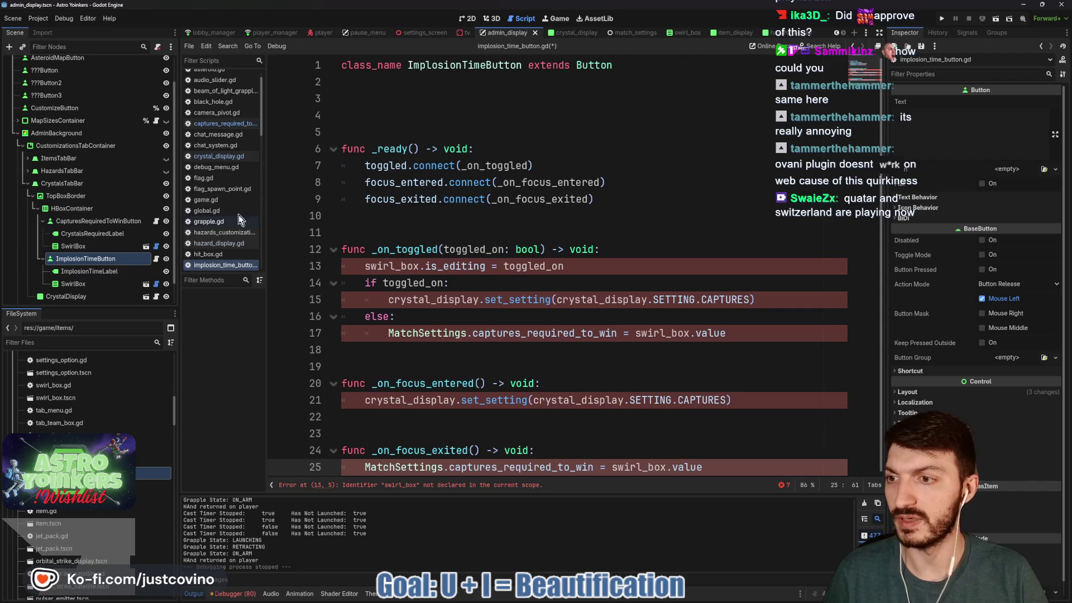
{"action": "left_click", "coordinate": [96, 284]}
{"action": "mouse_move", "coordinate": [95, 284]}
{"action": "left_mouse_down"}
{"action": "mouse_move", "coordinate": [370, 75]}
{"action": "mouse_move", "coordinate": [370, 101]}
{"action": "left_mouse_up"}
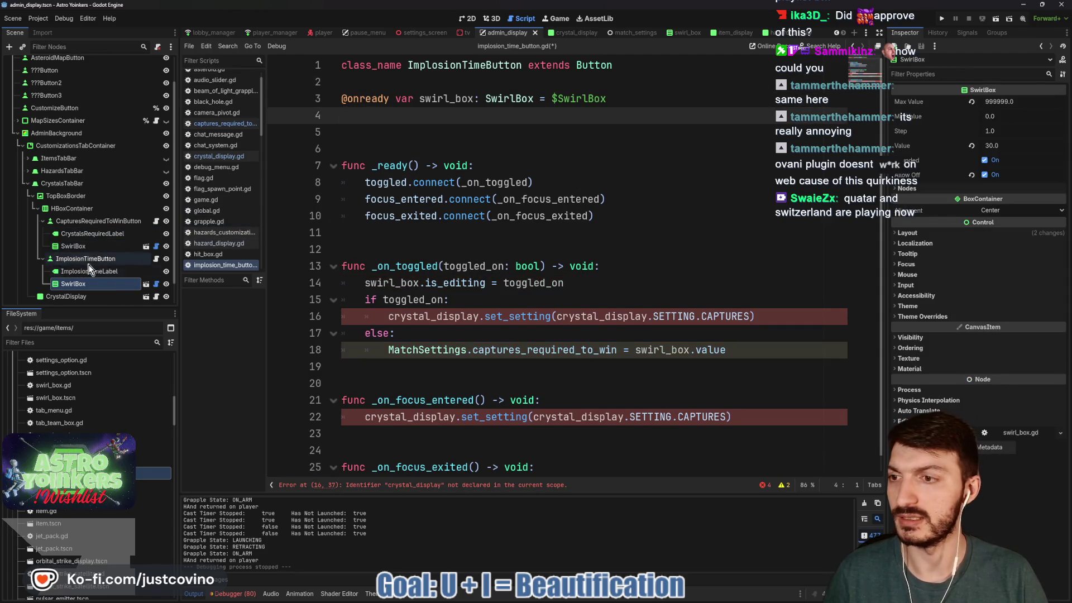
{"action": "left_click", "coordinate": [67, 296]}
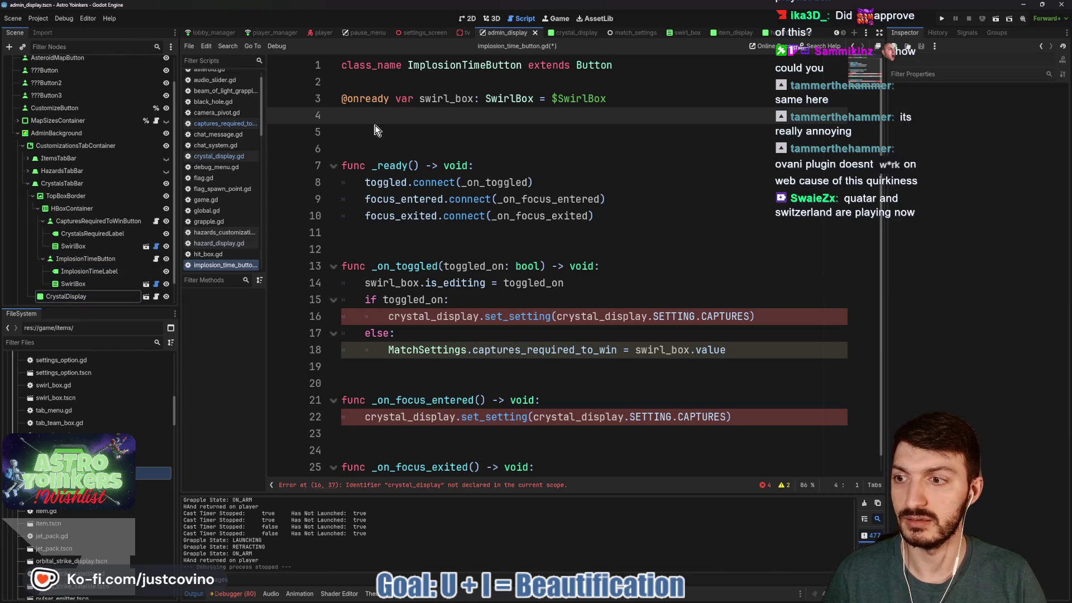
{"action": "mouse_move", "coordinate": [83, 294]}
{"action": "left_mouse_down"}
{"action": "mouse_move", "coordinate": [195, 196]}
{"action": "mouse_move", "coordinate": [371, 120]}
{"action": "left_mouse_up"}
{"action": "left_click_drag", "start_coordinate": [609, 98], "coordinate": [334, 100]}
{"action": "key", "text": "BackSpace"}
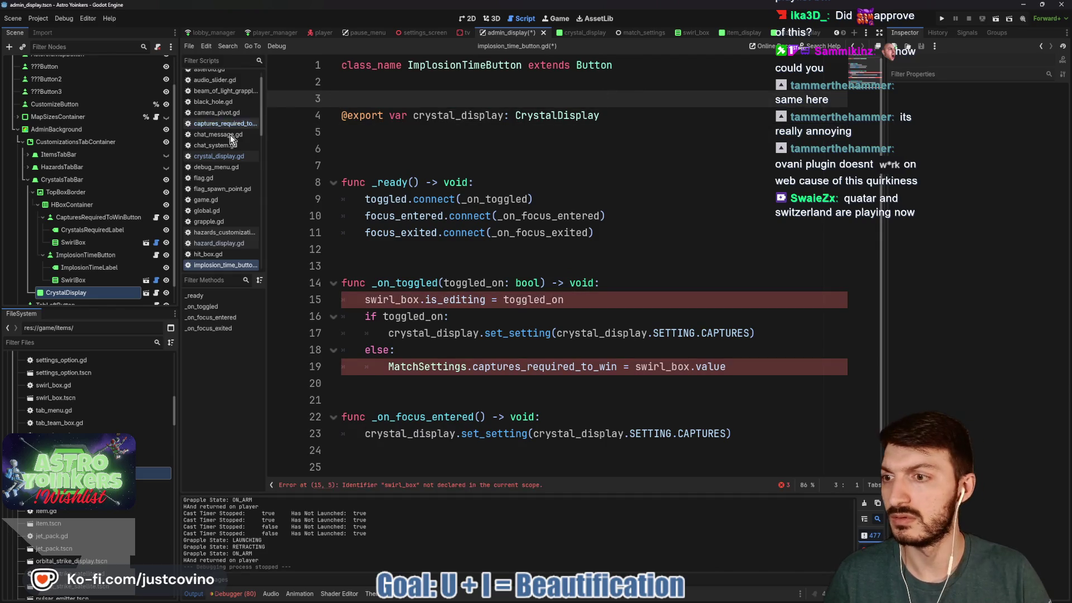
{"action": "mouse_move", "coordinate": [92, 279]}
{"action": "left_mouse_down"}
{"action": "mouse_move", "coordinate": [322, 167]}
{"action": "mouse_move", "coordinate": [357, 96]}
{"action": "left_mouse_up"}
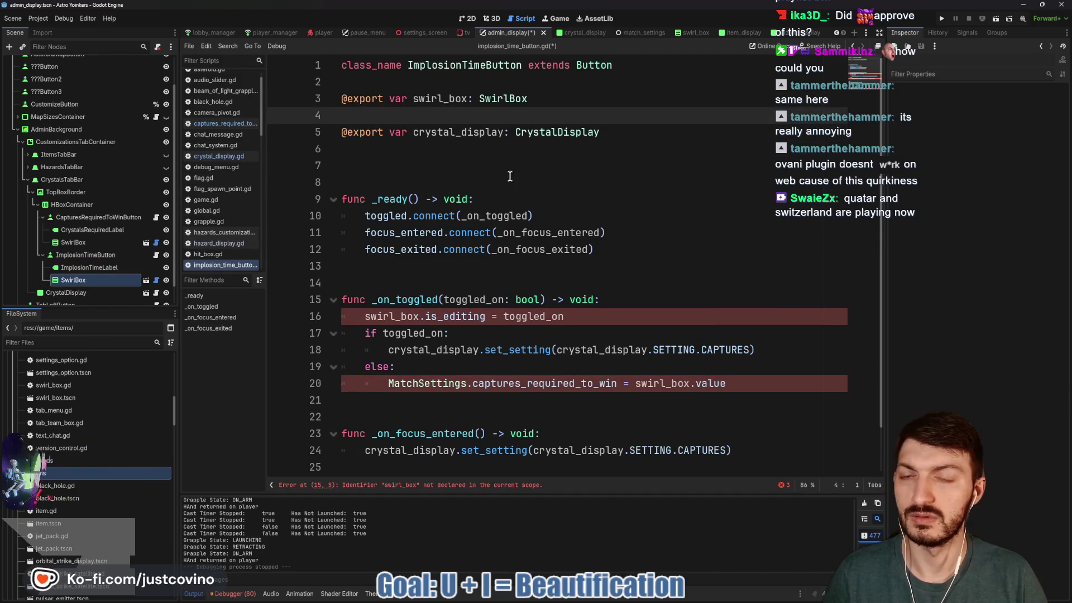
{"action": "key", "text": "ctrl+s"}
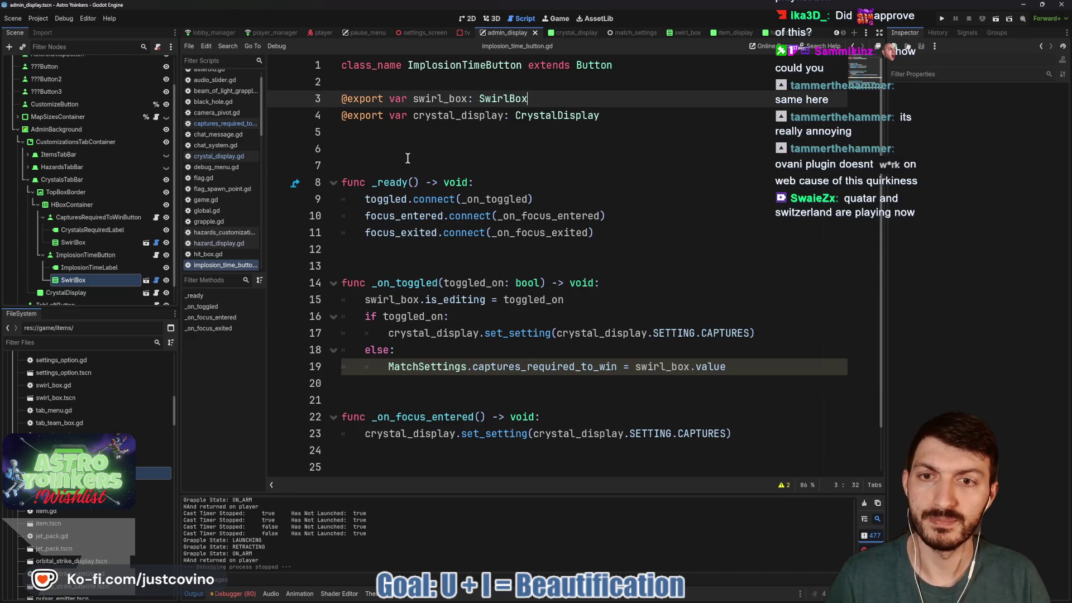
Replace CAPTURES with IMPLOSION as the setting on lines 17 and 23
{"action": "left_click", "coordinate": [427, 168]}
{"action": "scroll", "coordinate": [434, 178], "scroll_direction": "down", "scroll_amount": 1}
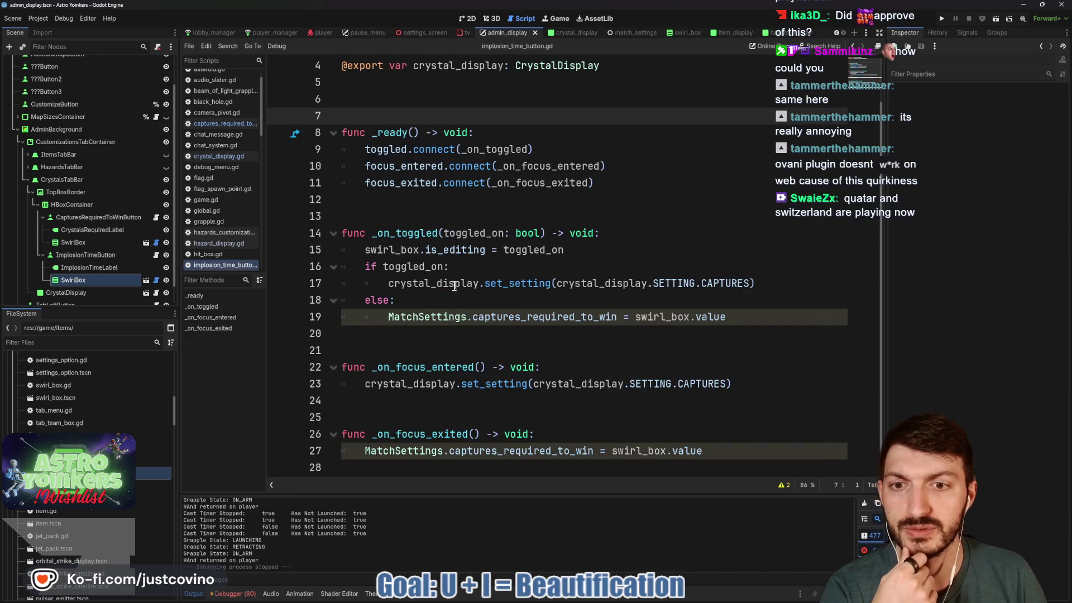
{"action": "left_click", "coordinate": [702, 283]}
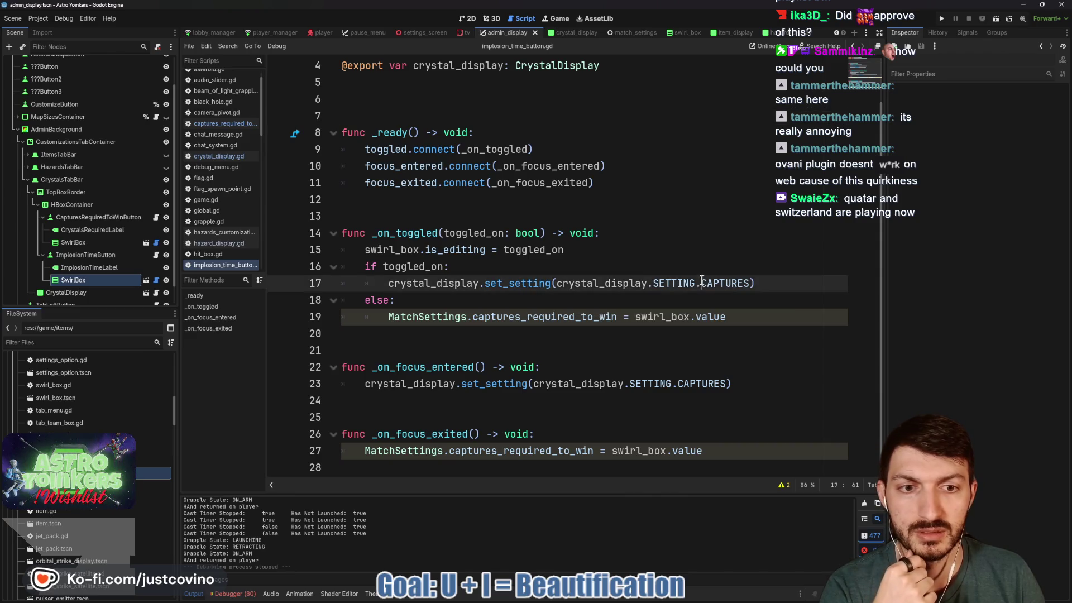
{"action": "left_click_drag", "start_coordinate": [736, 279], "coordinate": [749, 278]}
{"action": "key", "text": "BackSpace"}
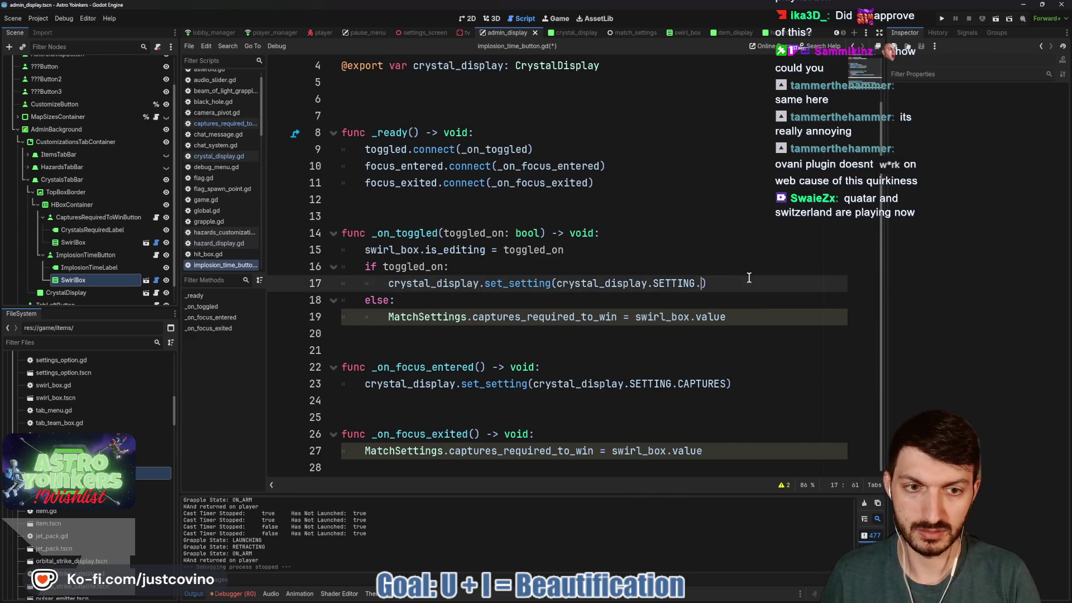
{"action": "type", "text": "i"}
{"action": "key", "text": "Return"}
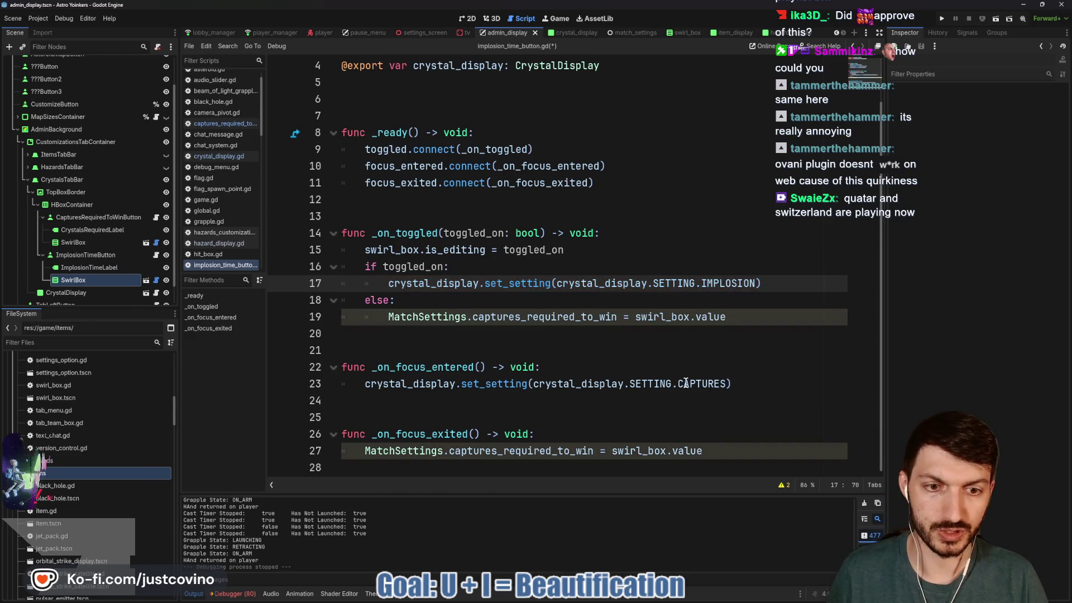
{"action": "left_click_drag", "start_coordinate": [678, 384], "coordinate": [726, 384]}
{"action": "type", "text": "im"}
{"action": "key", "text": "Return"}
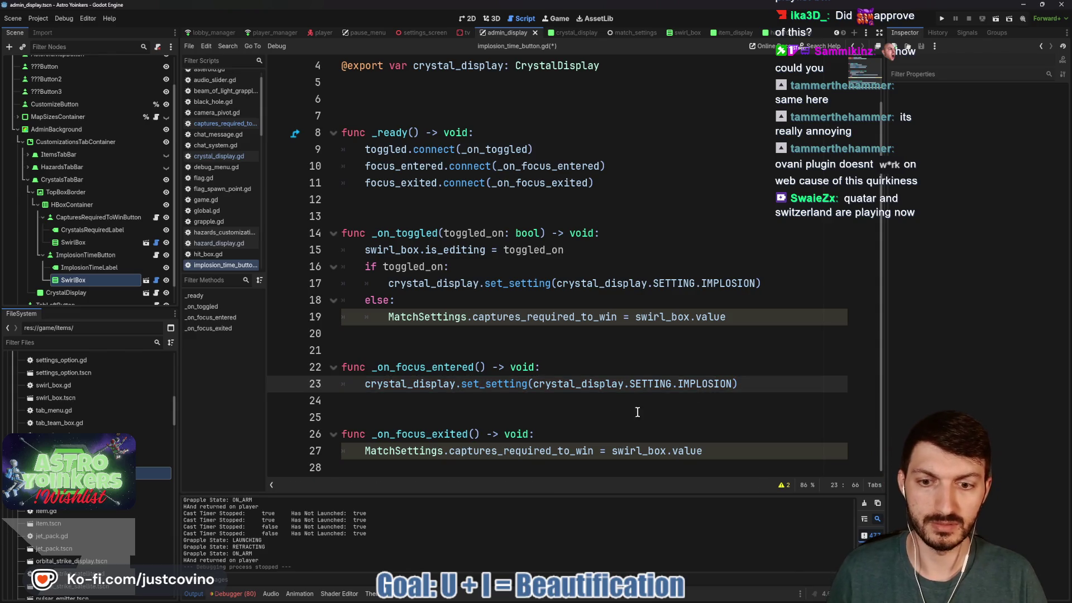
Replace captures_required_to_win with flag_implosion_time on lines 19 and 27 and save the script
{"action": "left_click_drag", "start_coordinate": [618, 317], "coordinate": [473, 313]}
{"action": "type", "text": "im"}
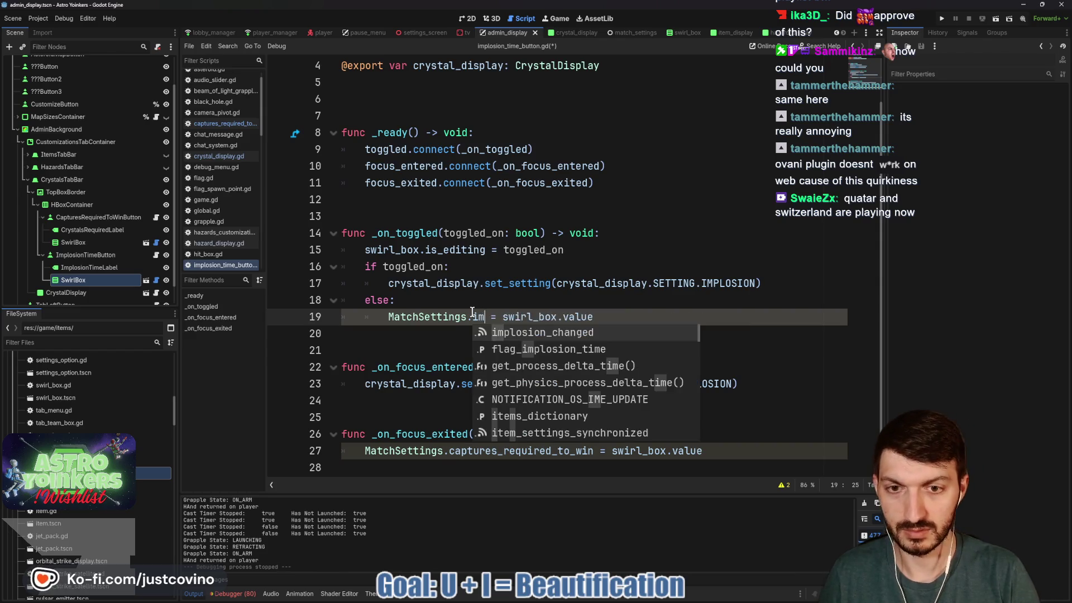
{"action": "key", "text": "Down"}
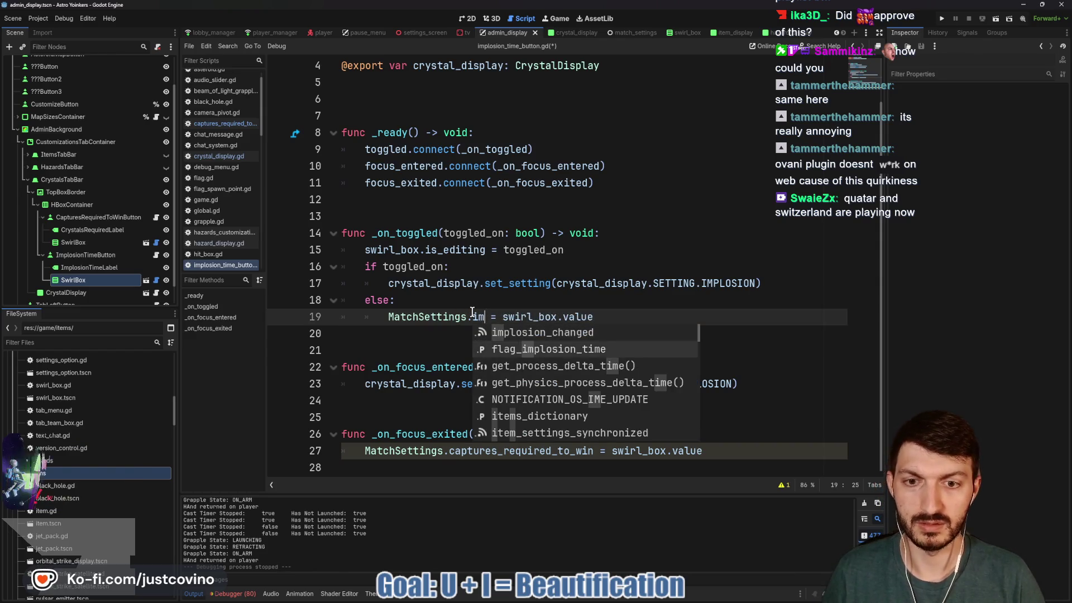
{"action": "key", "text": "Return"}
{"action": "left_click_drag", "start_coordinate": [593, 451], "coordinate": [447, 449]}
{"action": "type", "text": "flag"}
{"action": "key", "text": "Return"}
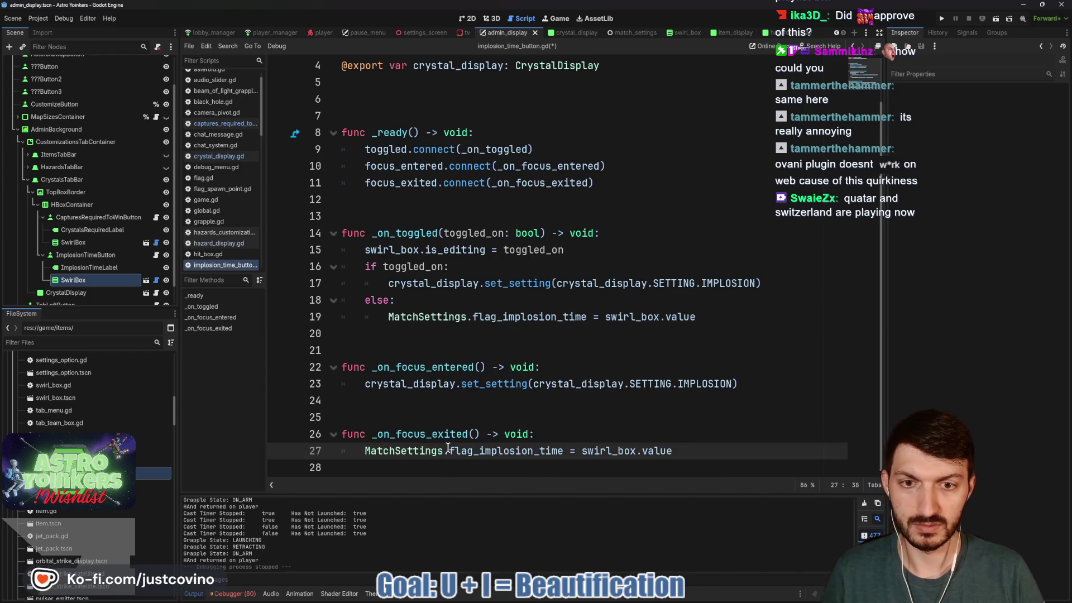
{"action": "key", "text": "ctrl+s"}
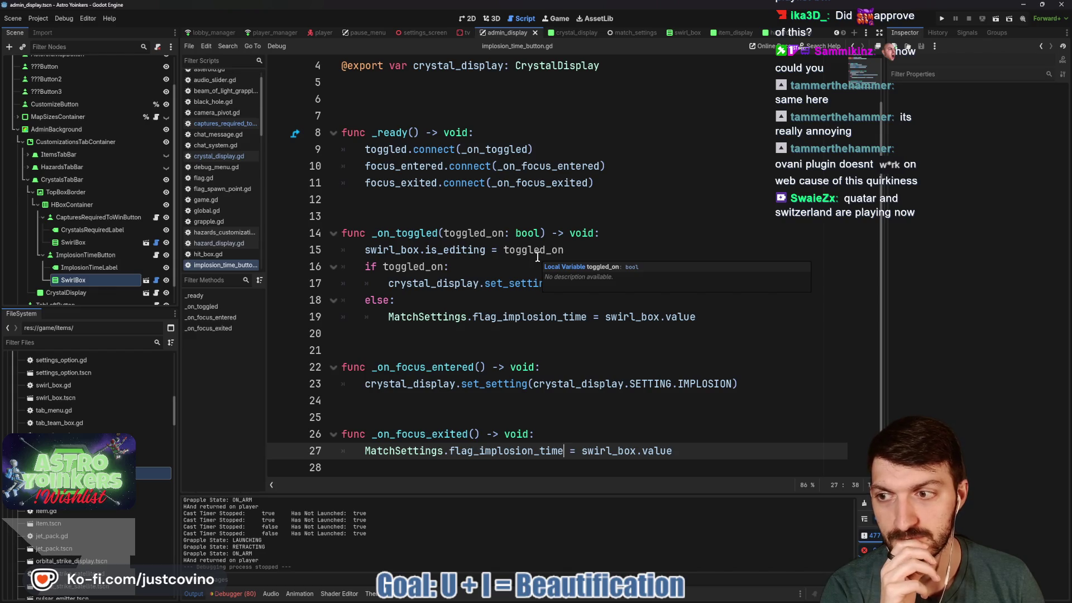
{"action": "left_click", "coordinate": [481, 216]}
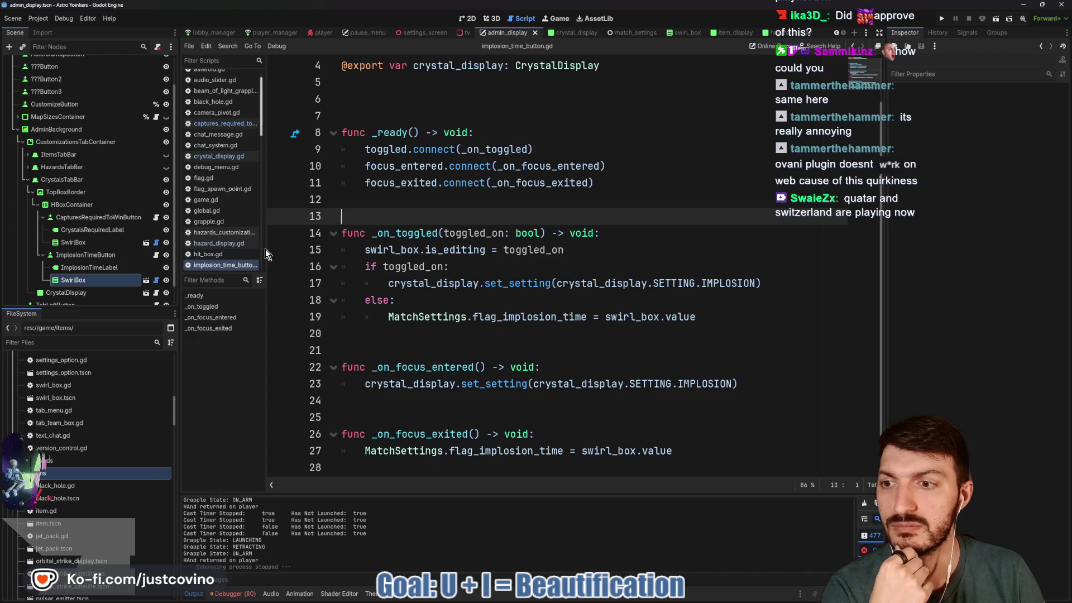
{"action": "left_click", "coordinate": [467, 19]}
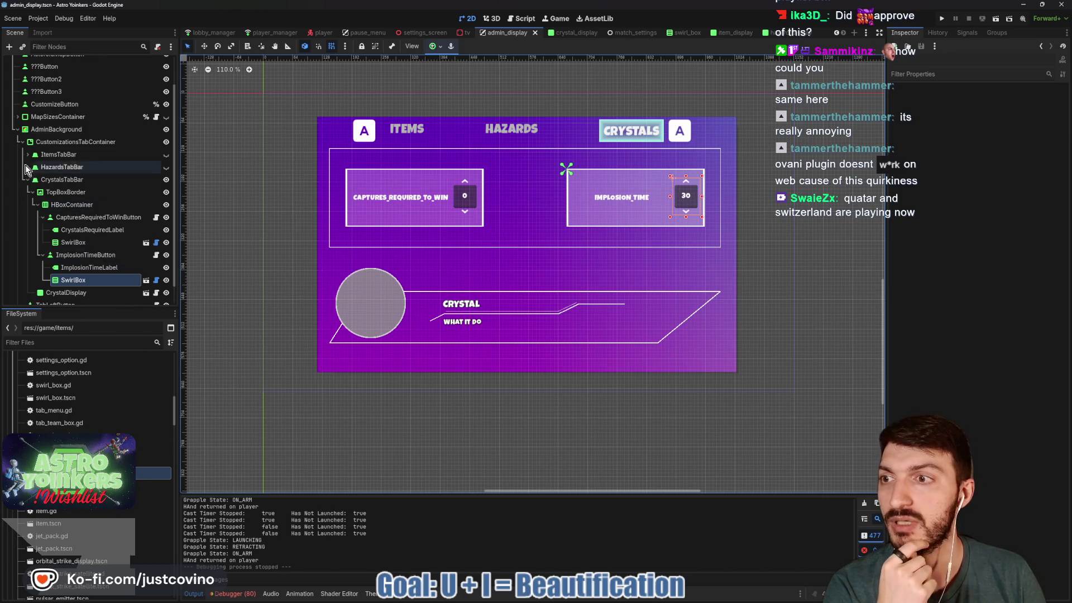
Add a Button under AdminBackground and anchor it to the Top Right preset
{"action": "left_click", "coordinate": [23, 144]}
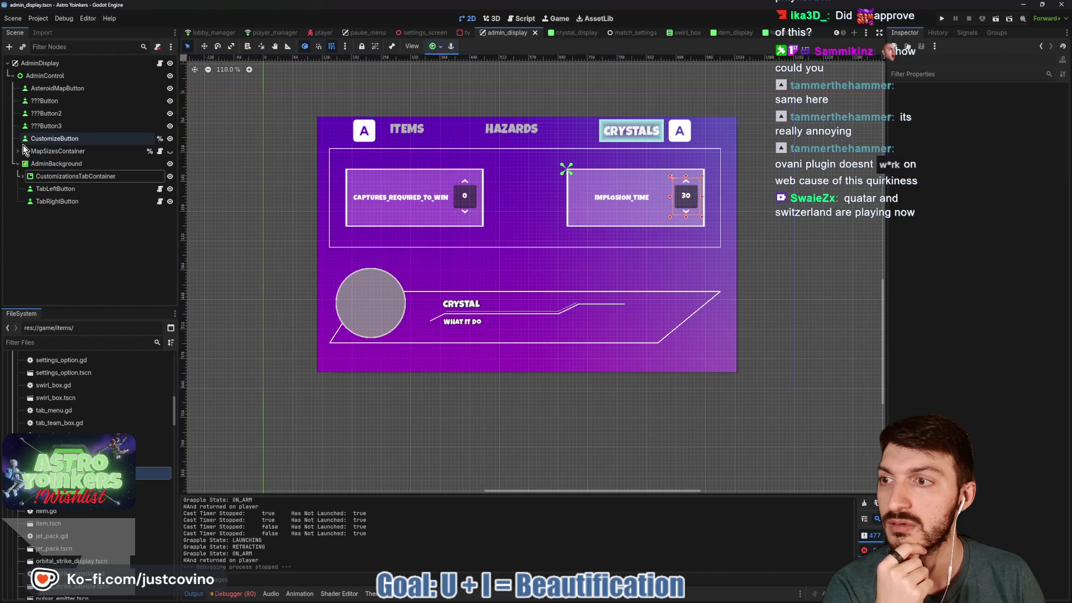
{"action": "left_click", "coordinate": [59, 165]}
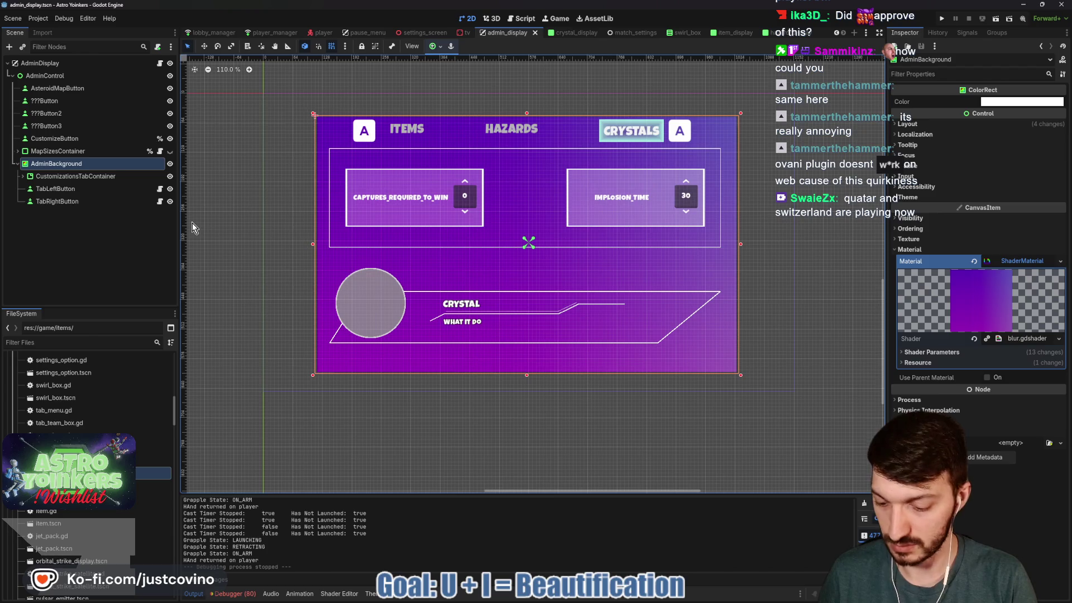
{"action": "key", "text": "ctrl+a"}
{"action": "type", "text": "button"}
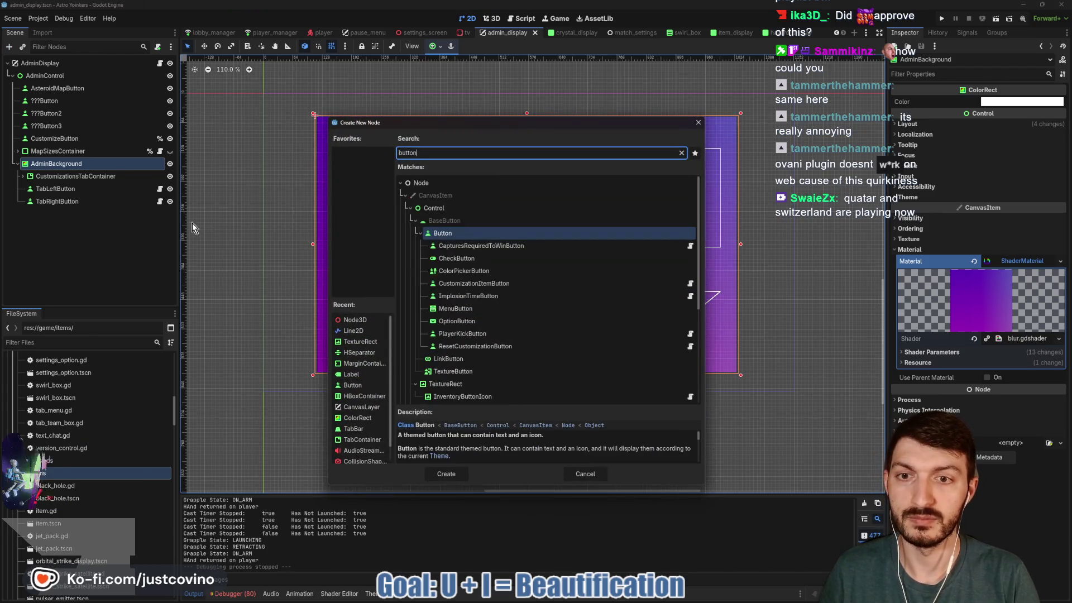
{"action": "key", "text": "Return"}
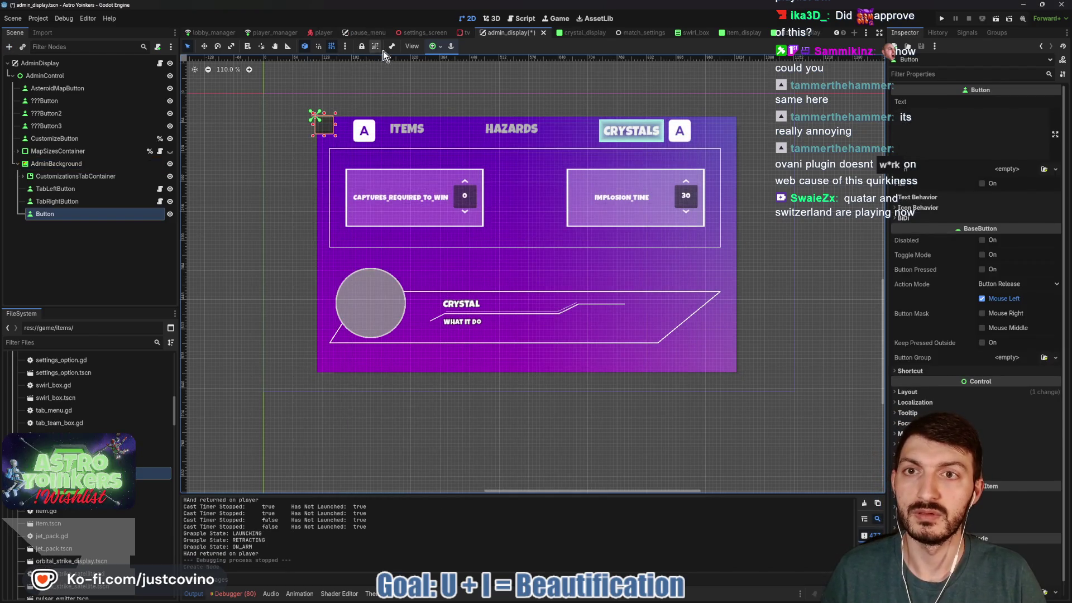
{"action": "left_click", "coordinate": [435, 51]}
{"action": "left_click", "coordinate": [474, 77]}
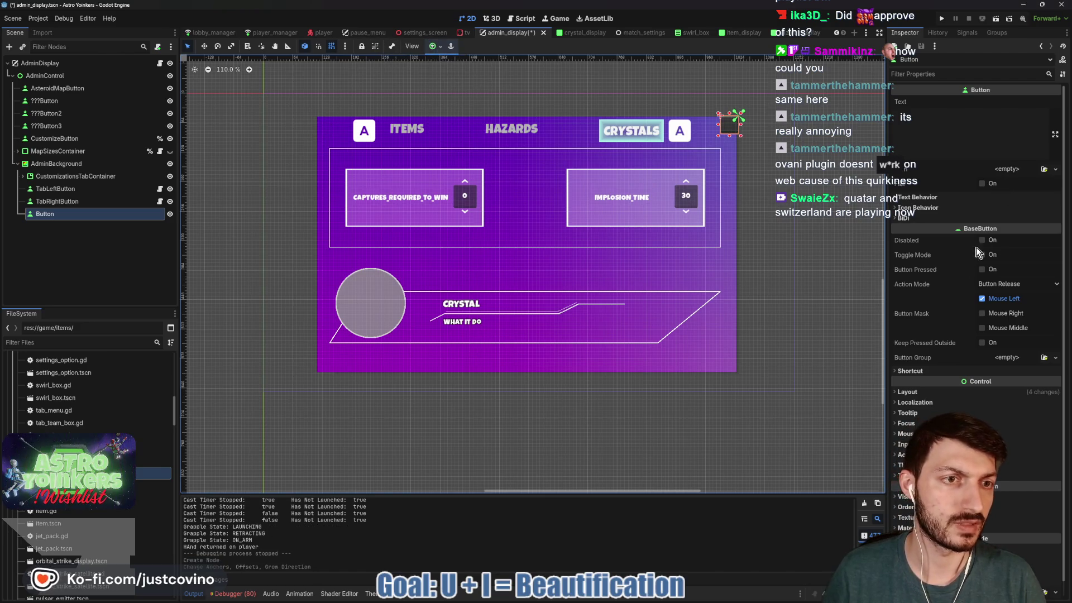
Assign clean_theme.tres as the new button's Theme via Quick Load
{"action": "left_click", "coordinate": [902, 465]}
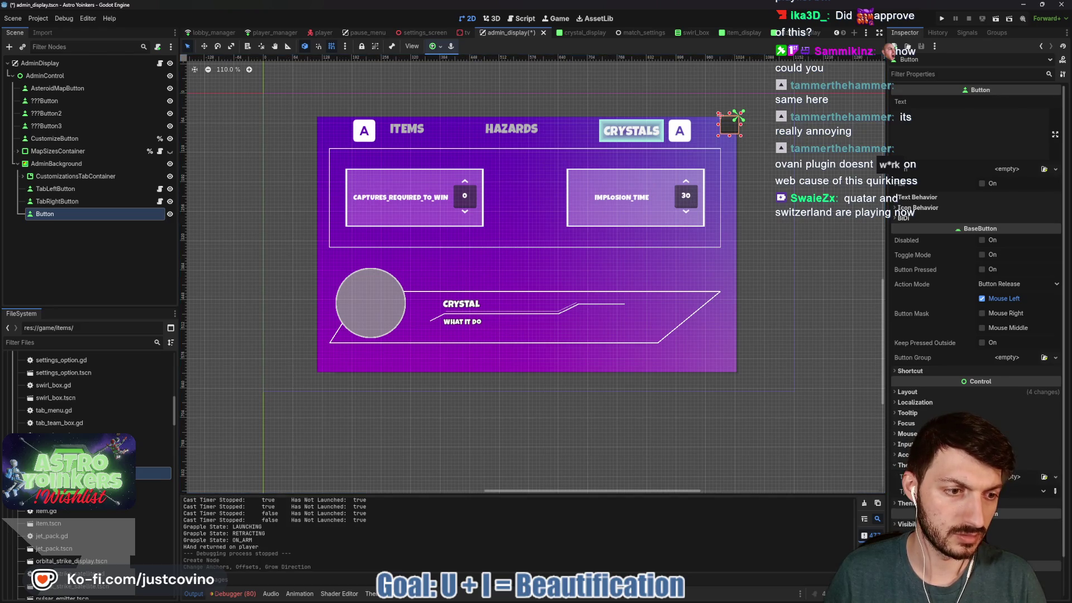
{"action": "left_click", "coordinate": [1036, 508]}
{"action": "double_click", "coordinate": [465, 193]}
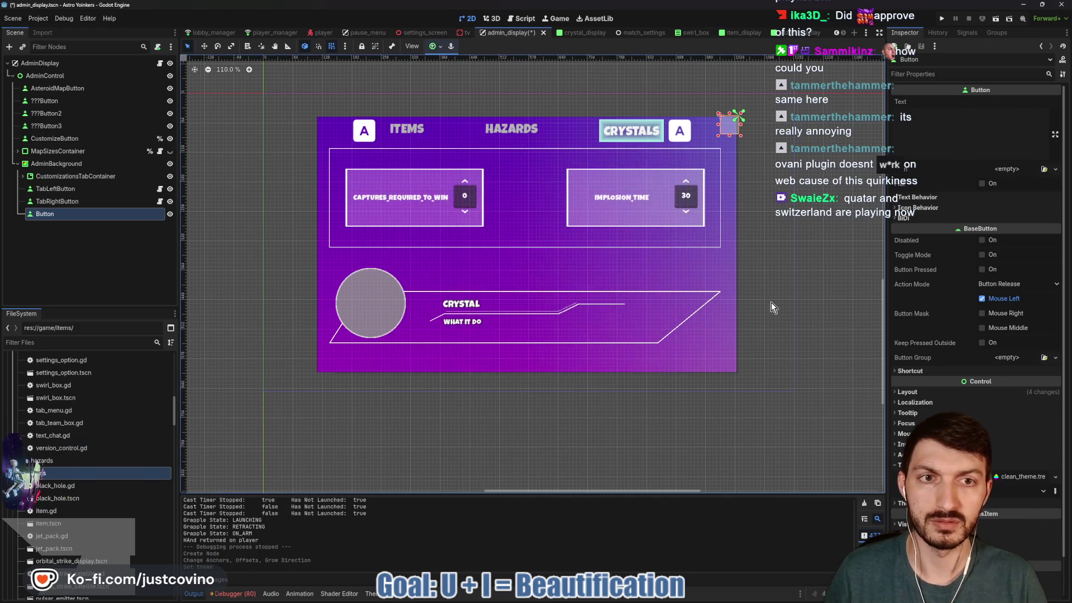
Open the Select Texture2D picker for the button's Icon and filter it by 'x'
{"action": "left_click", "coordinate": [927, 208]}
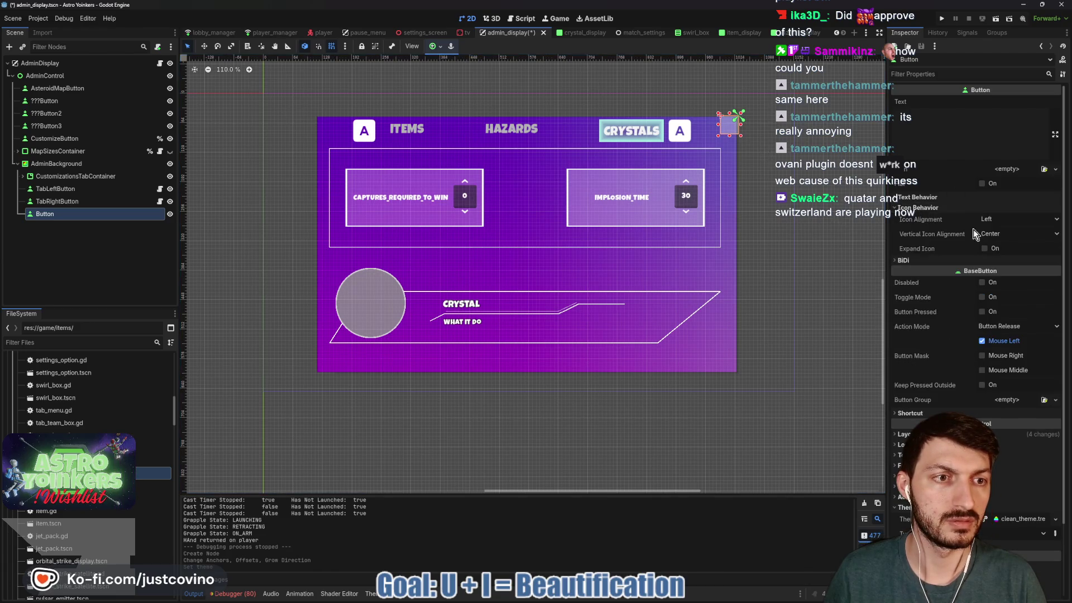
{"action": "left_click", "coordinate": [923, 208]}
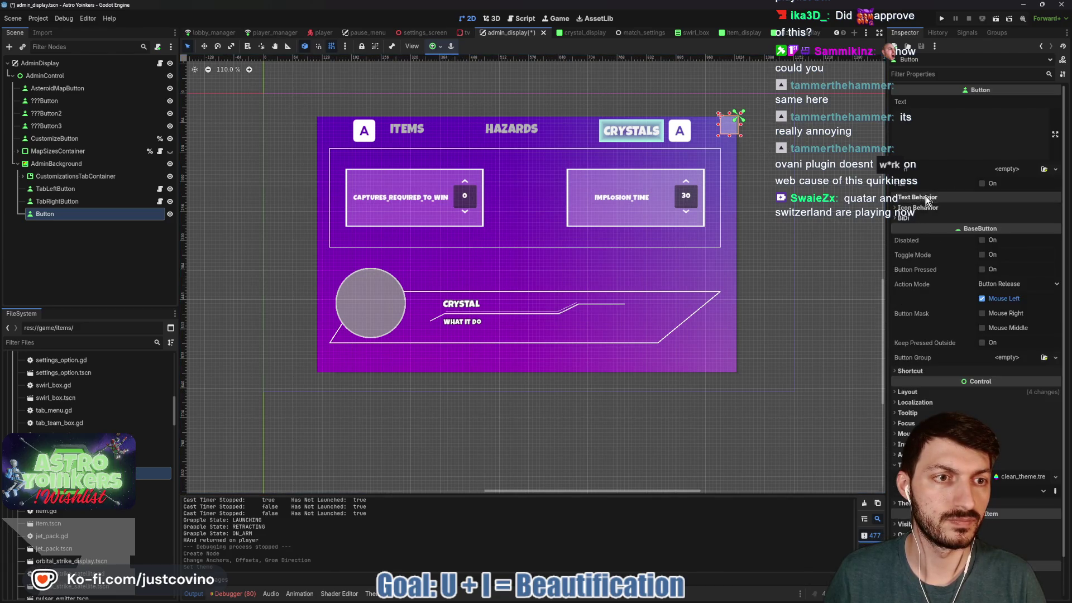
{"action": "left_click", "coordinate": [1009, 170]}
{"action": "left_click", "coordinate": [1006, 182]}
{"action": "type", "text": "x"}
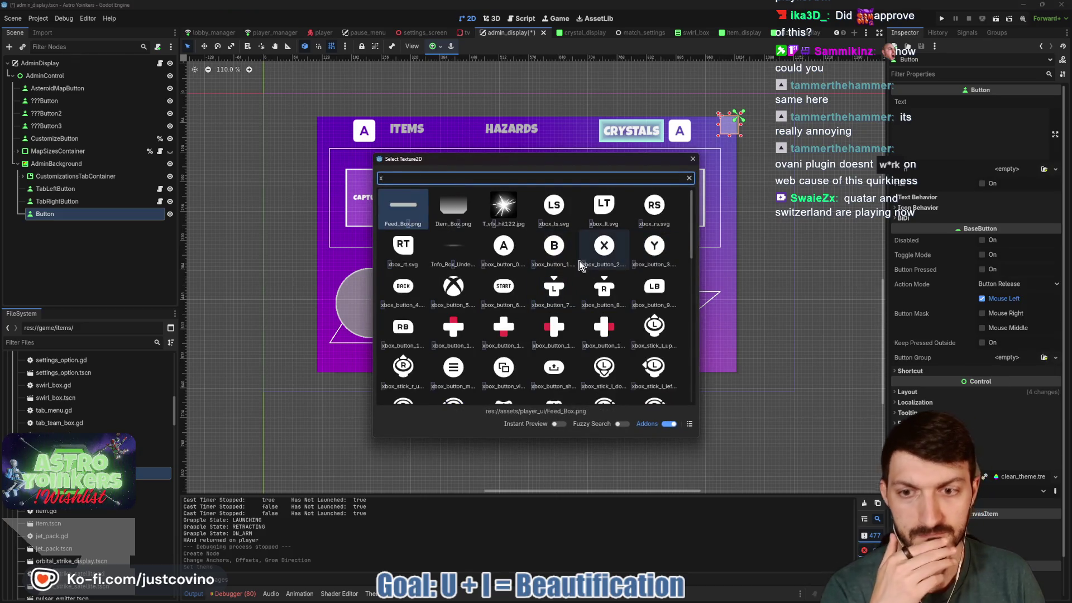
{"action": "scroll", "coordinate": [578, 260], "scroll_direction": "down", "scroll_amount": 1}
{"action": "scroll", "coordinate": [577, 261], "scroll_direction": "down", "scroll_amount": 3}
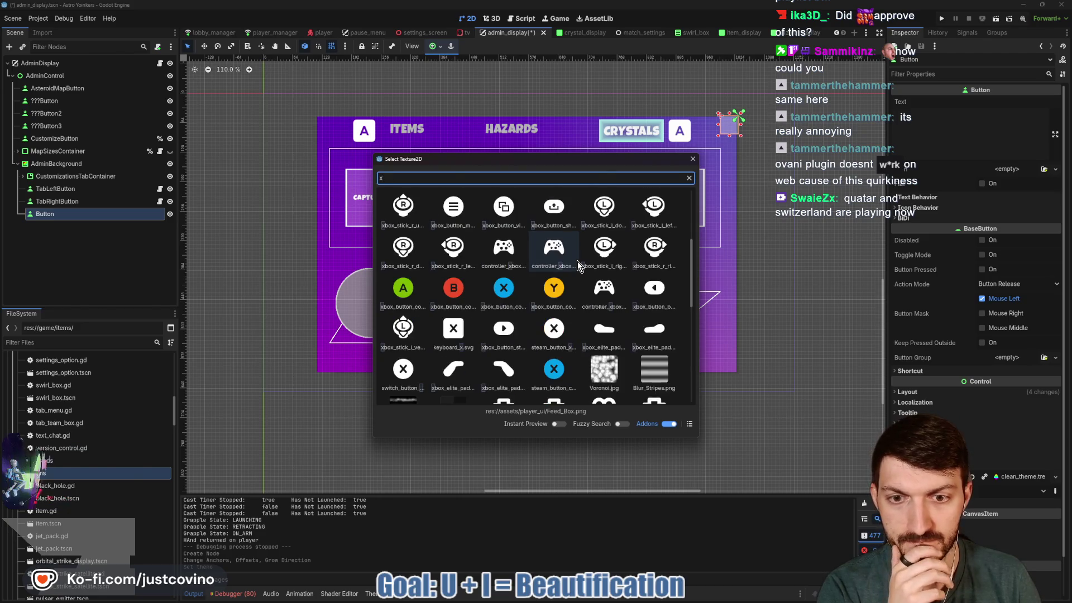